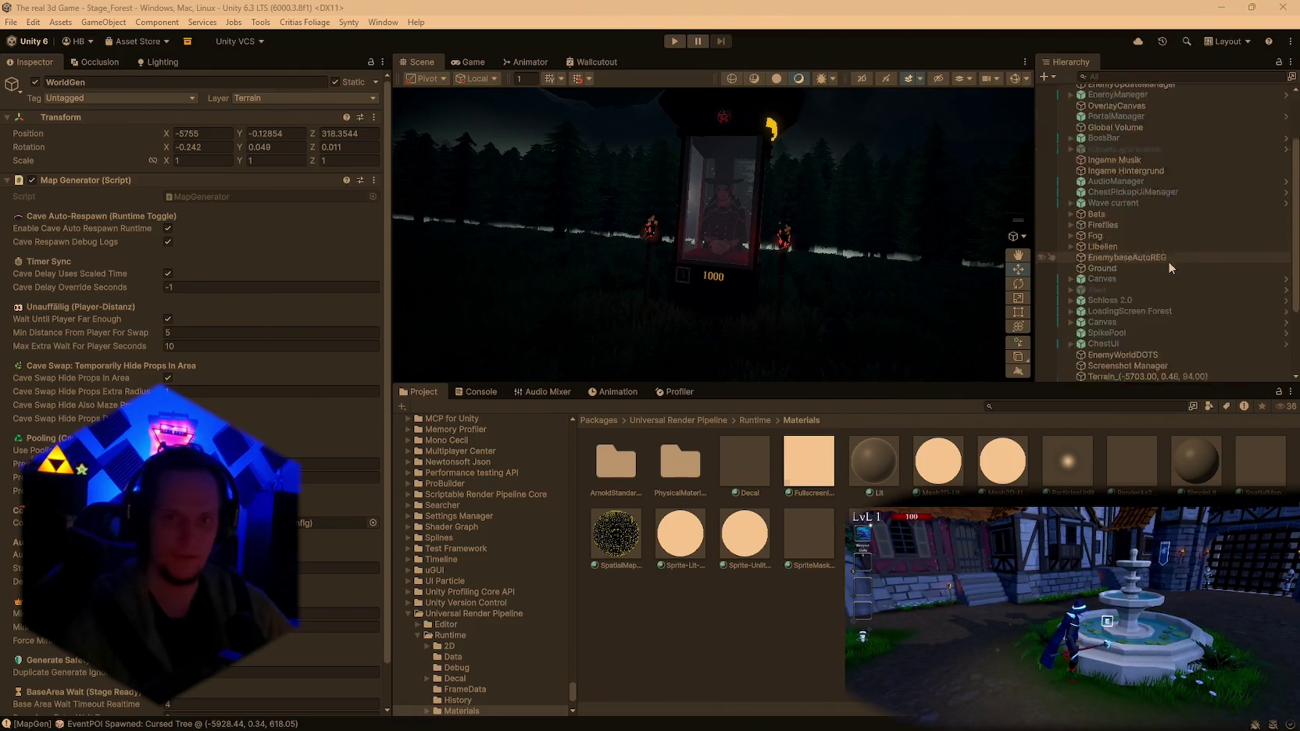
Step: Search the project assets for 'fortune' and select the Fortune teller folder in the results
left_click(1113, 144)
left_click(1109, 154)
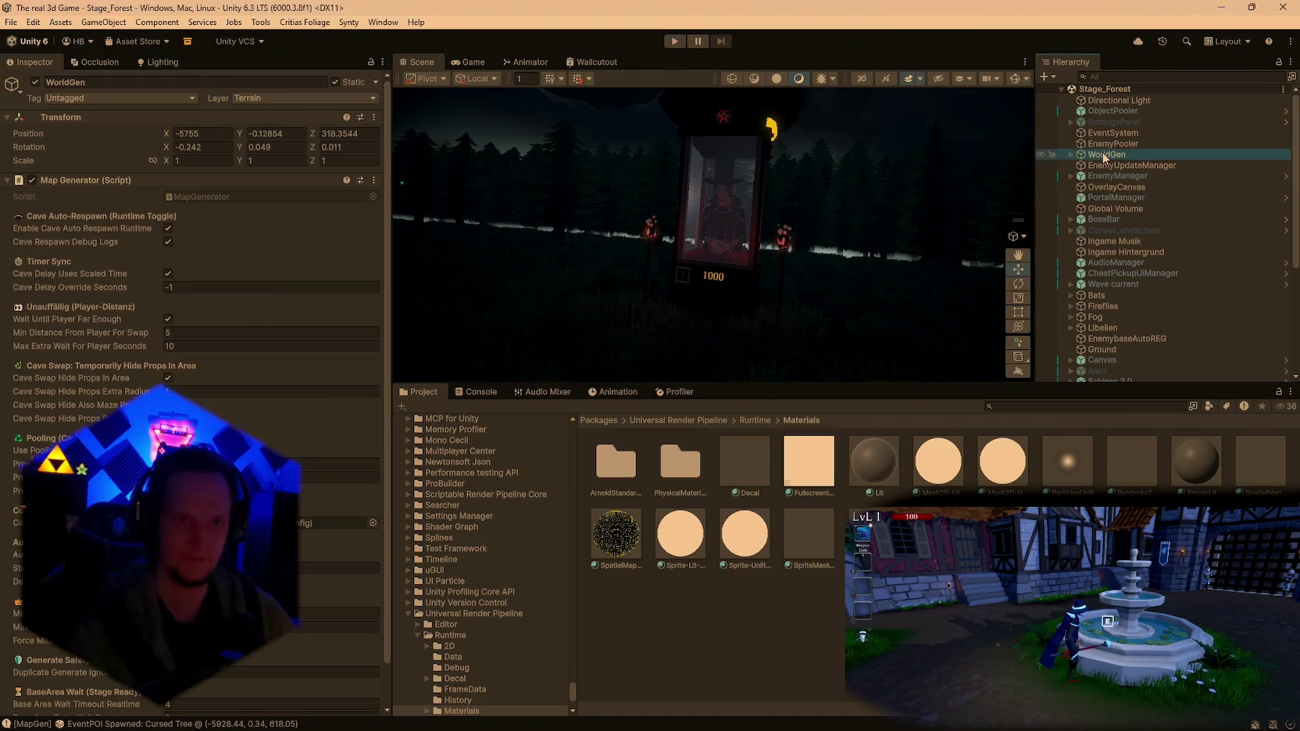
left_click(1028, 406)
type("t")
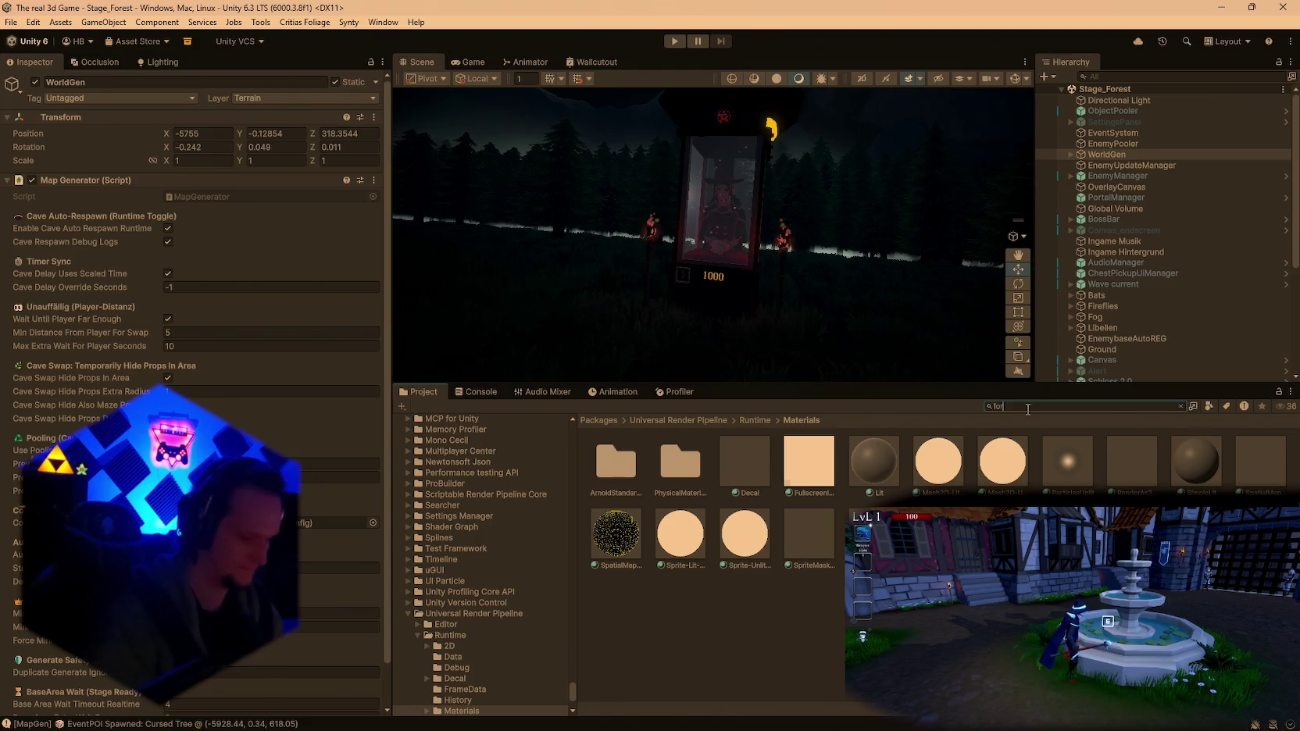
type("tune")
left_click(613, 472)
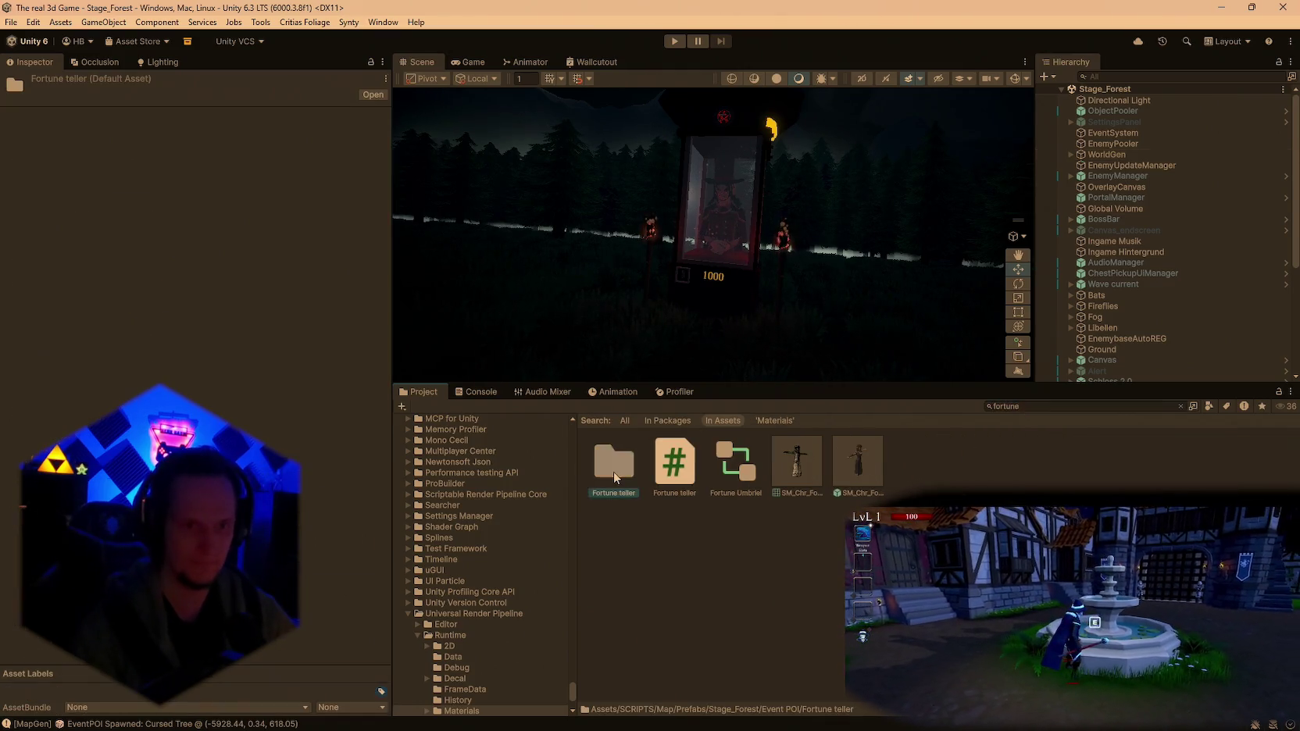
Step: Open the Fortune teller folder and set the prop prefab's Start Cost to 100
double_click(613, 468)
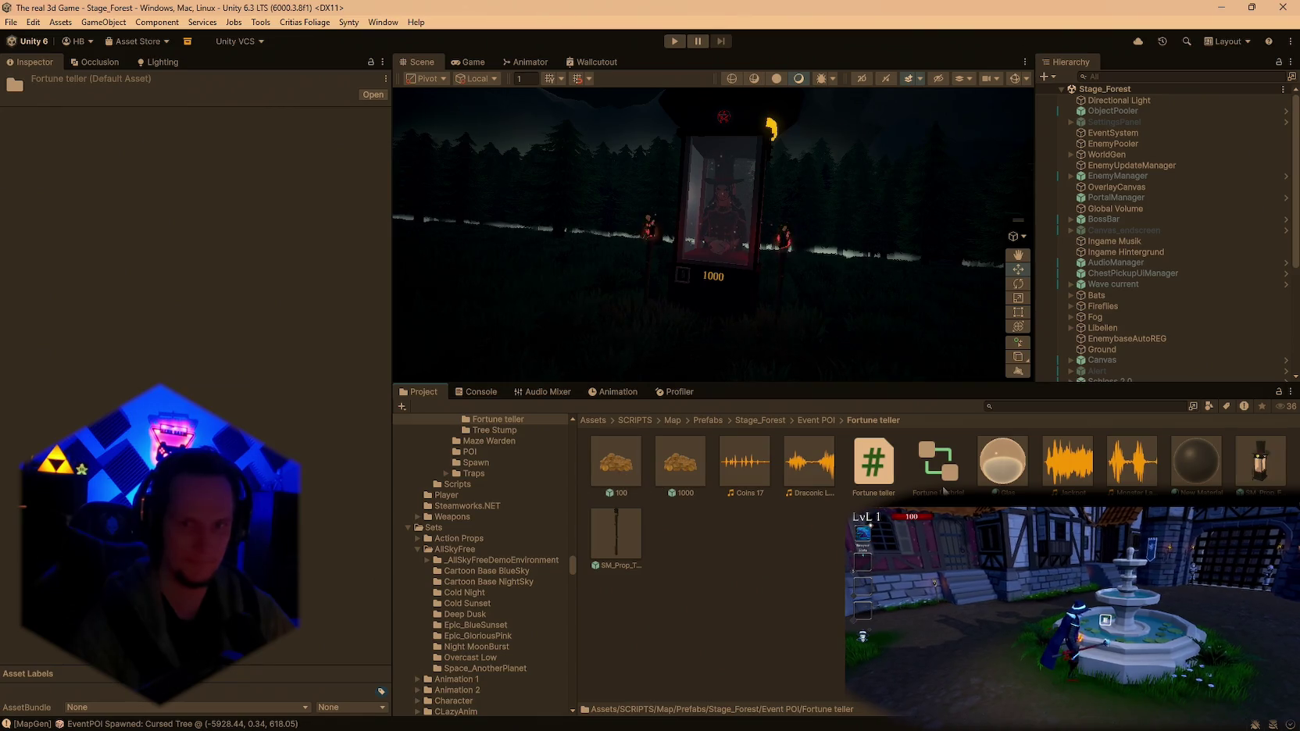
left_click(1261, 465)
scroll(235, 352, "down", 10)
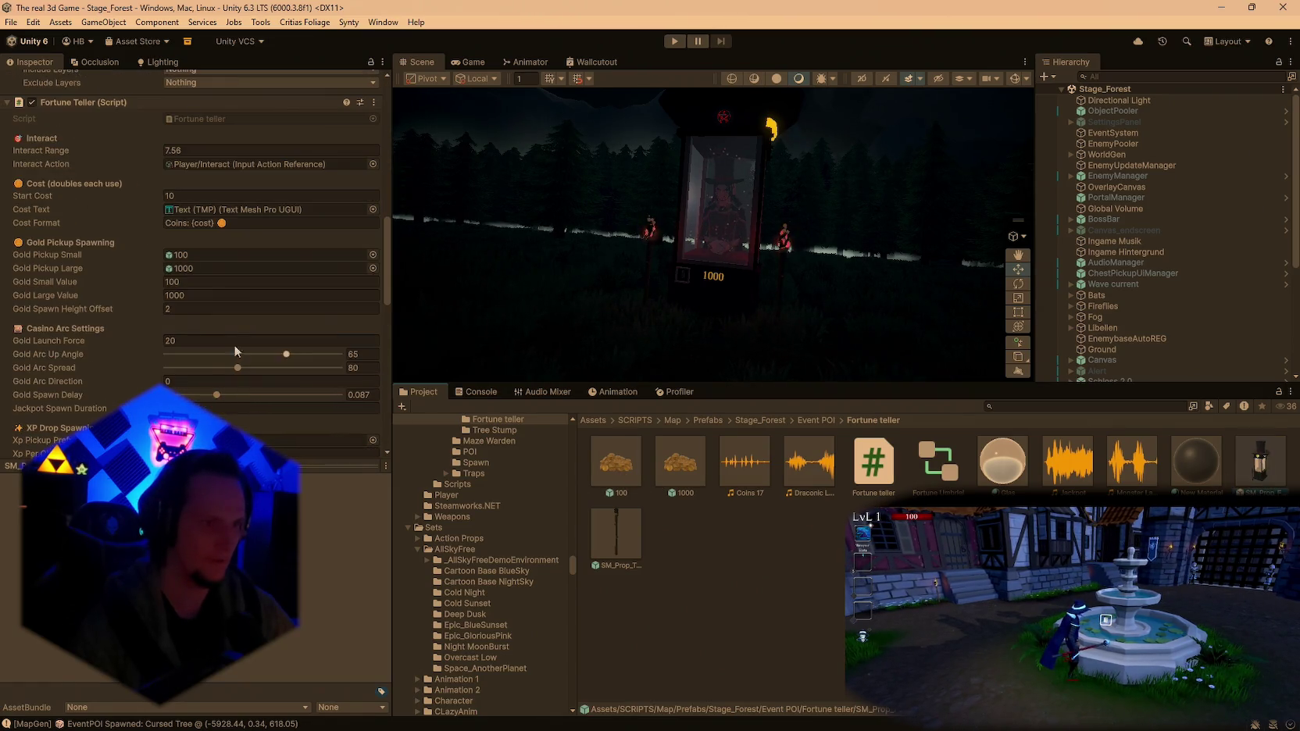
left_click(189, 196)
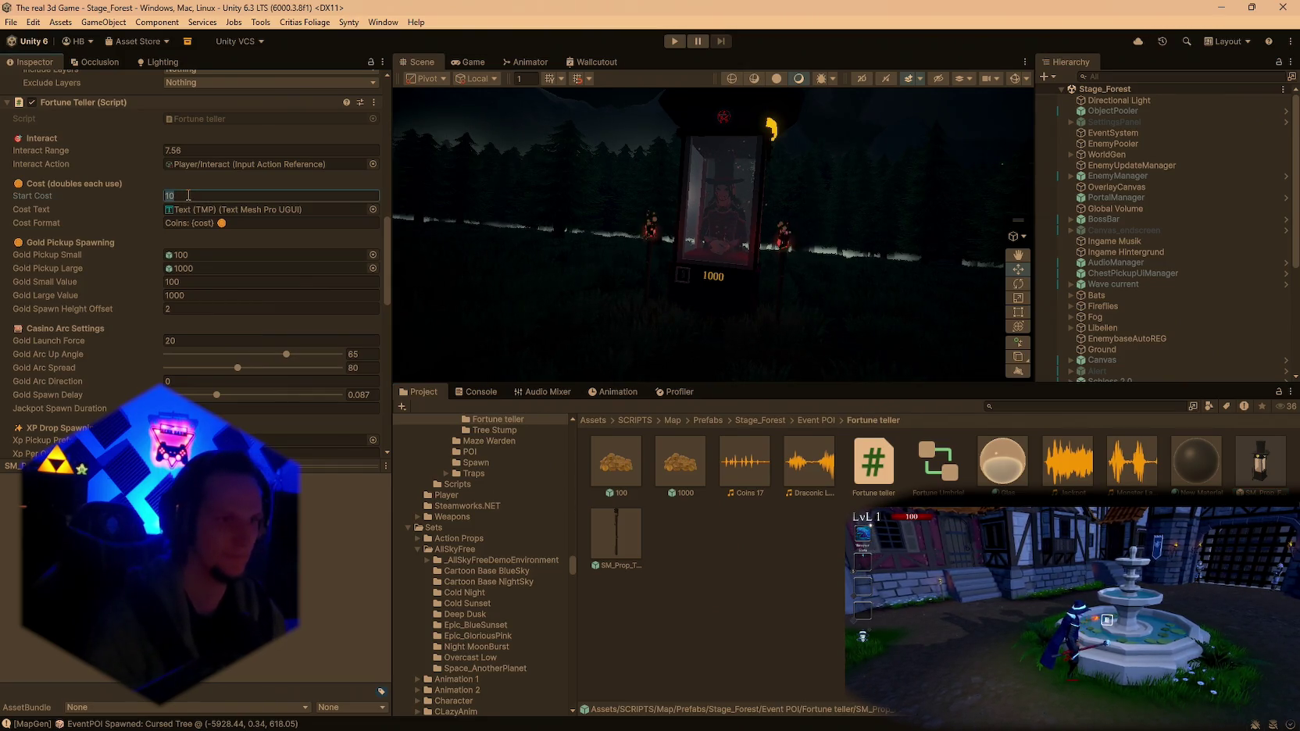
type("100")
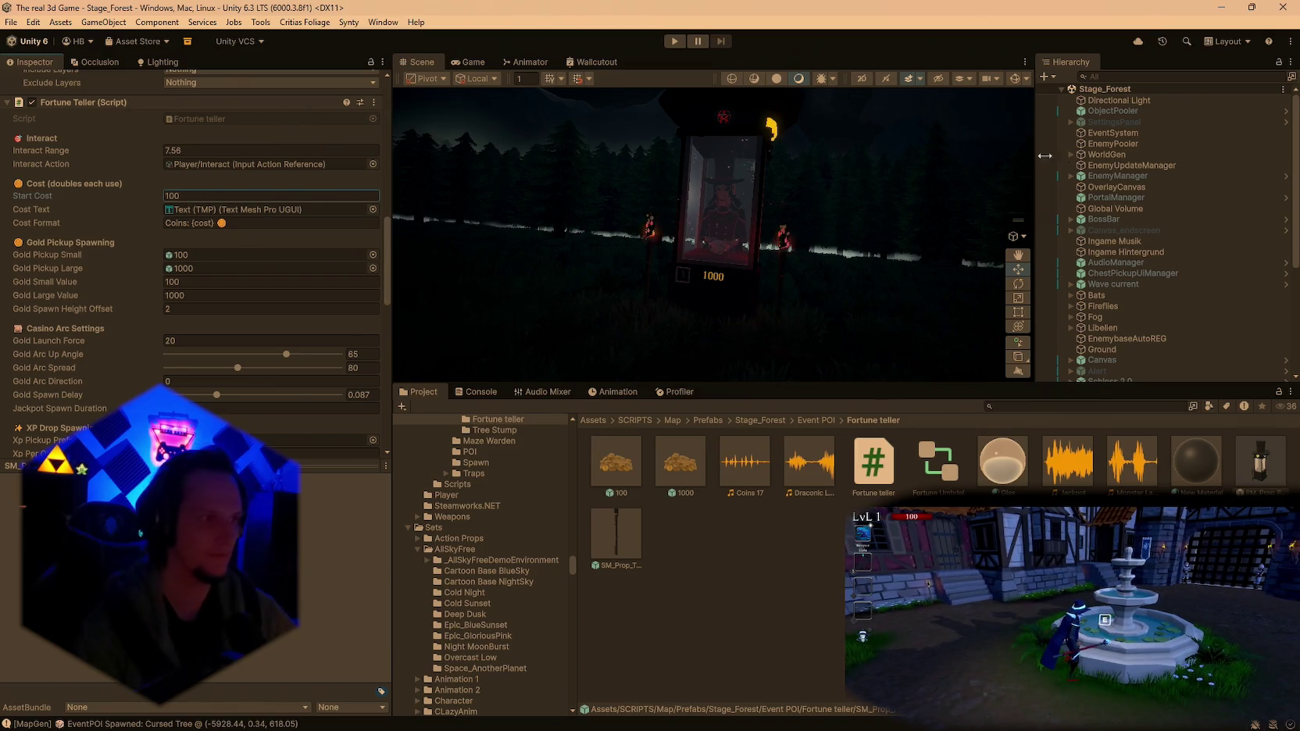
scroll(1120, 250, "down", 5)
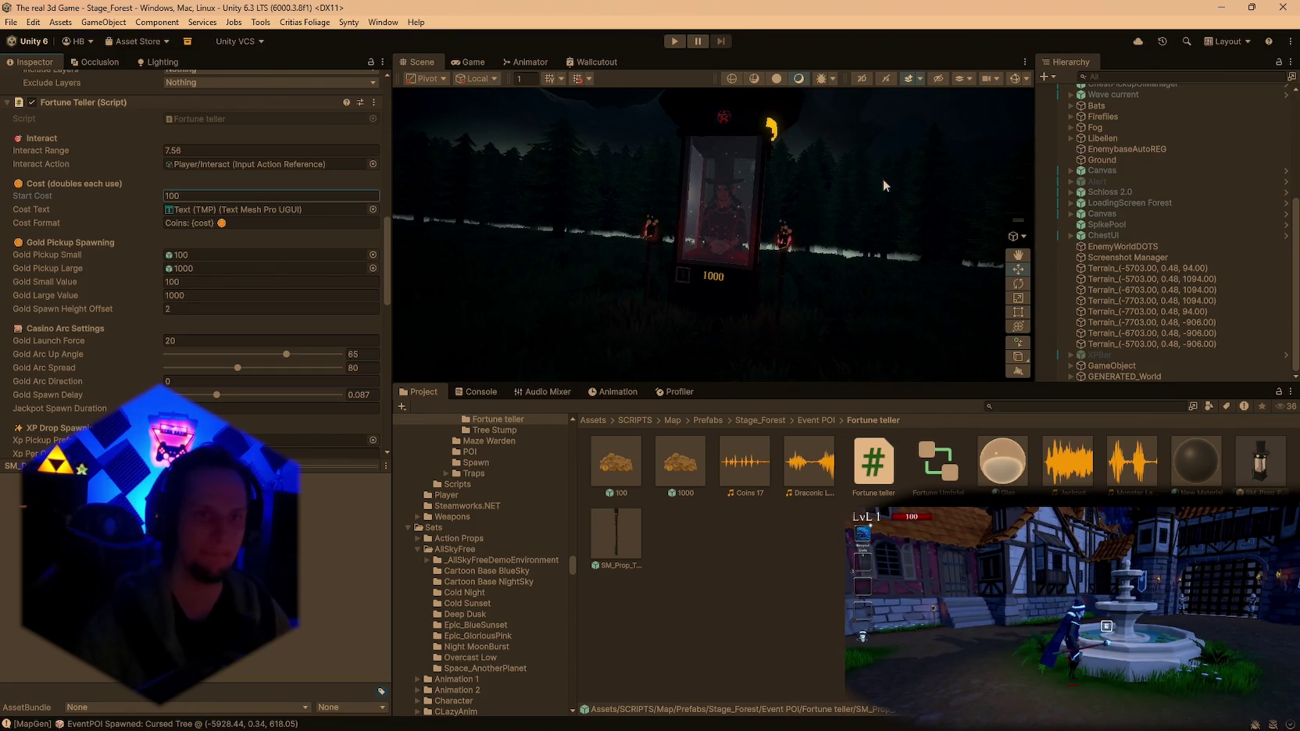
Step: Save the current scene and the whole project, twice over
left_click(11, 22)
left_click(33, 88)
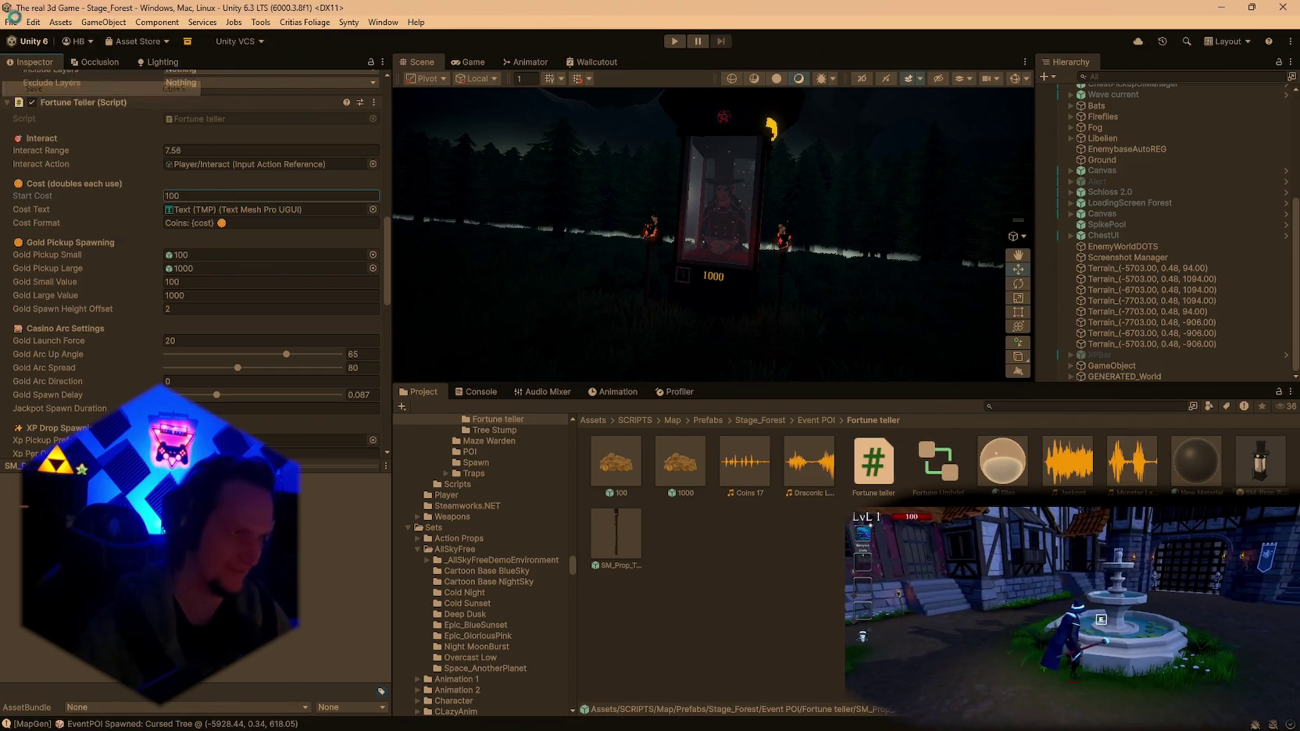
left_click(11, 22)
left_click(48, 169)
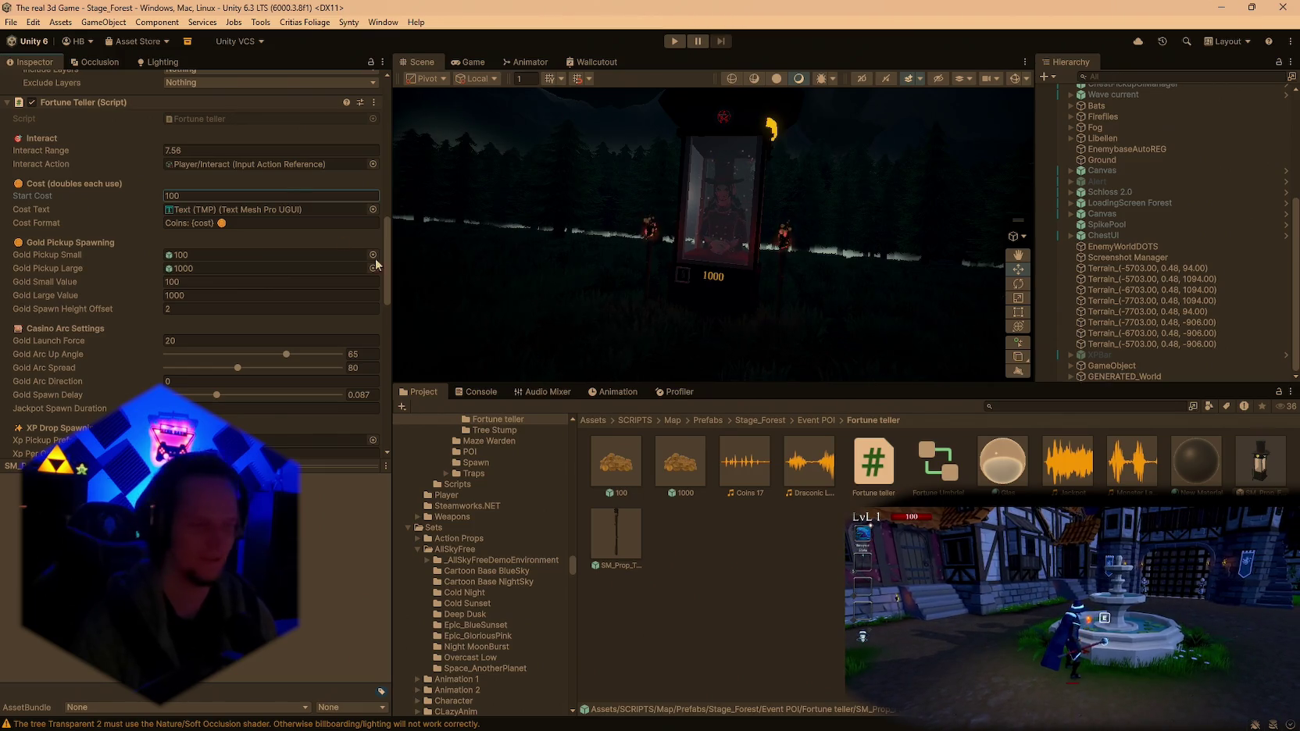
left_click(11, 22)
left_click(31, 88)
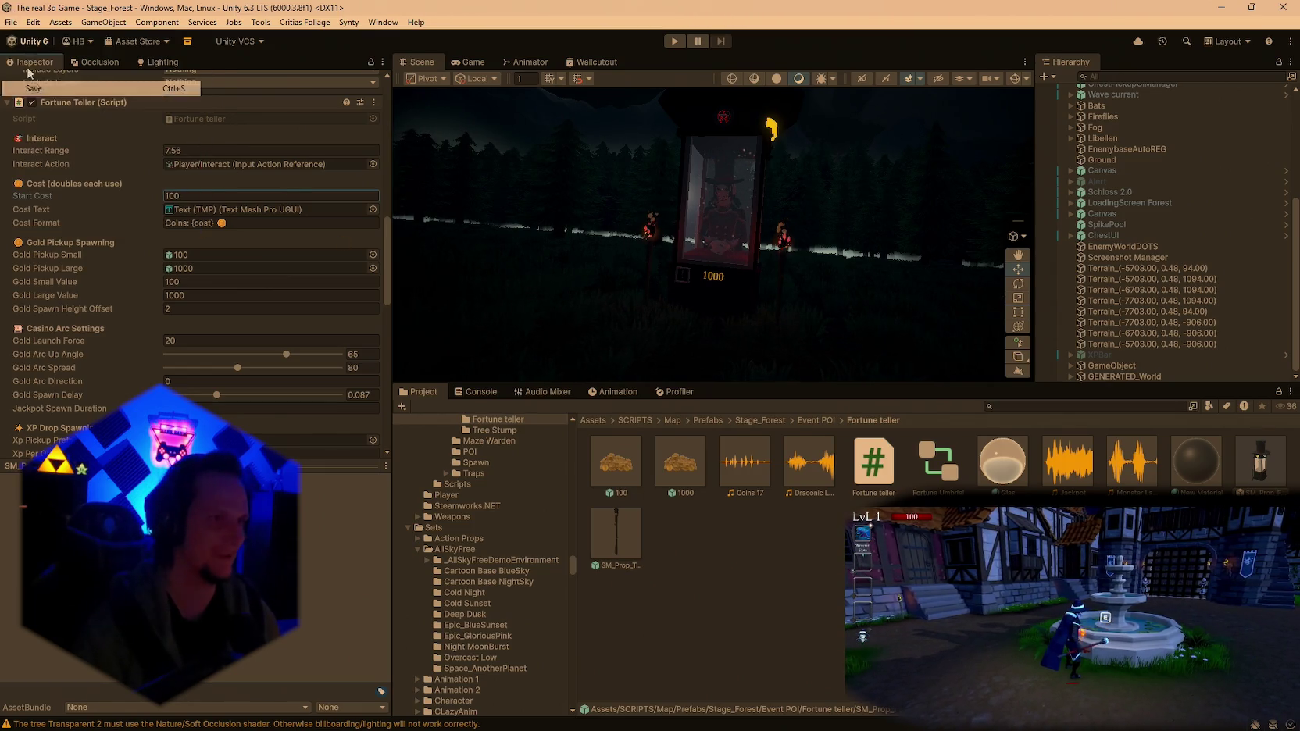
left_click(11, 22)
left_click(31, 169)
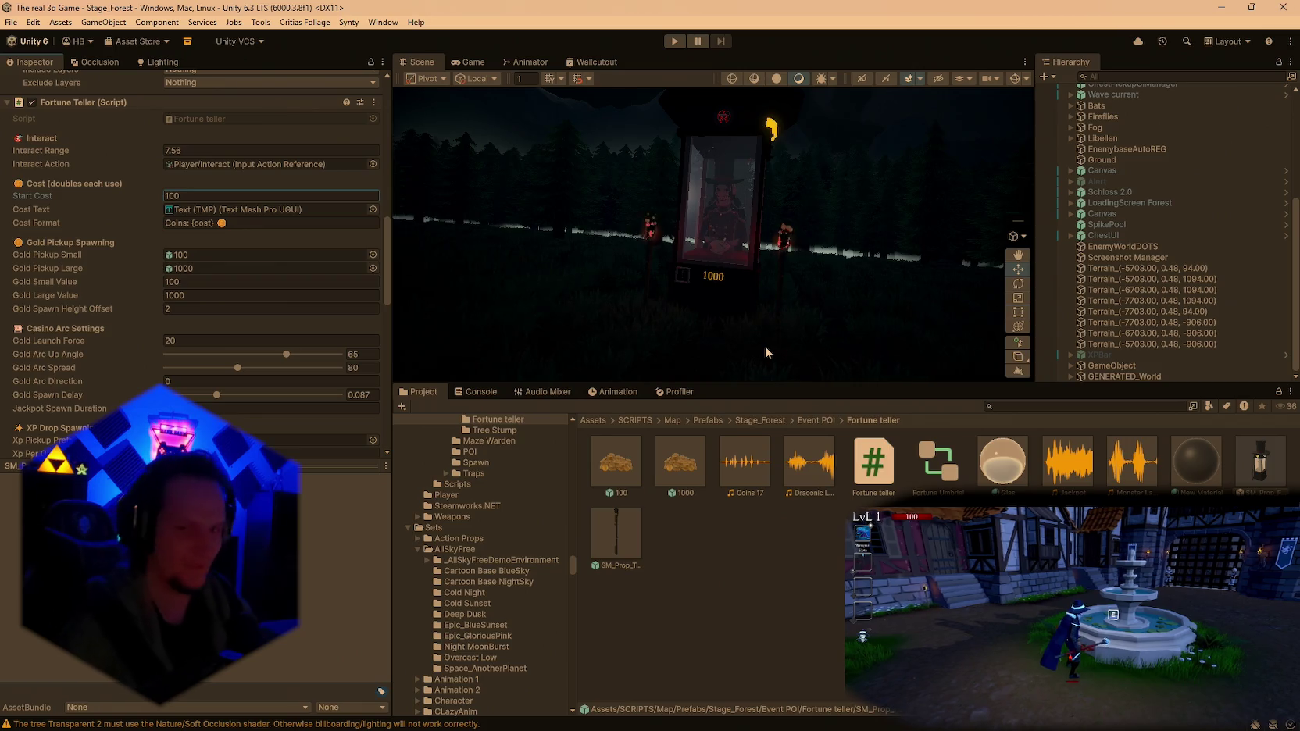
Step: Review the Fortune Teller Inspector settings, then bring Visual Studio to the front
scroll(183, 323, "down", 5)
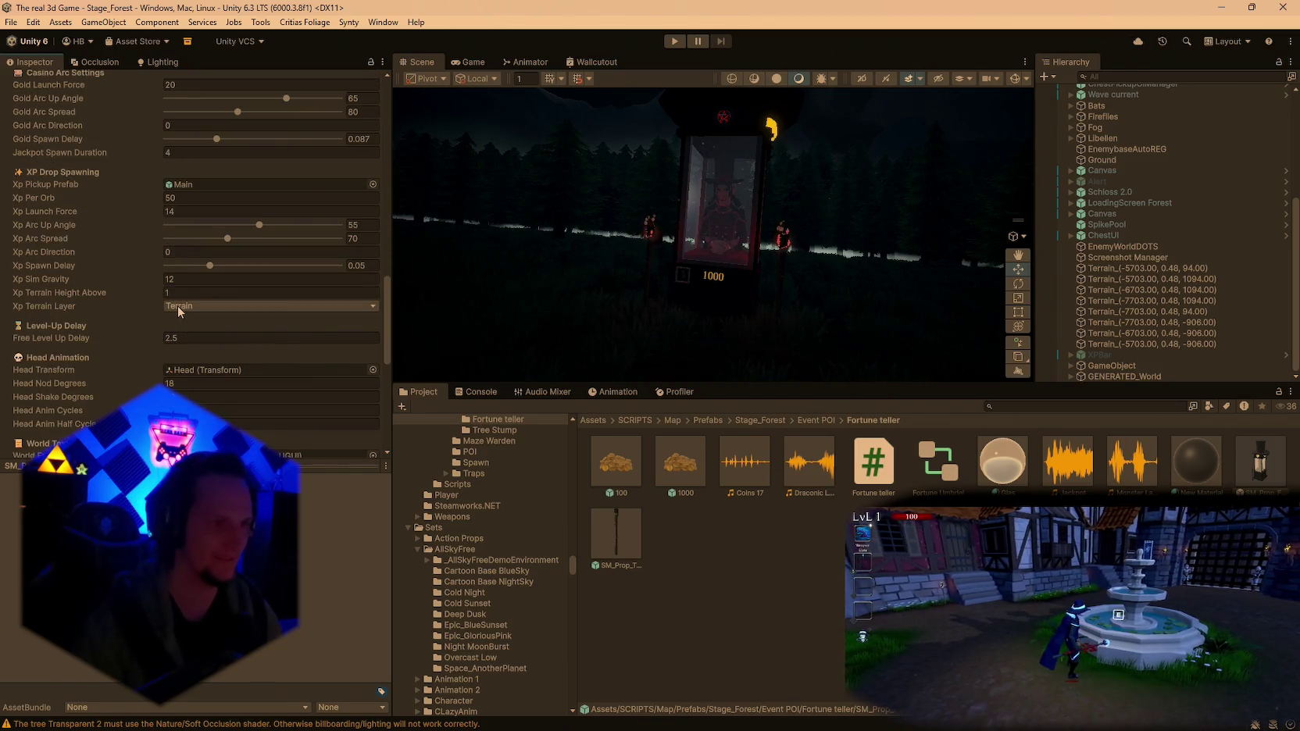
scroll(160, 321, "up", 3)
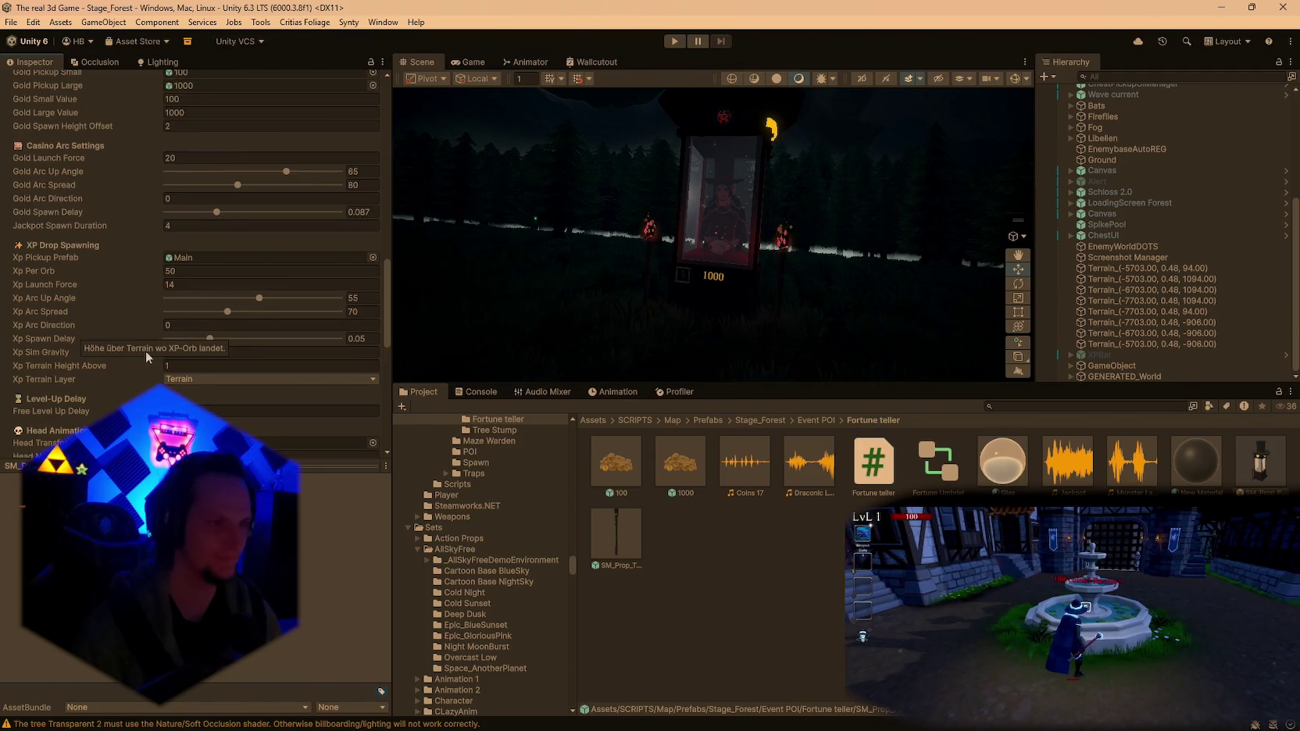
scroll(144, 356, "up", 2)
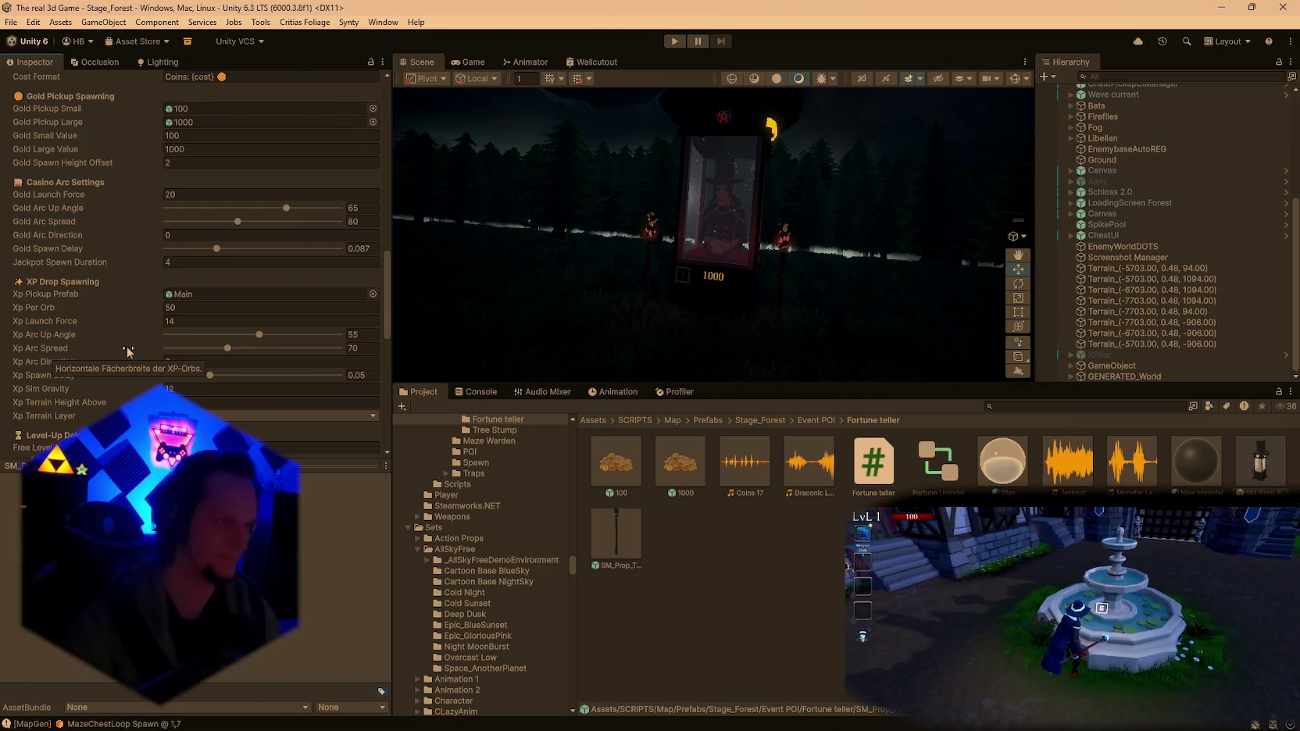
scroll(138, 336, "down", 3)
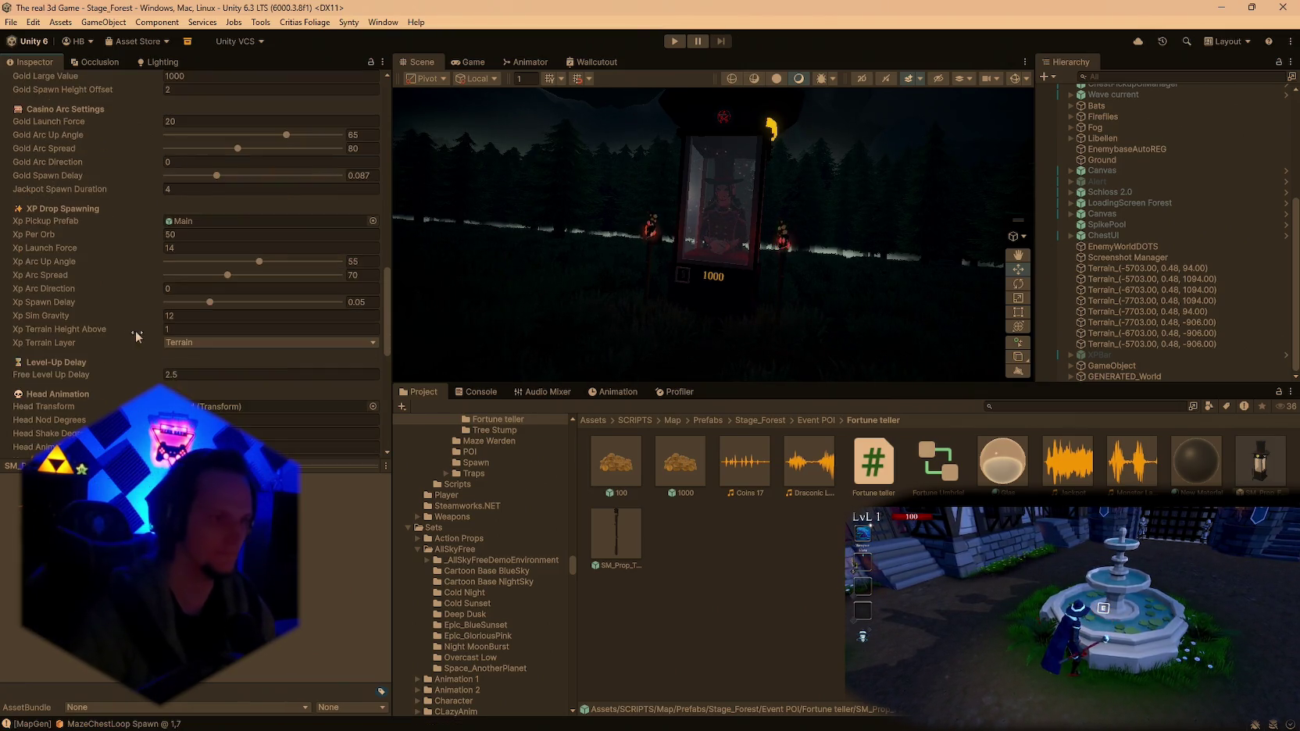
scroll(138, 302, "down", 4)
scroll(138, 302, "up", 4)
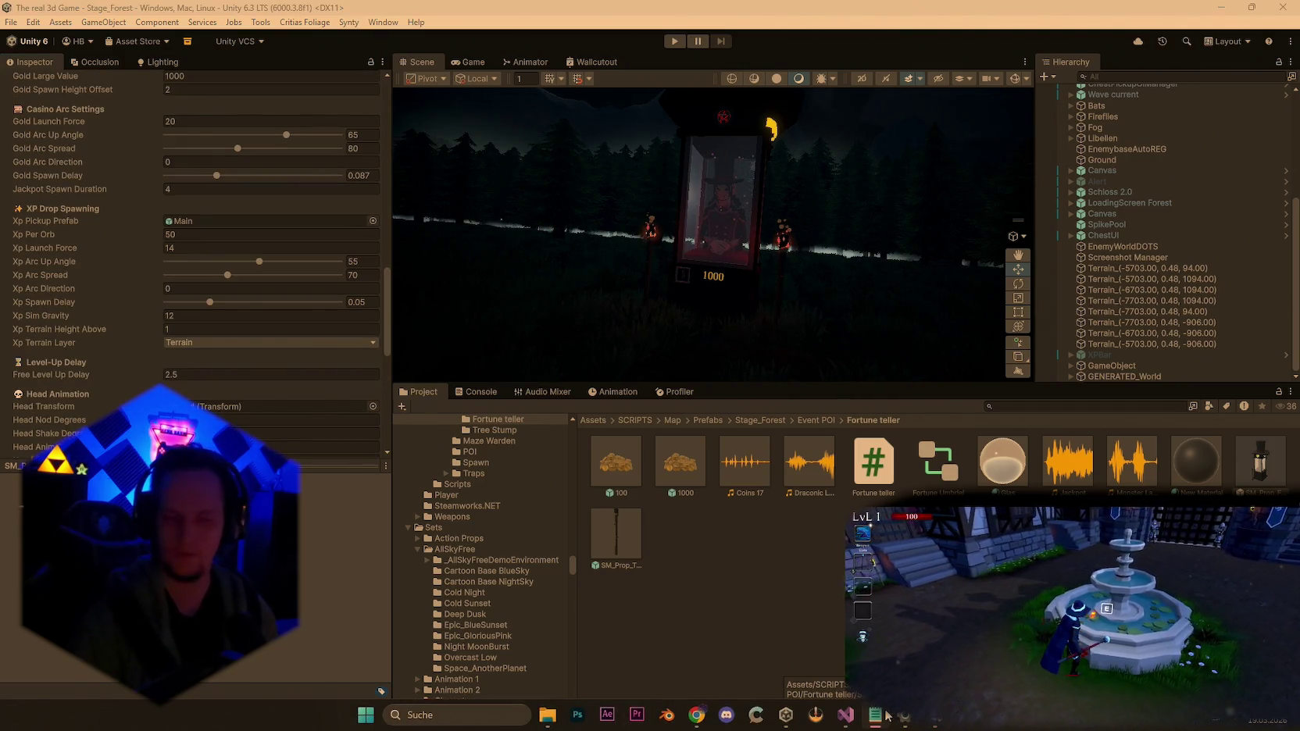
left_click(838, 718)
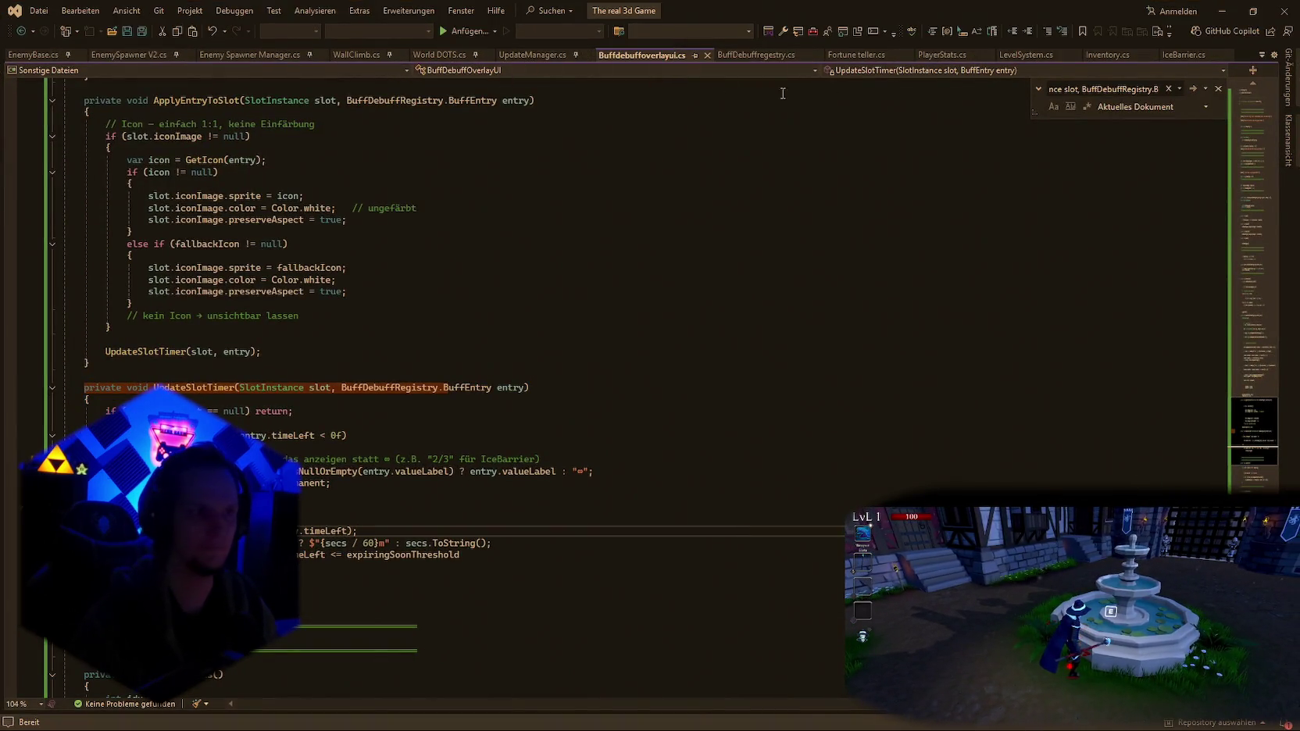
left_click(834, 55)
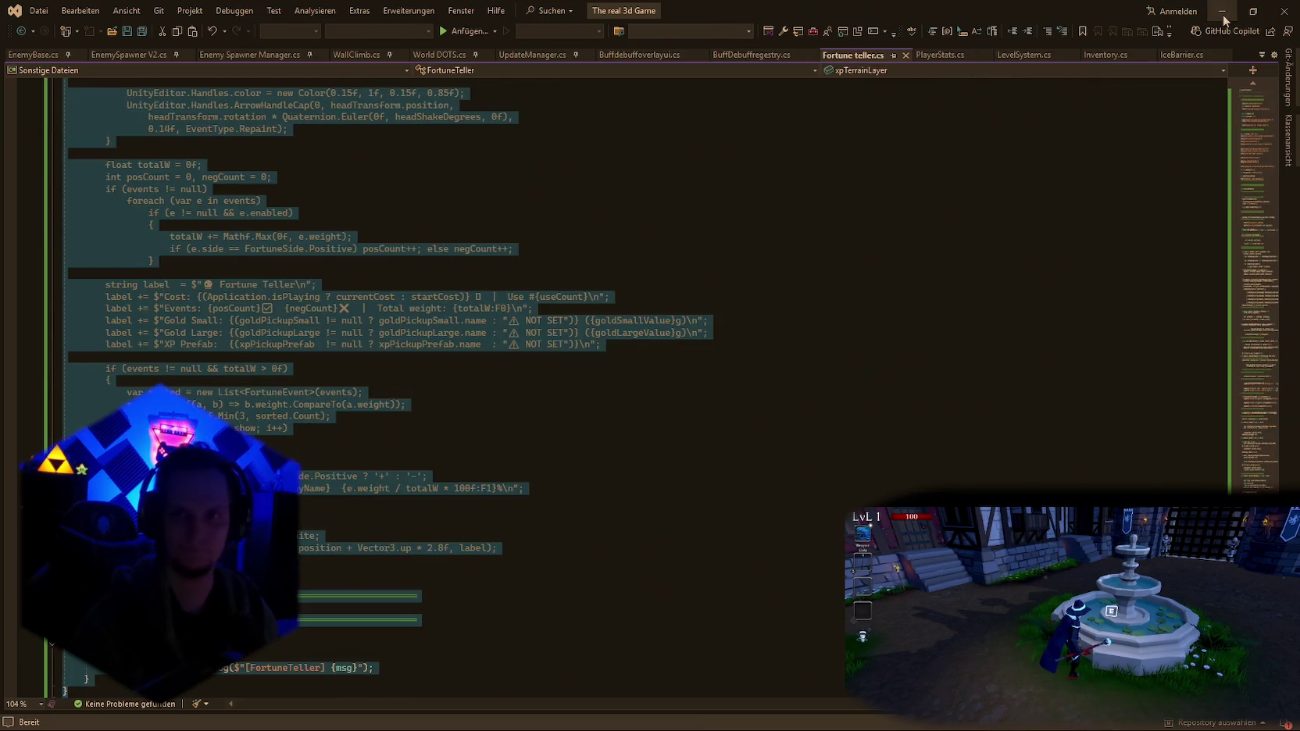
left_click(1222, 11)
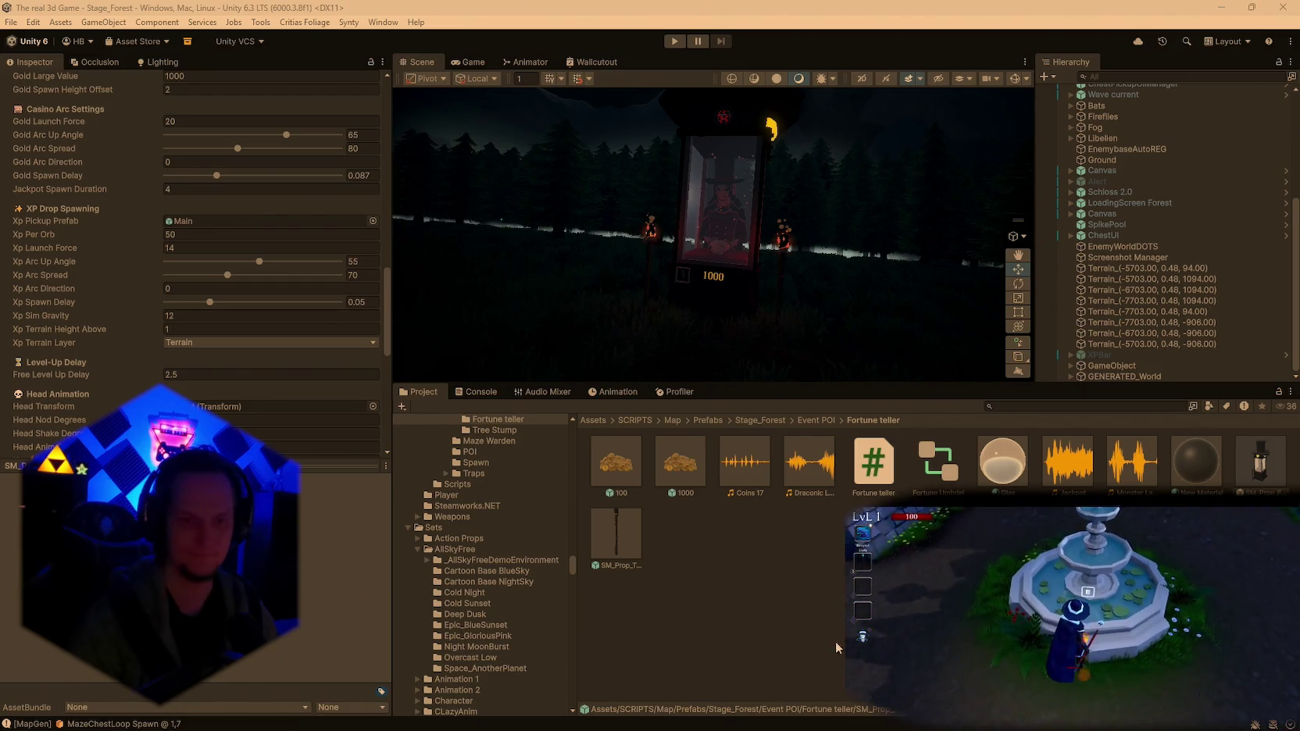
Step: Bring Visual Studio with Fortune teller.cs back to the front
left_click(845, 722)
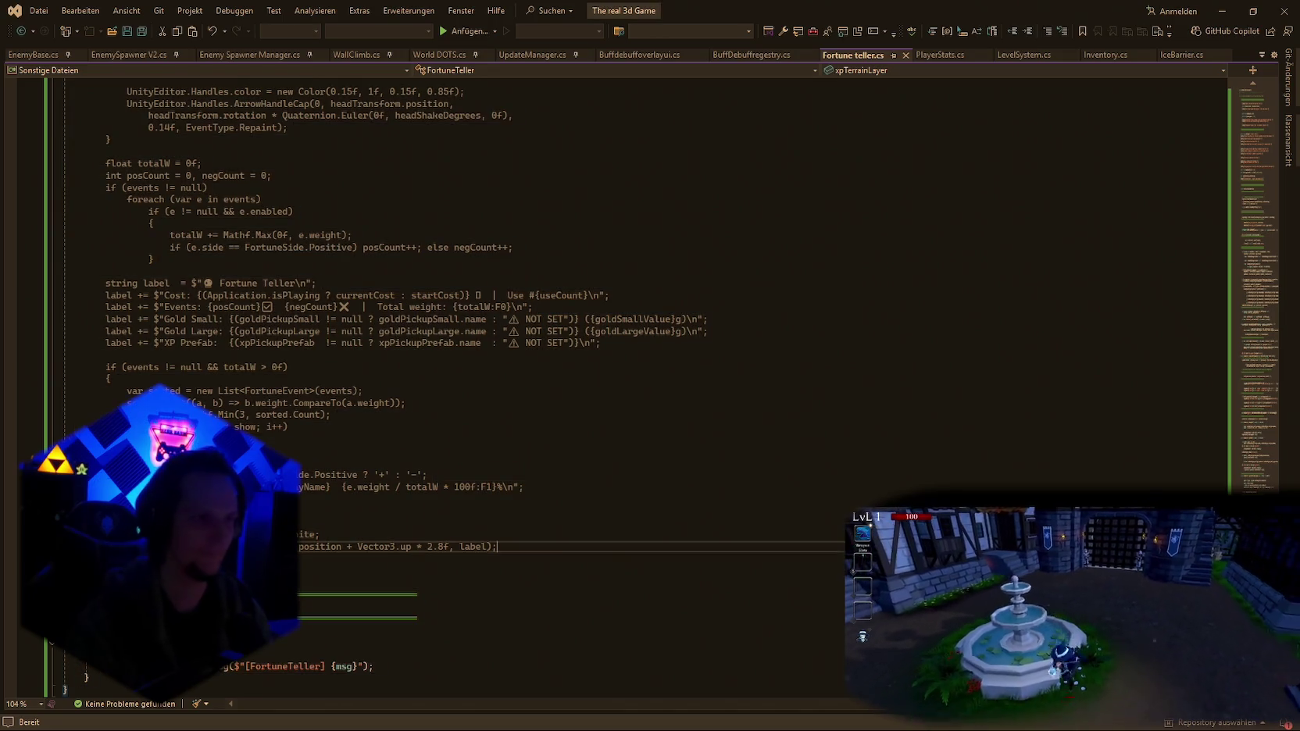
Step: Find the 'permanentDmgBonus != 0f' check in the fortune teller script
key("ctrl+f")
key("ctrl+v")
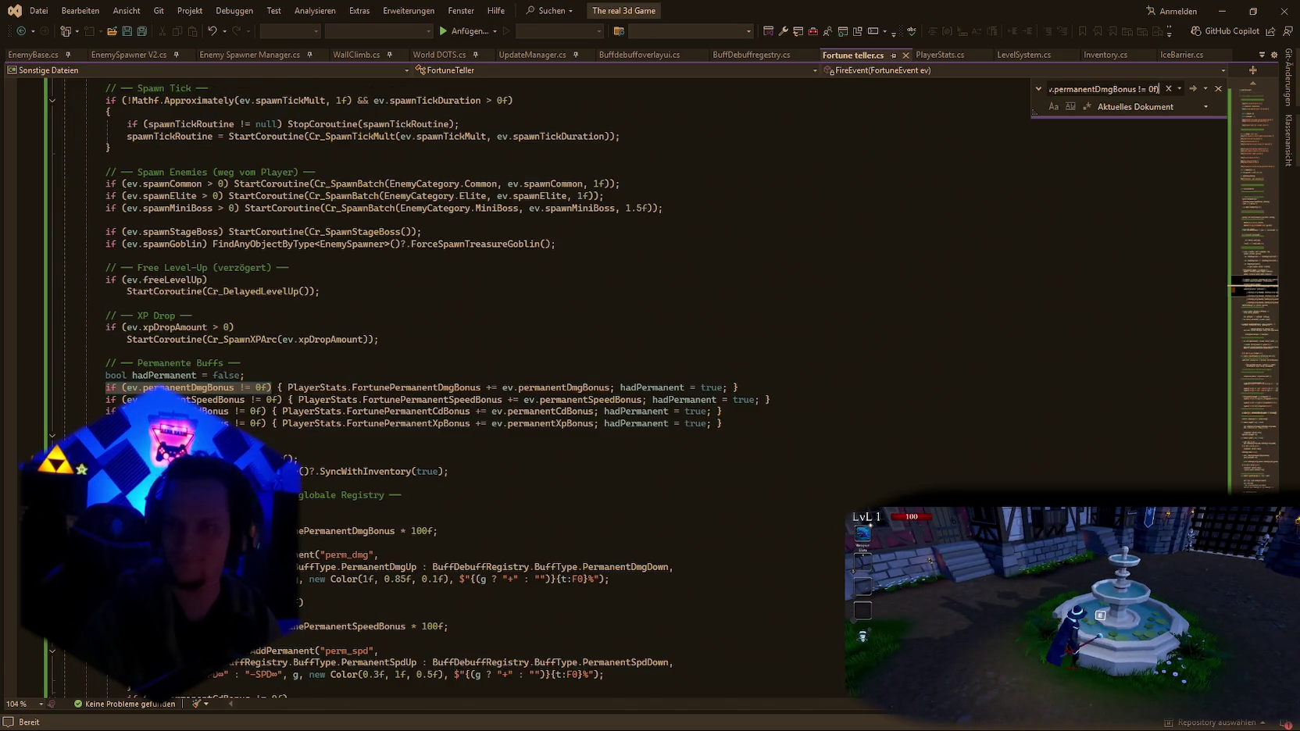
key("alt+Tab")
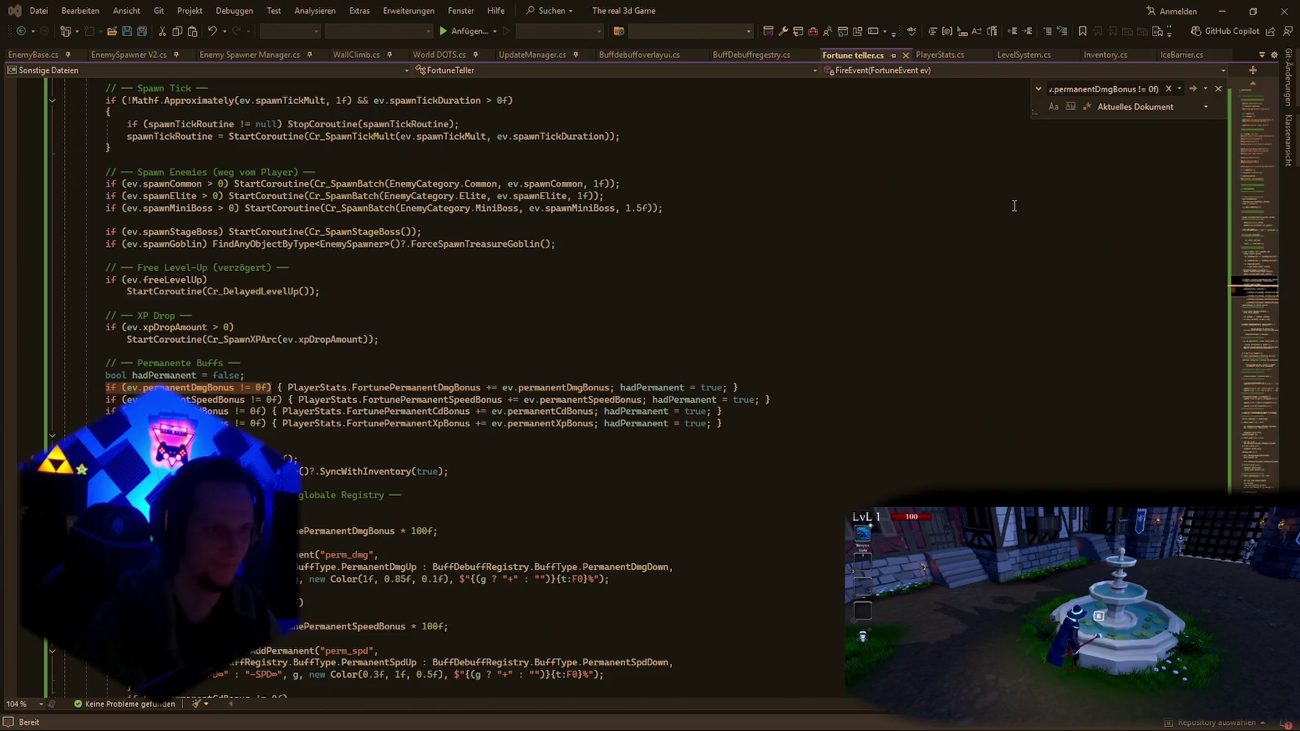
scroll(1007, 310, "down", 2)
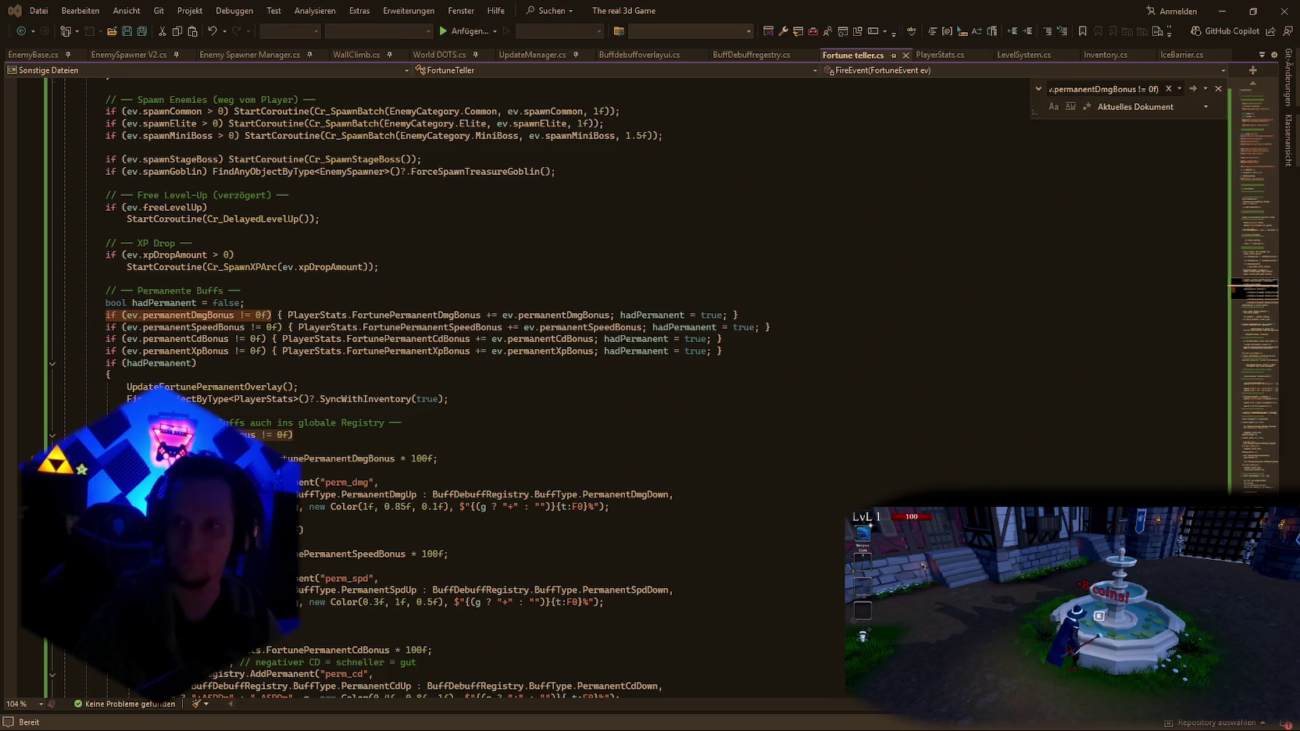
scroll(149, 231, "down", 6)
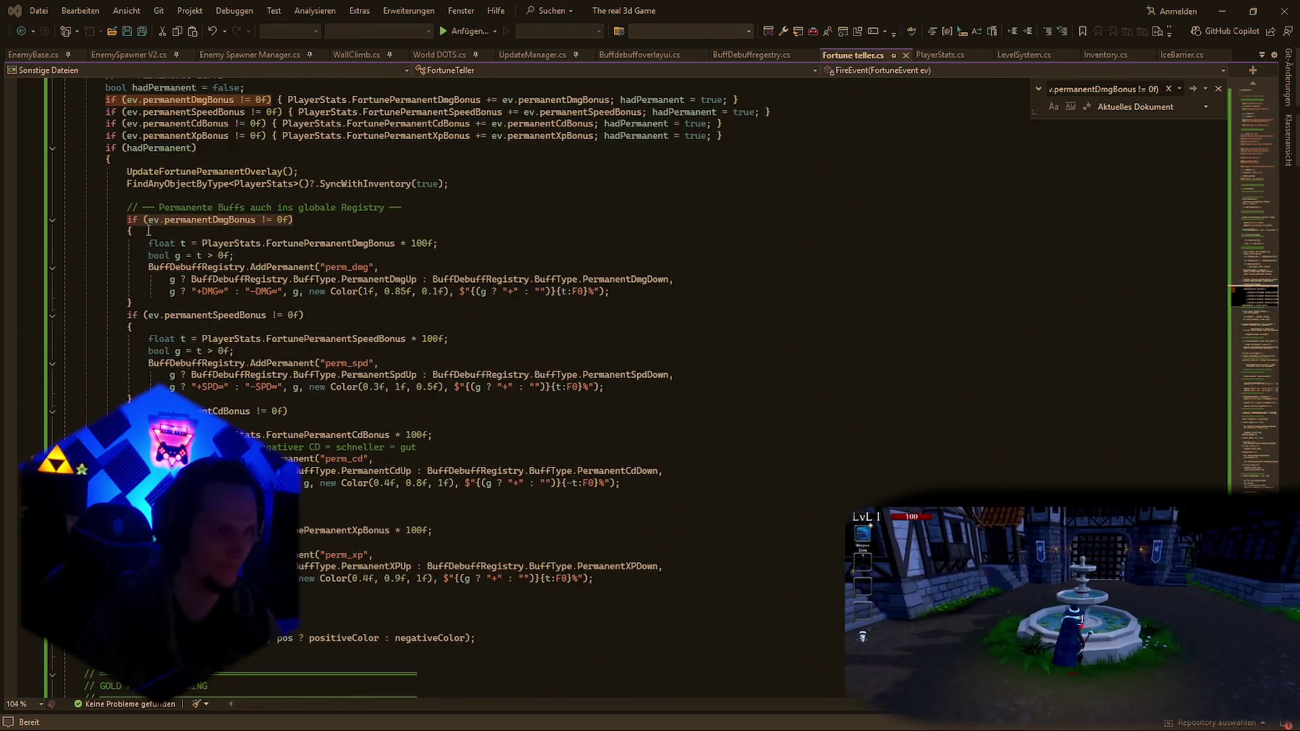
Step: Replace the permanent buff registry block with per-use-id, white-colour buff code and save
mouse_move(64, 231)
left_mouse_down()
mouse_move(156, 492)
mouse_move(78, 591)
left_mouse_up()
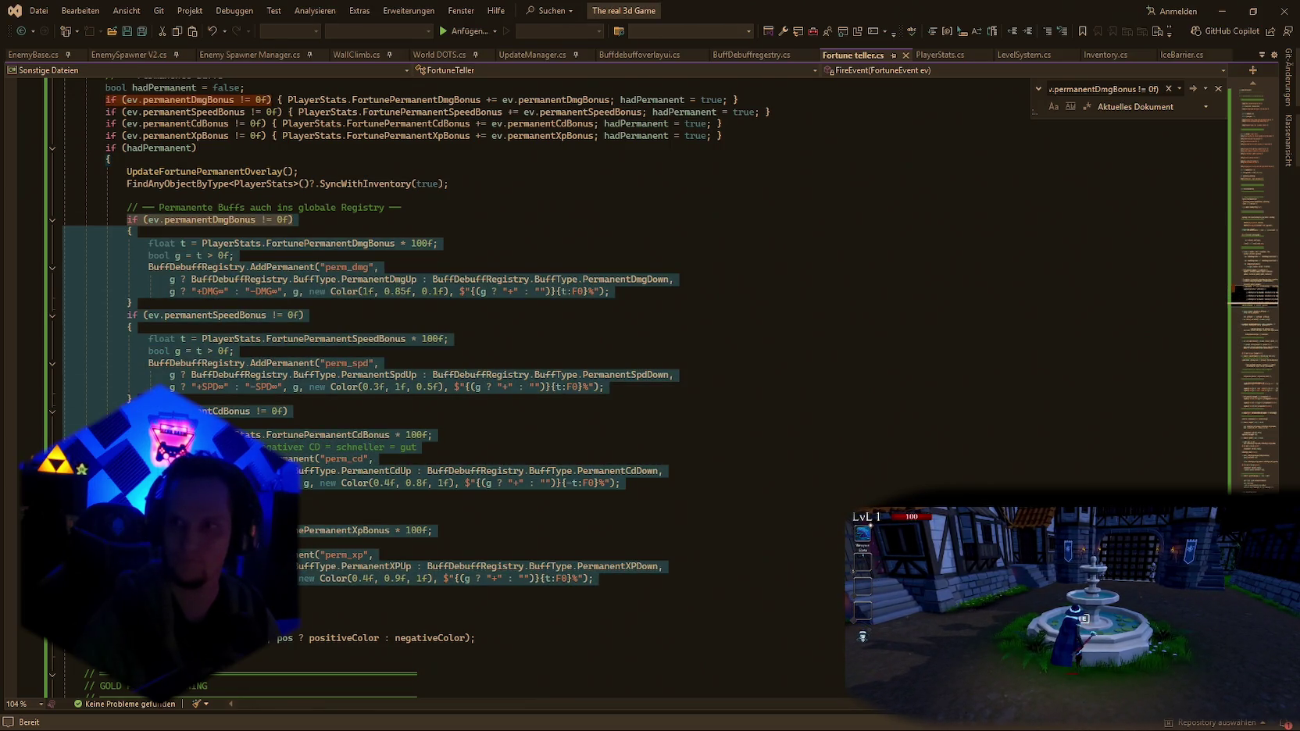
left_click_drag(156, 459, 598, 578)
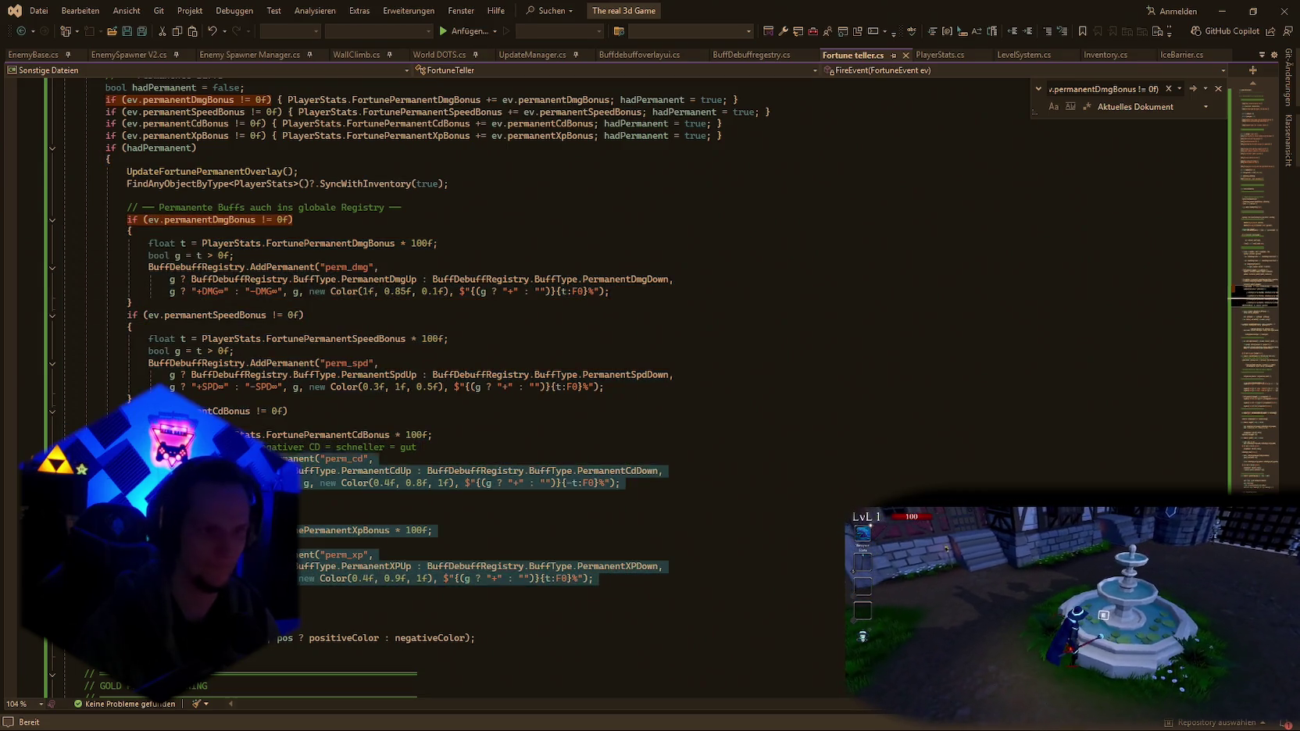
scroll(156, 438, "up", 2)
left_click_drag(156, 435, 127, 292)
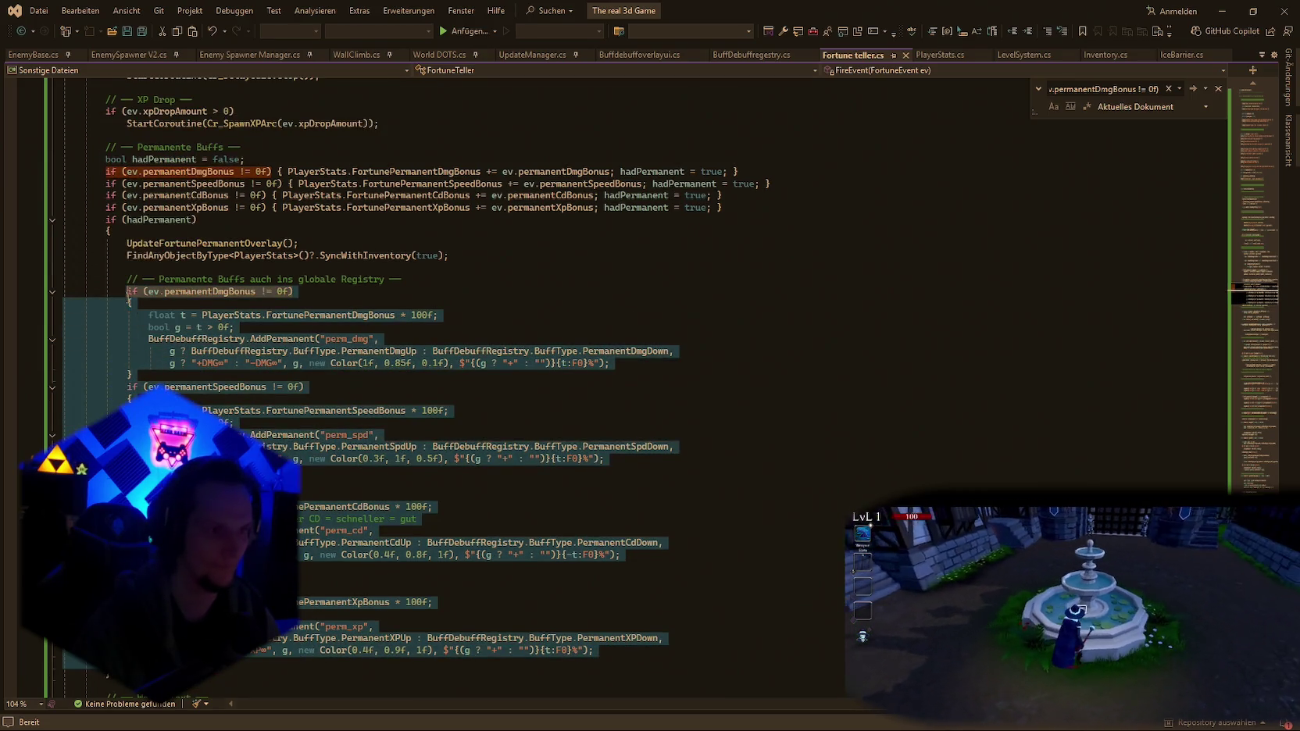
key("ctrl+v")
key("ctrl+s")
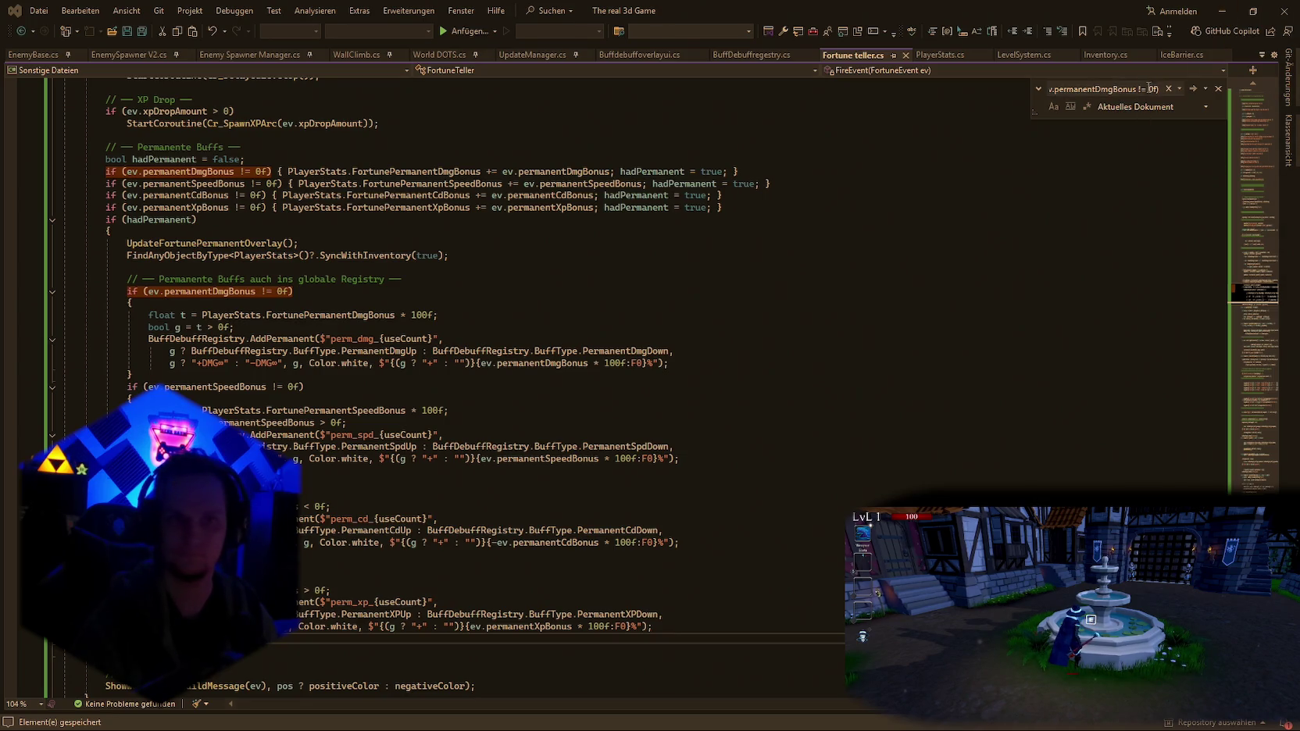
left_click(837, 302)
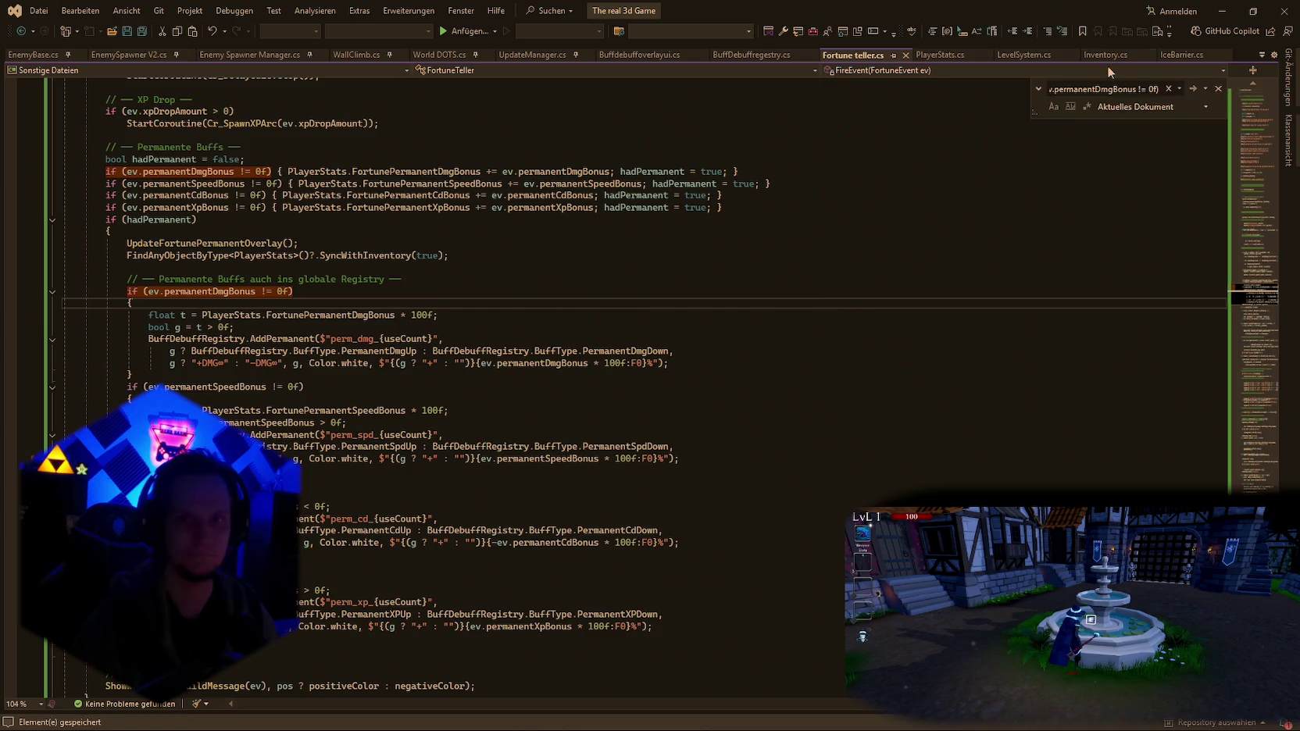
Step: Change the XP Surge event's xpDropAmount from 500 to 5000 and save Fortune teller.cs
left_click(1222, 11)
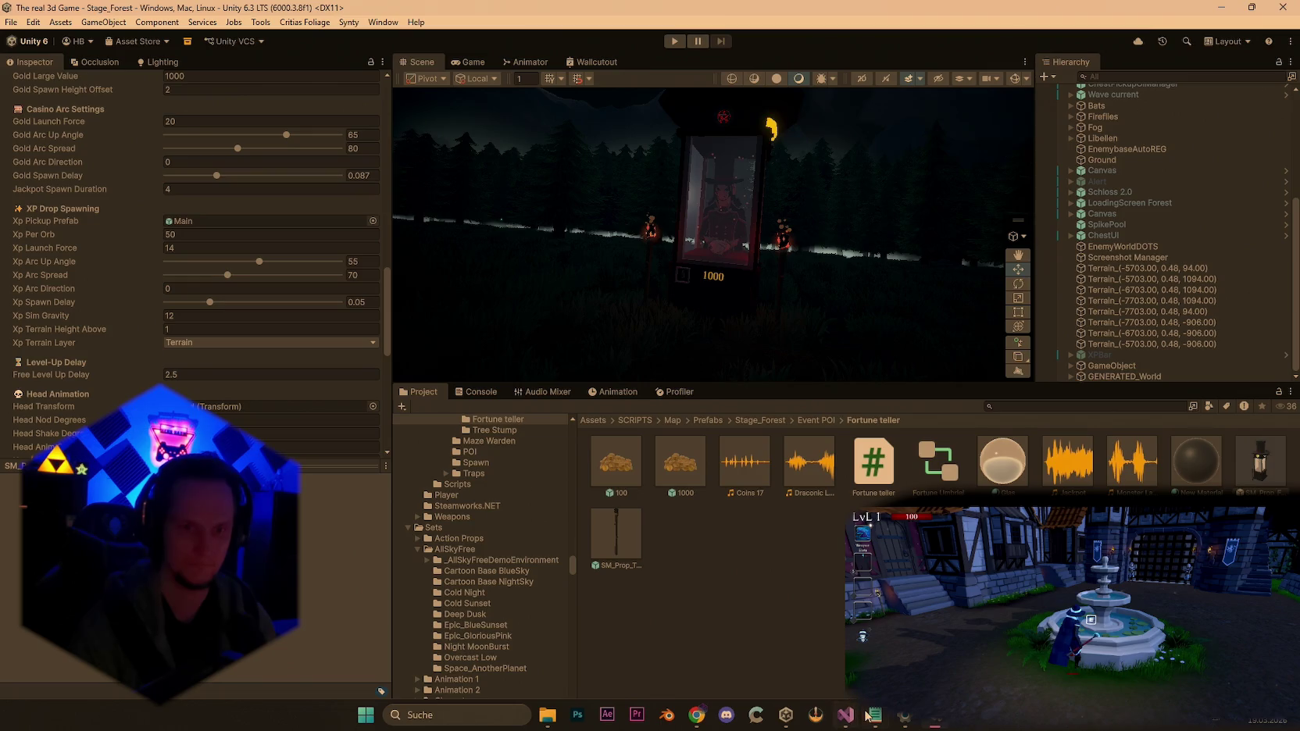
left_click(854, 717)
scroll(717, 447, "down", 20)
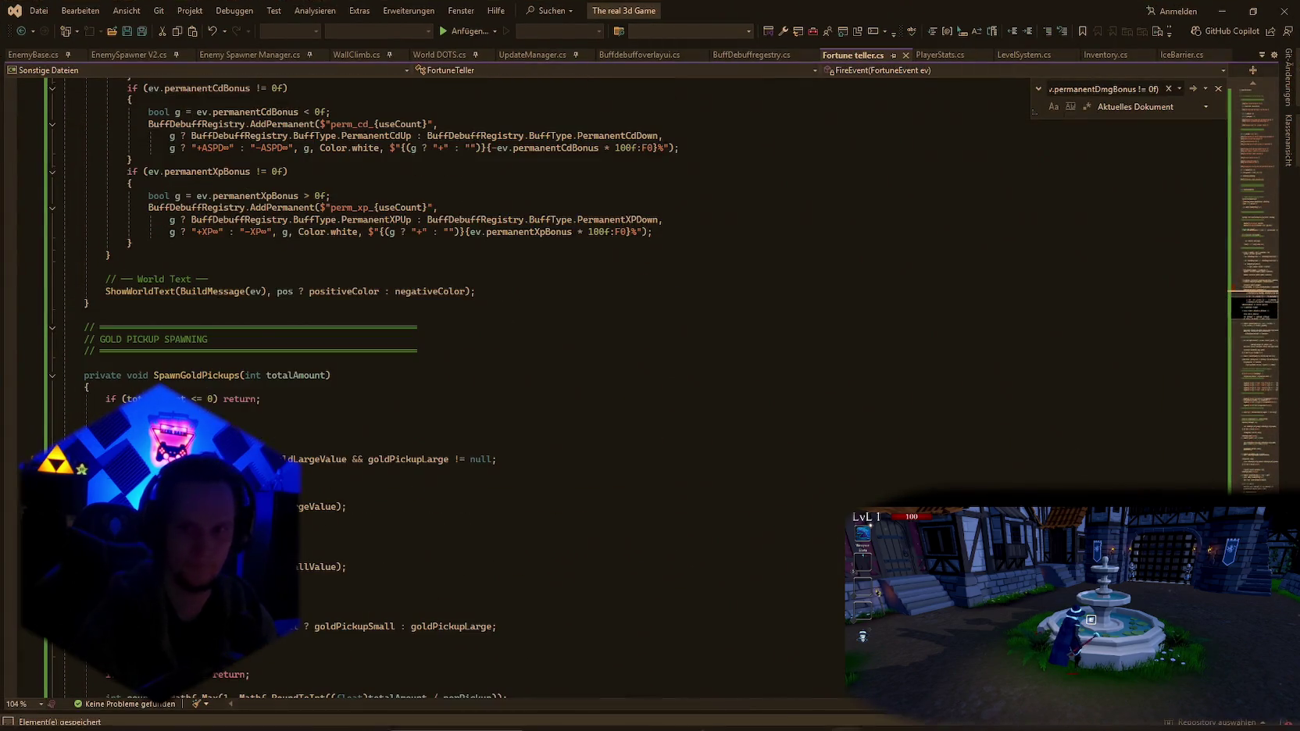
scroll(718, 447, "up", 14)
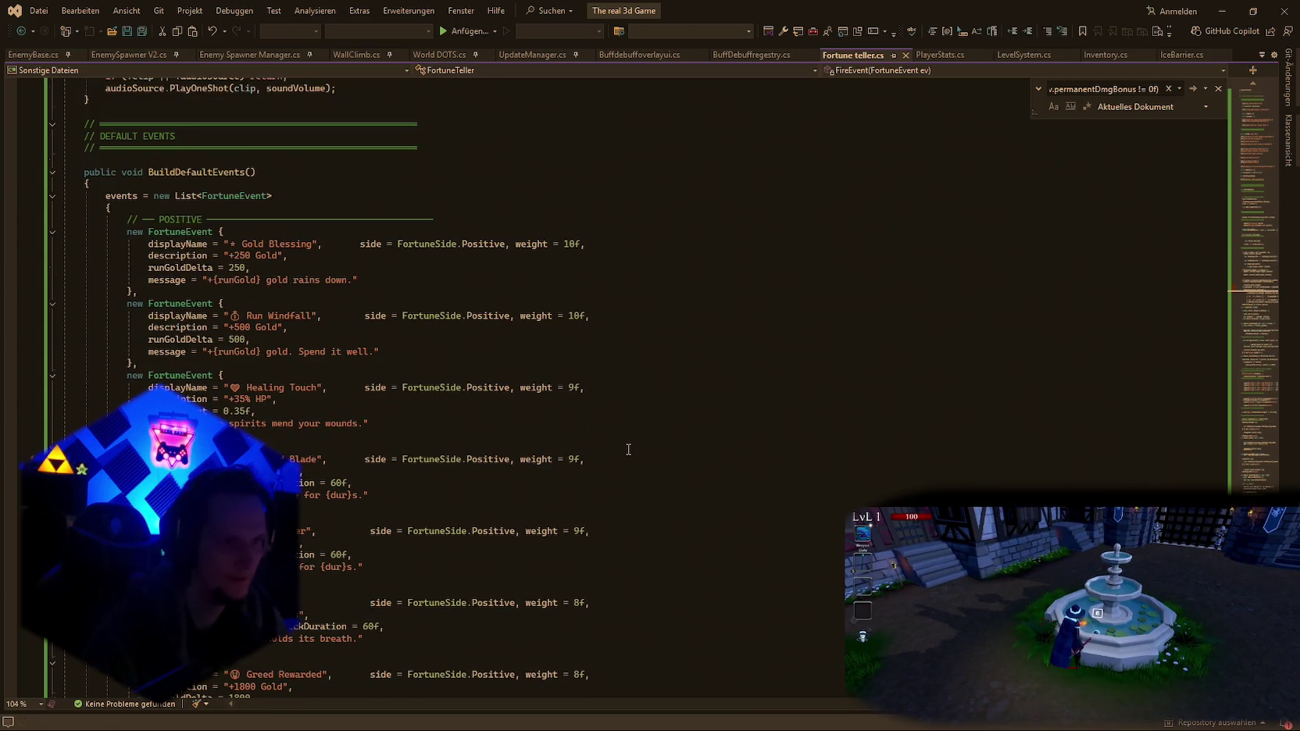
scroll(628, 449, "down", 11)
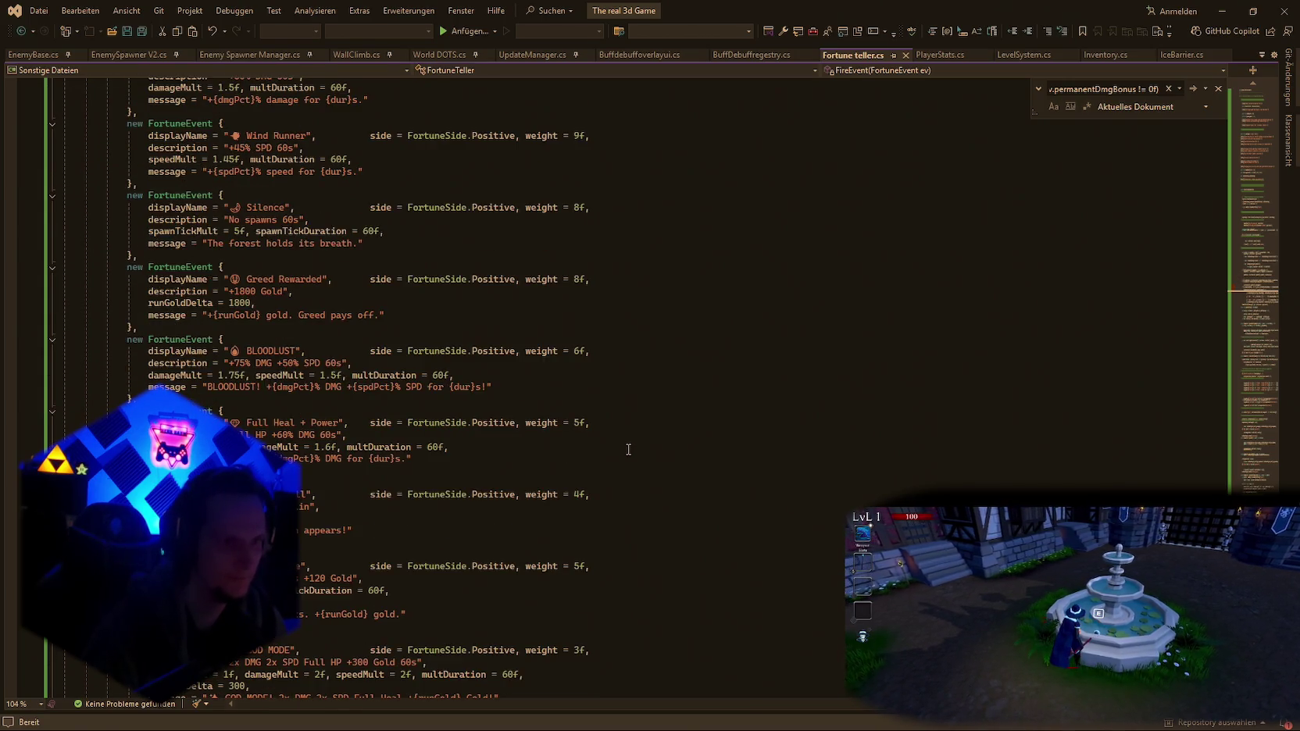
scroll(355, 319, "down", 2)
scroll(355, 319, "down", 6)
scroll(360, 342, "down", 9)
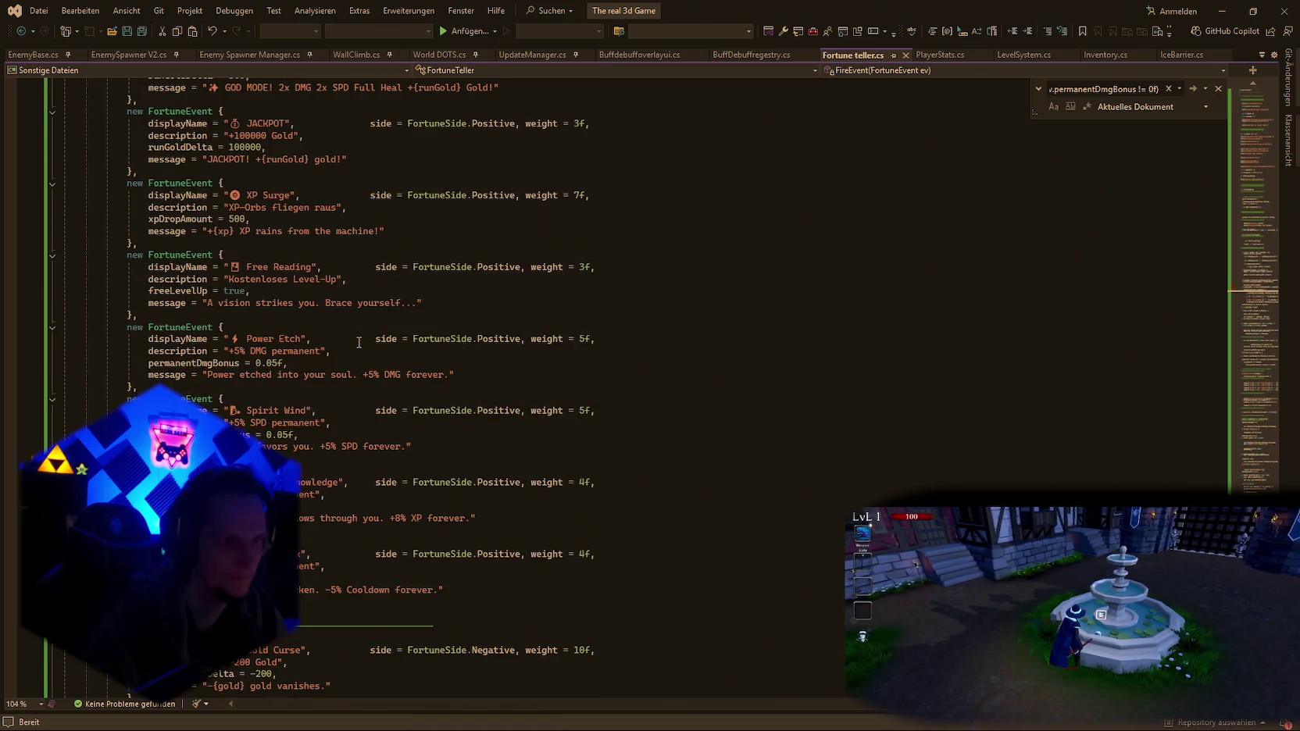
scroll(317, 293, "down", 1)
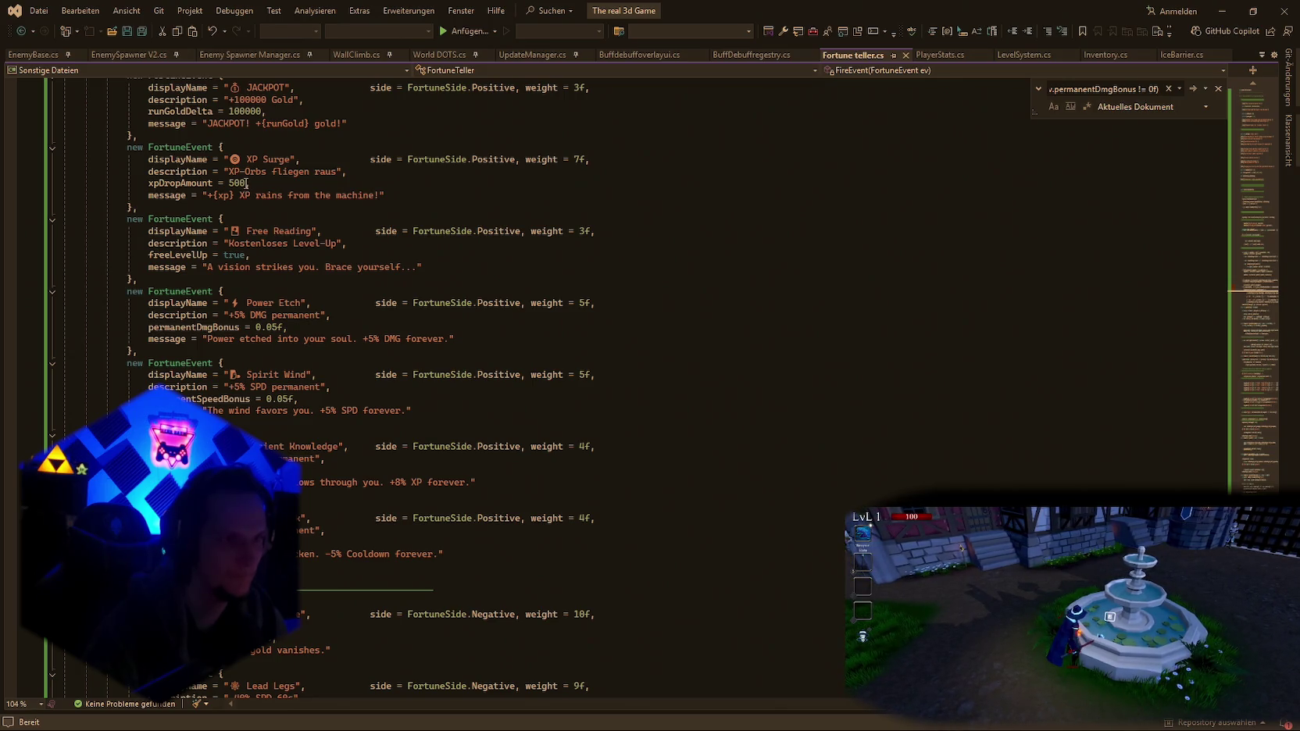
left_click_drag(246, 184, 235, 184)
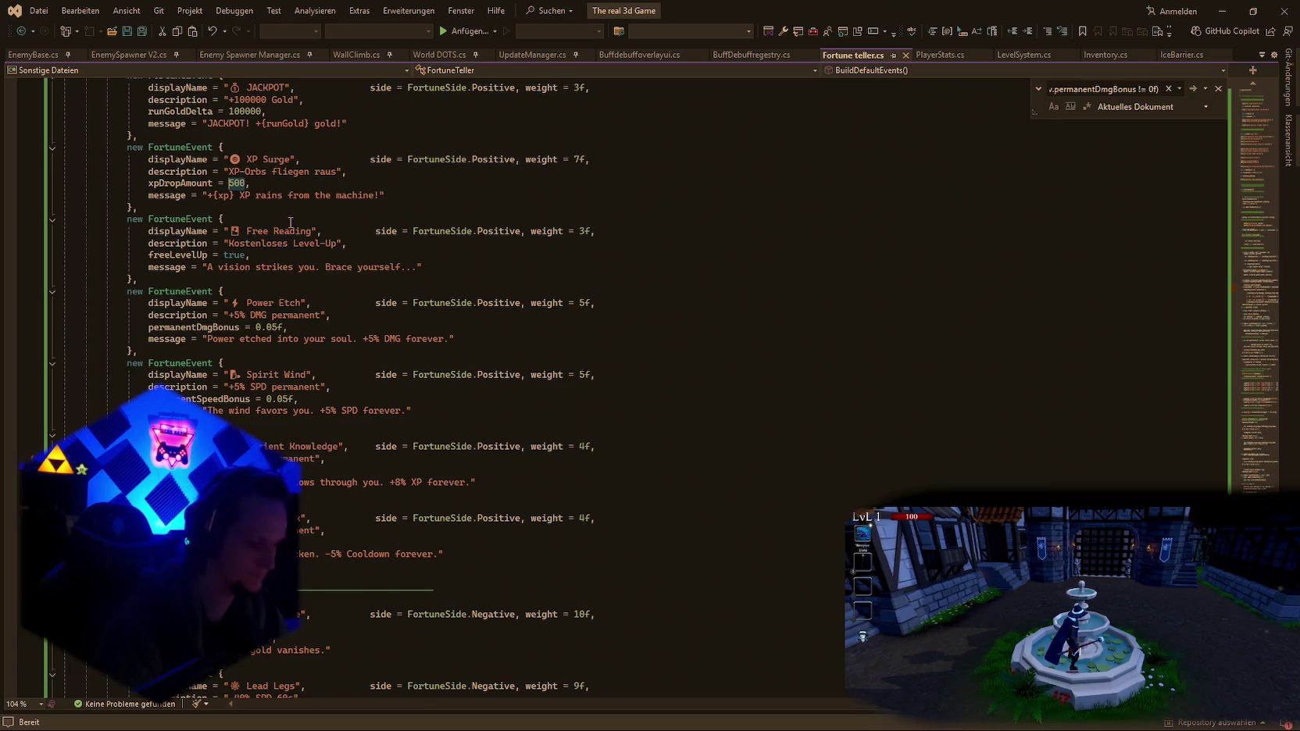
type("50")
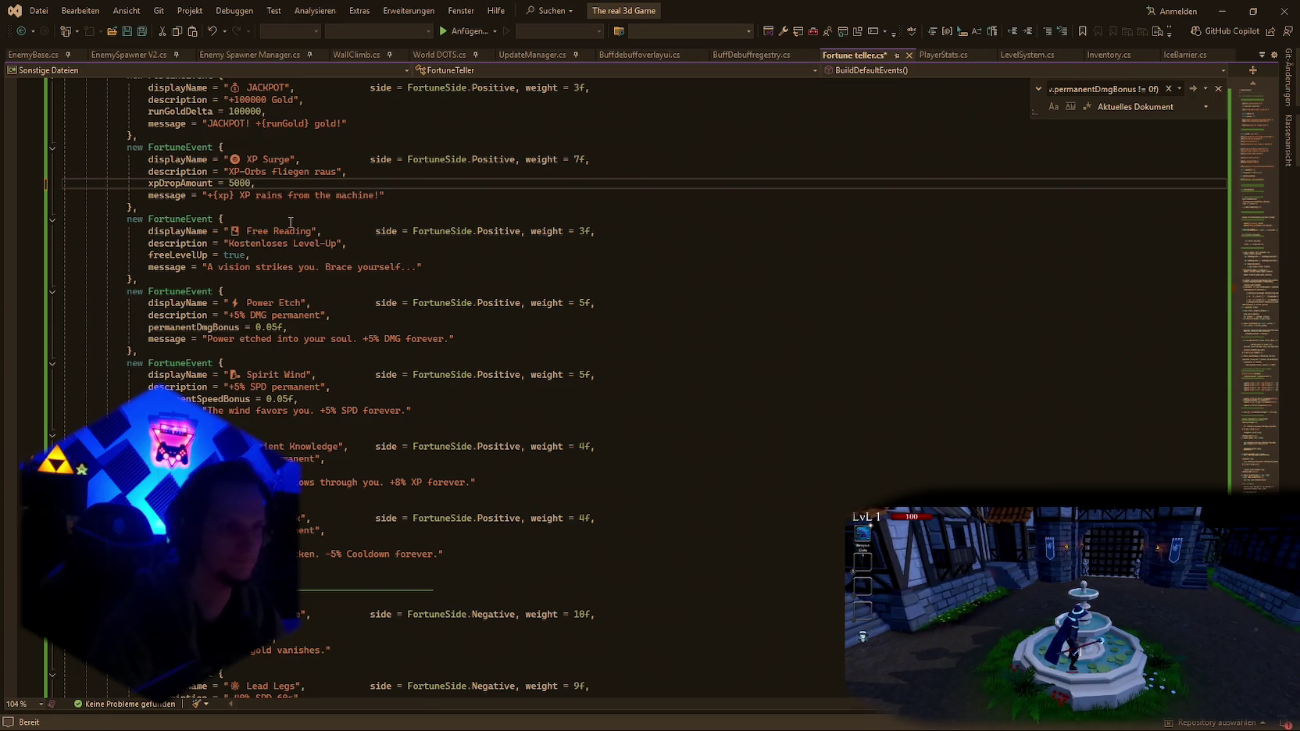
key("ctrl+s")
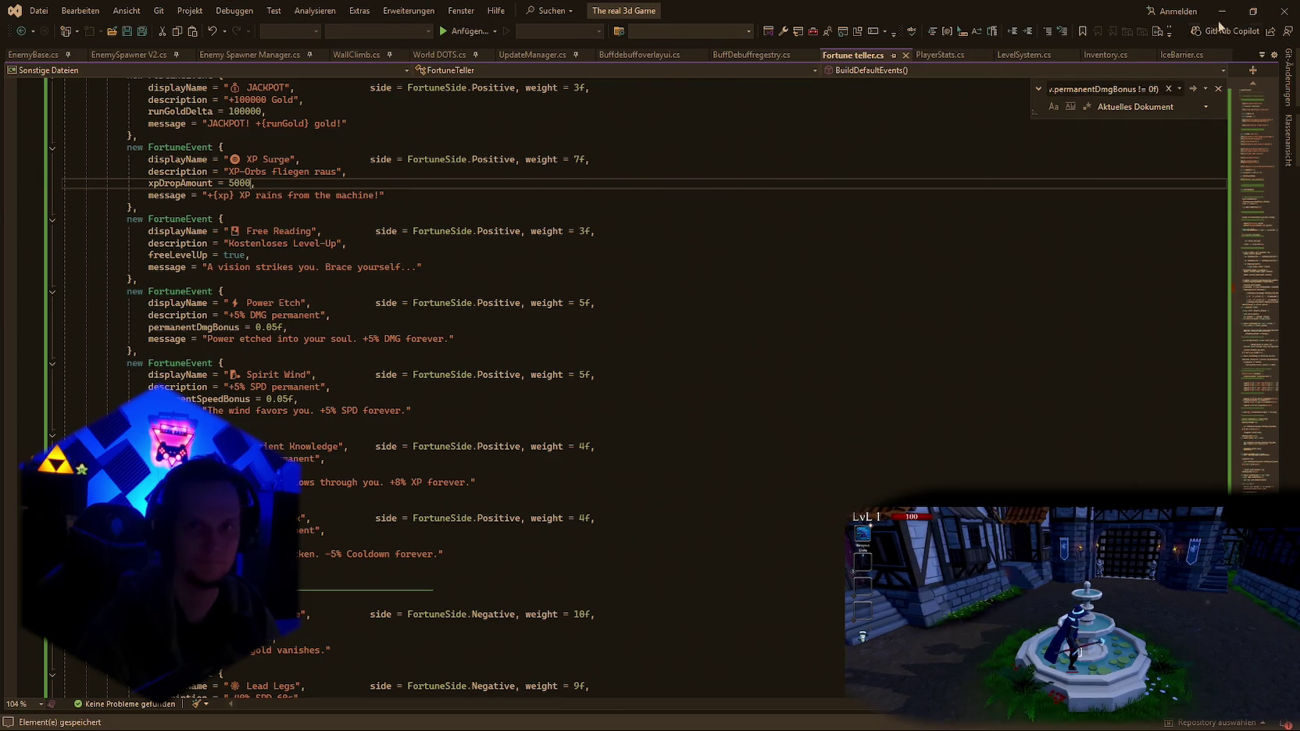
left_click(1222, 11)
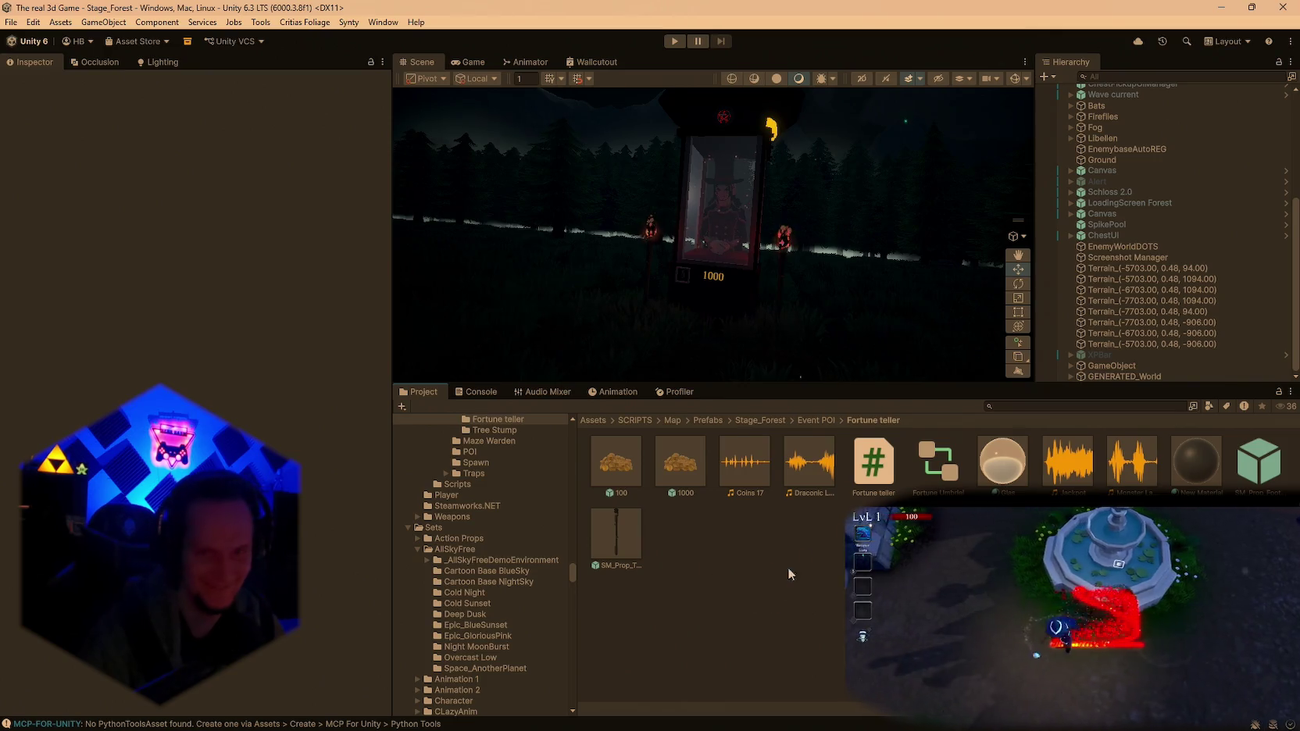
Step: Select the 1000 gold prefab and open its Gold Collectable script with Edit Script
left_click(680, 465)
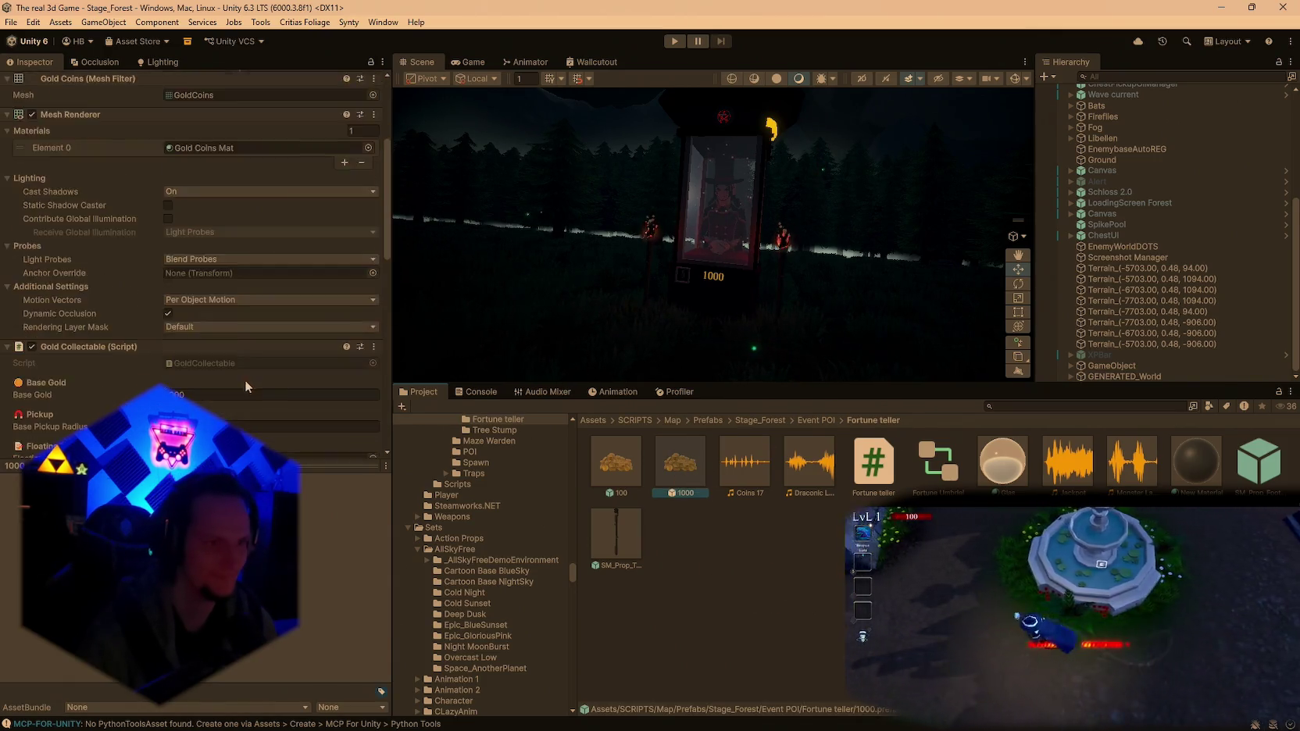
scroll(244, 380, "down", 5)
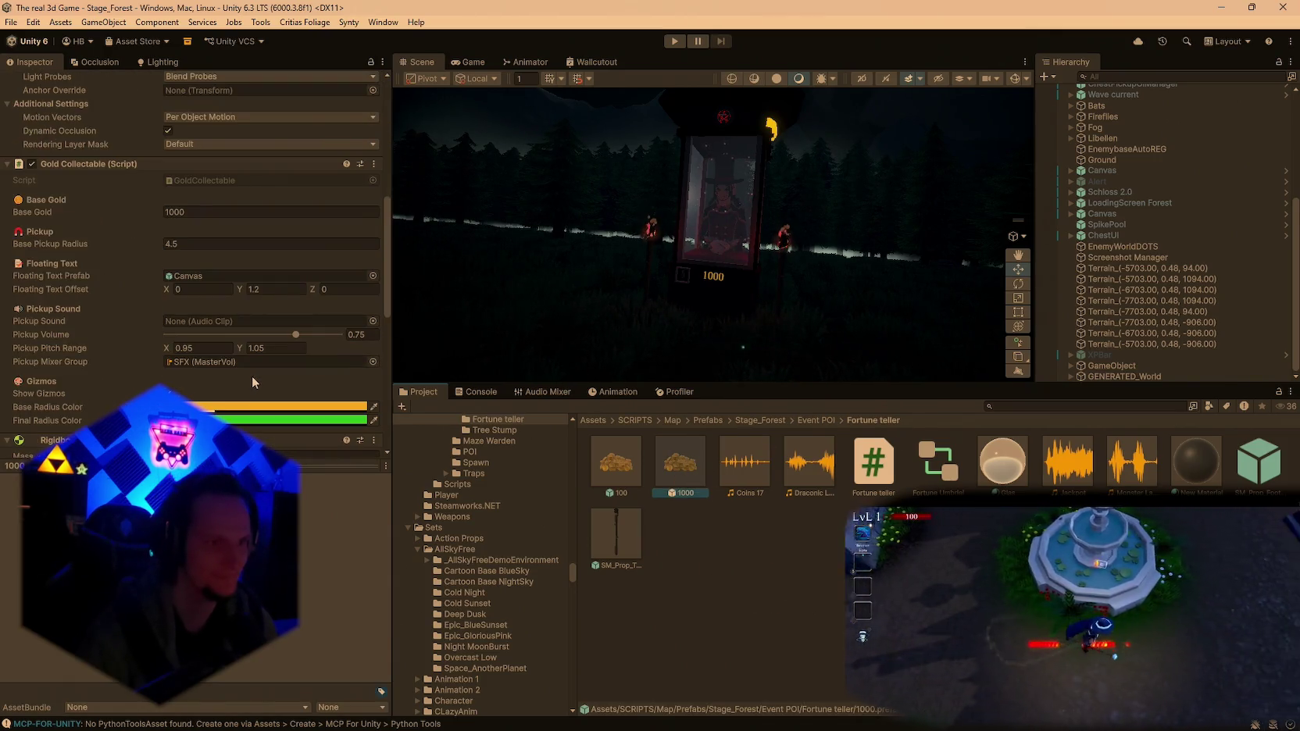
left_click(374, 163)
left_click(407, 331)
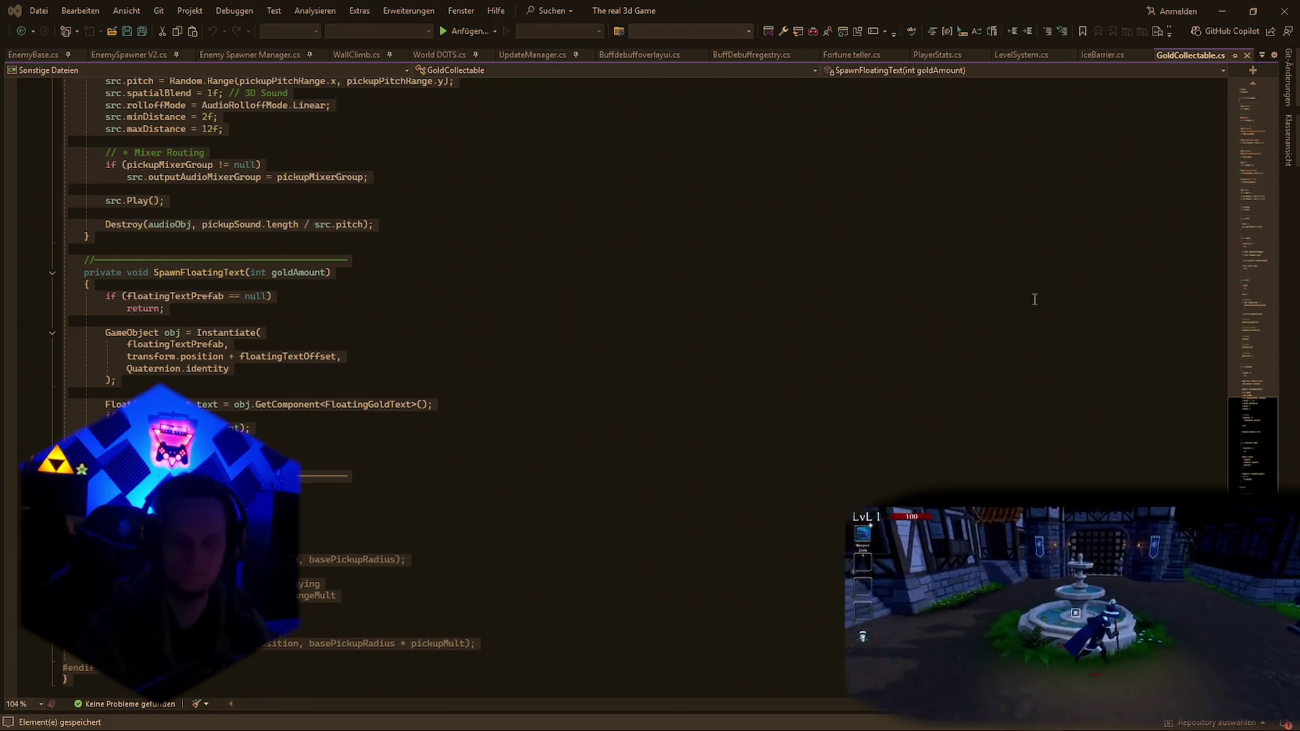
Step: Replace the player and collected field declarations with ones adding a pickup sound cooldown
left_click(780, 360)
key("ctrl+f")
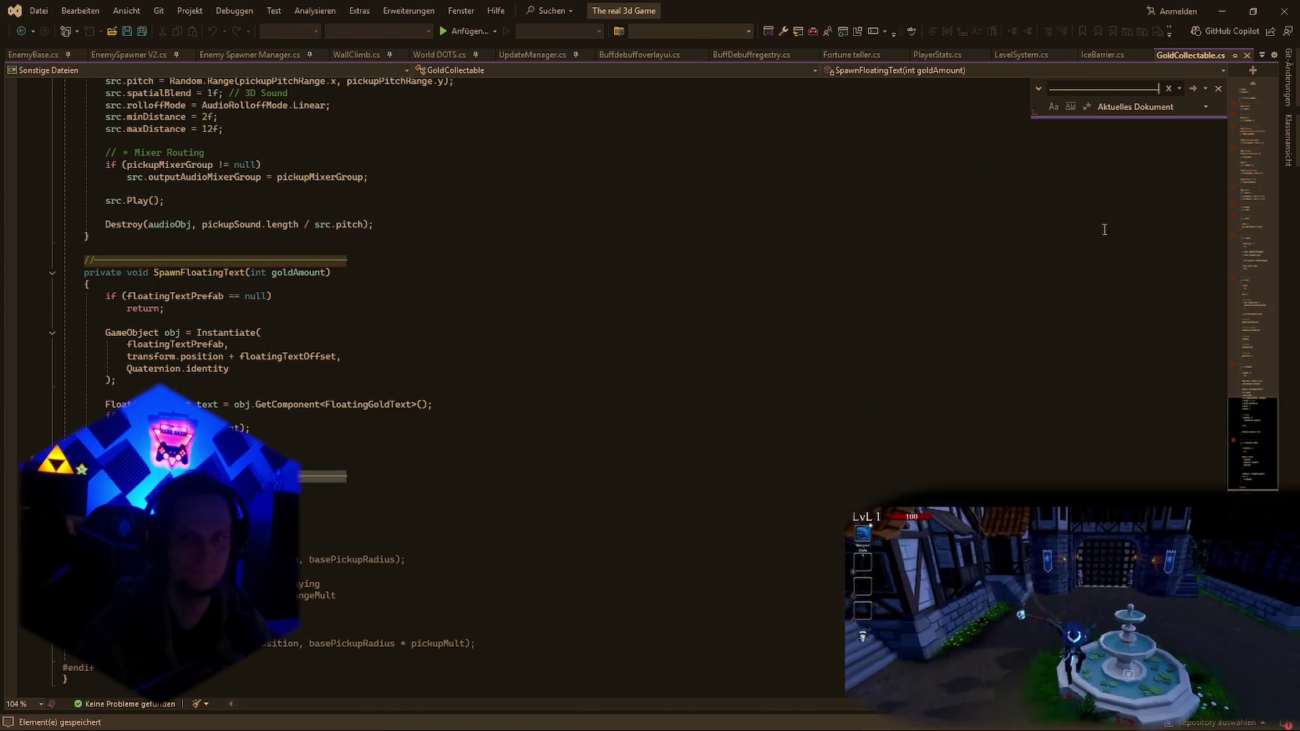
left_click(876, 452)
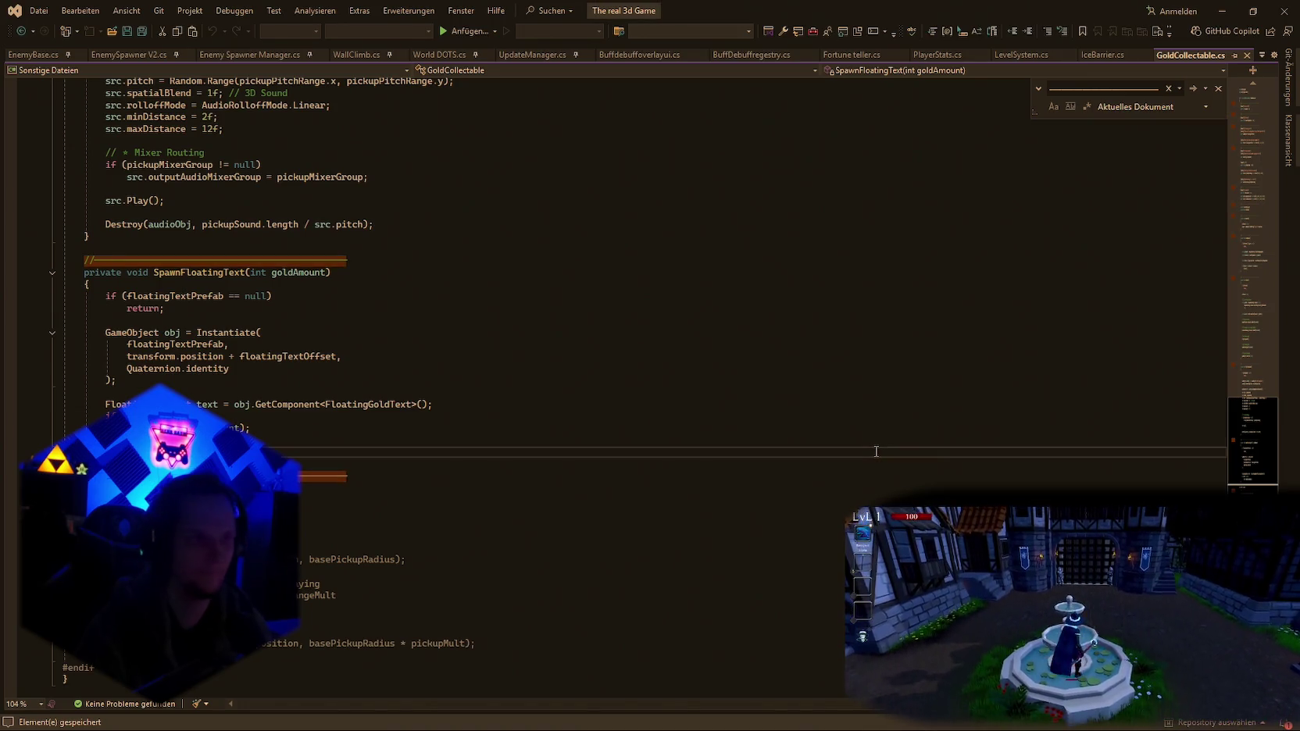
key("ctrl+f")
type("private Transform player;")
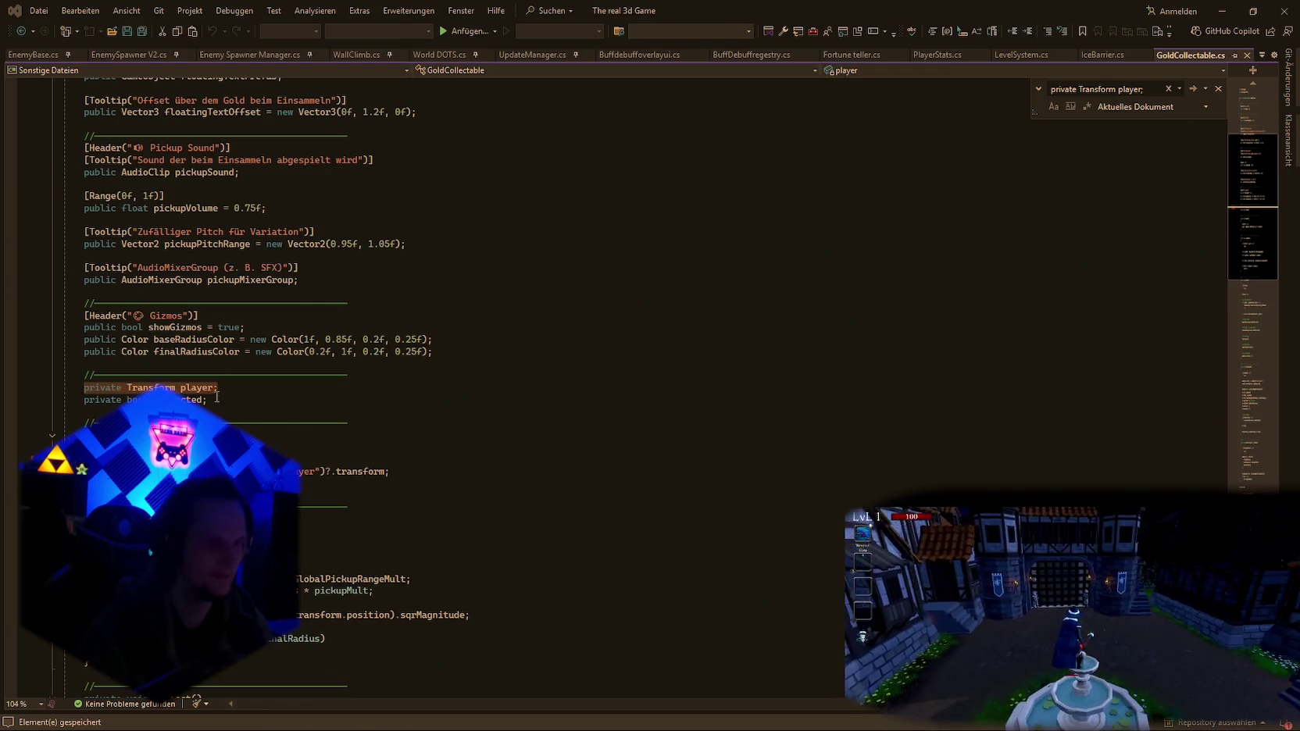
left_click_drag(208, 399, 109, 386)
key("ctrl+v")
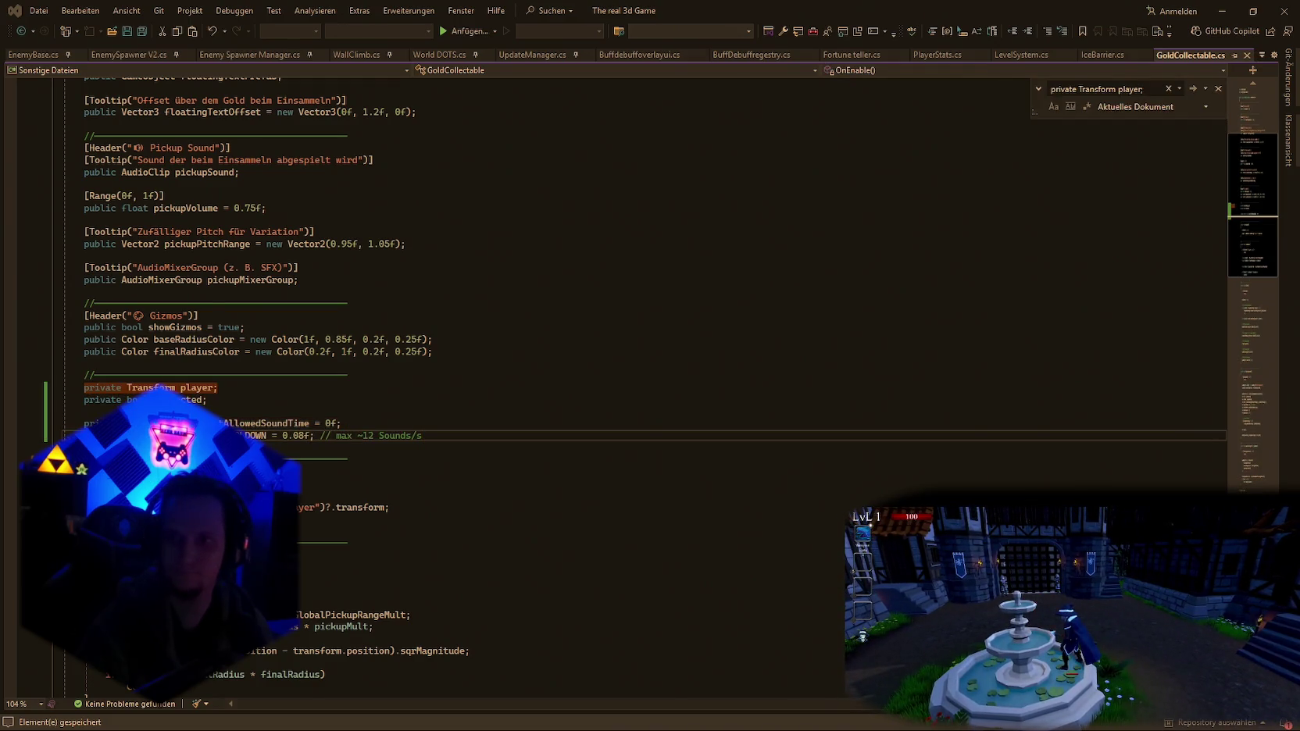
Step: Make PlayPickupSound skip sounds while the cooldown is active
key("ctrl+f")
type("private void PlayPickupSound()")
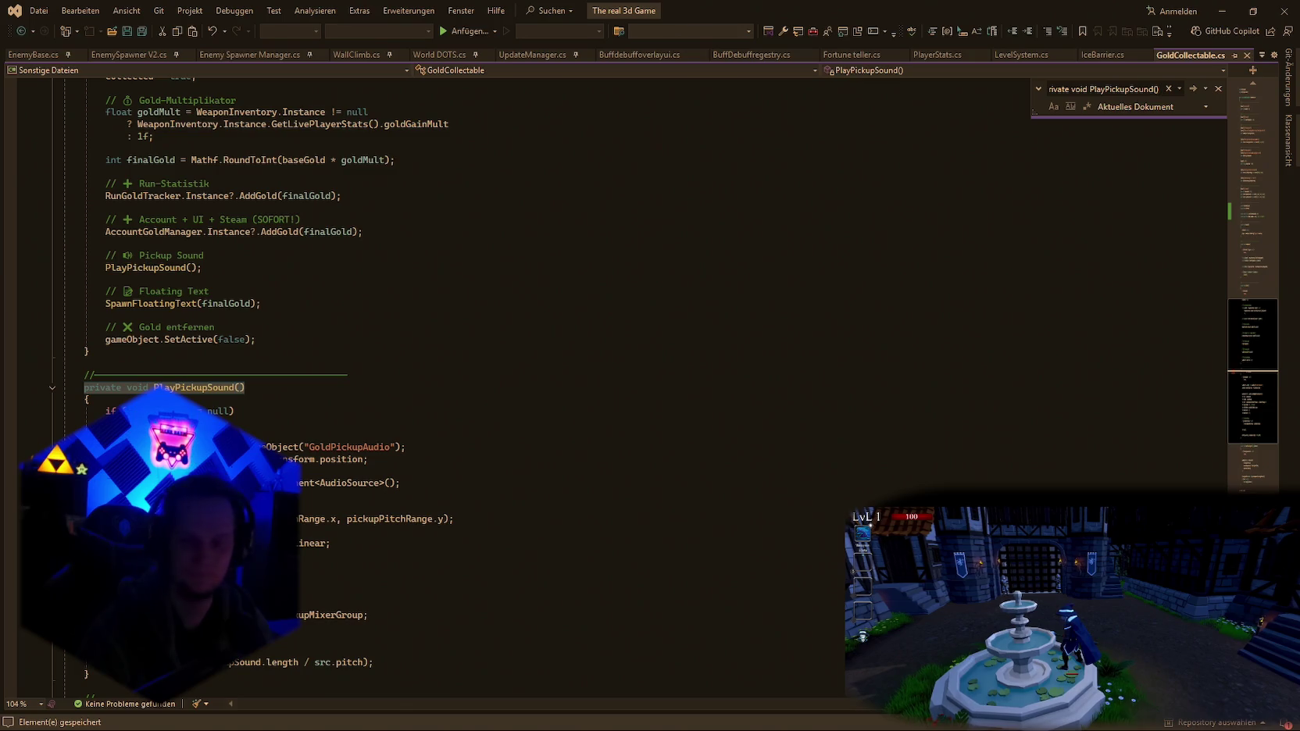
key("alt+Tab")
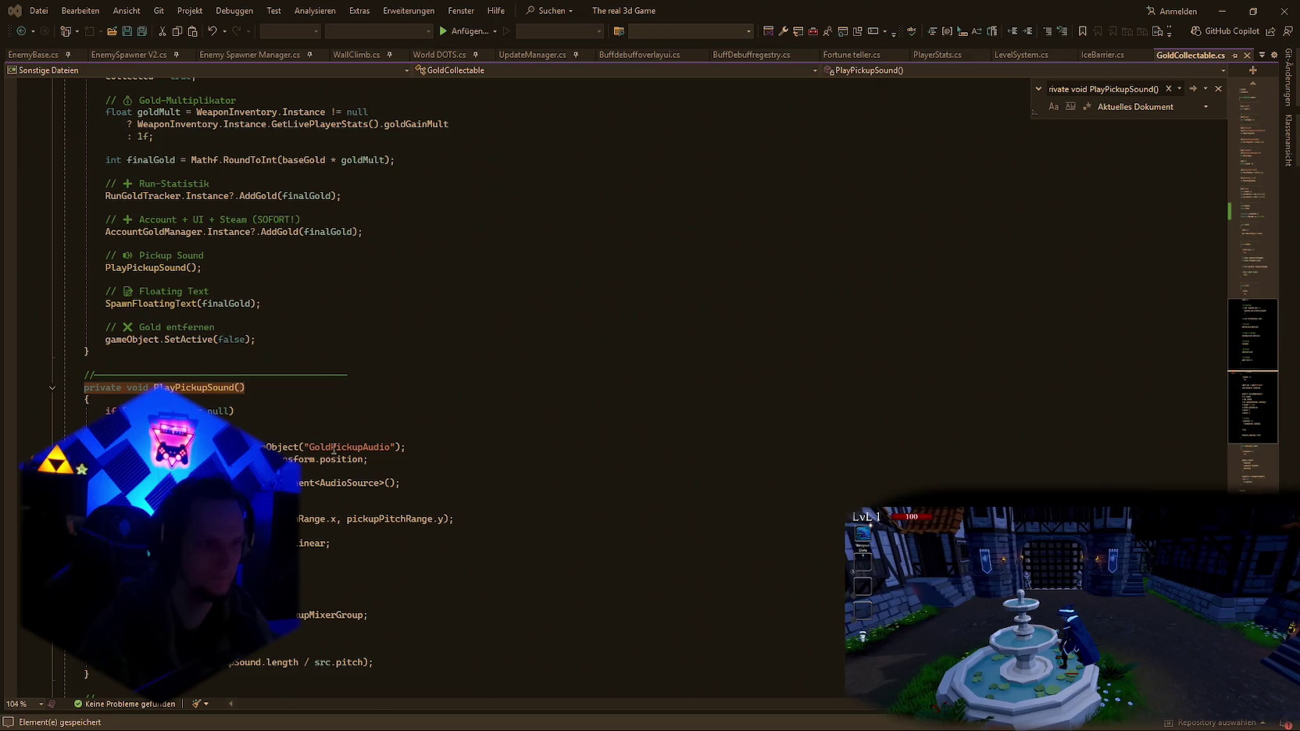
mouse_move(424, 447)
left_mouse_down()
mouse_move(258, 447)
mouse_move(87, 389)
left_mouse_up()
key("ctrl+v")
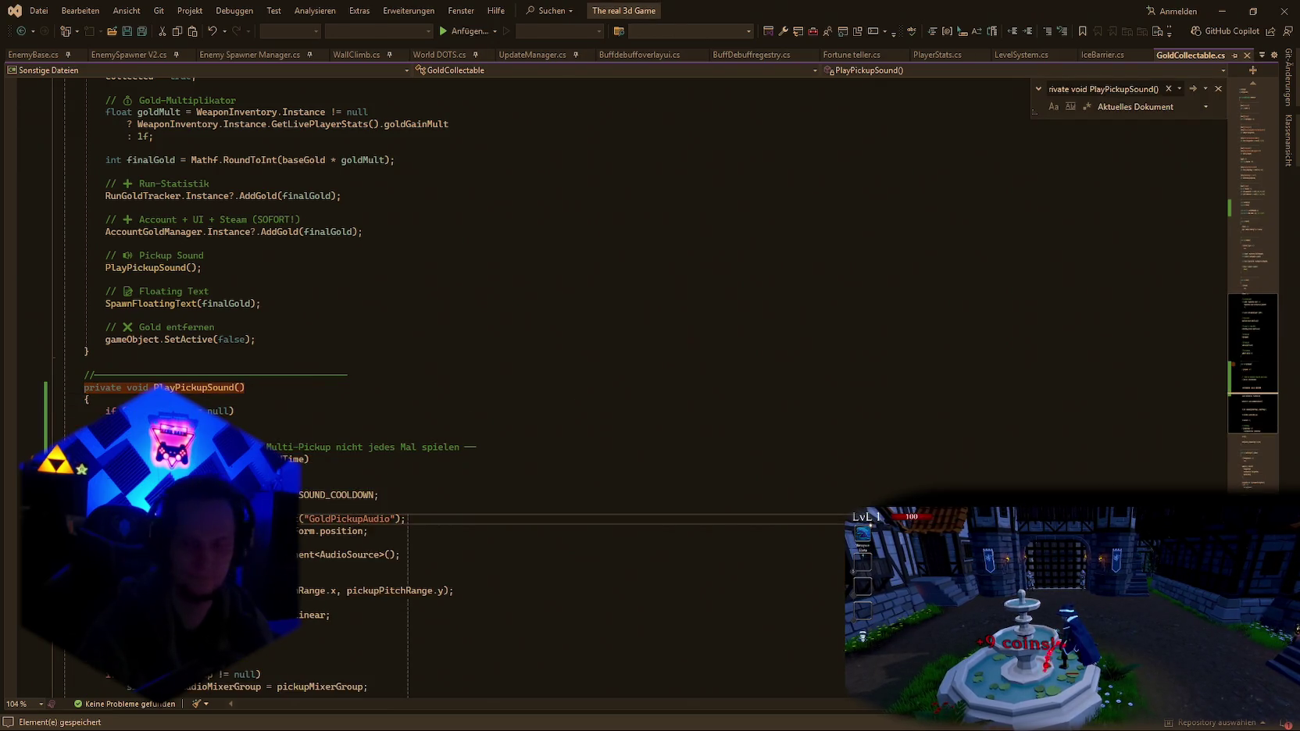
left_click(1223, 11)
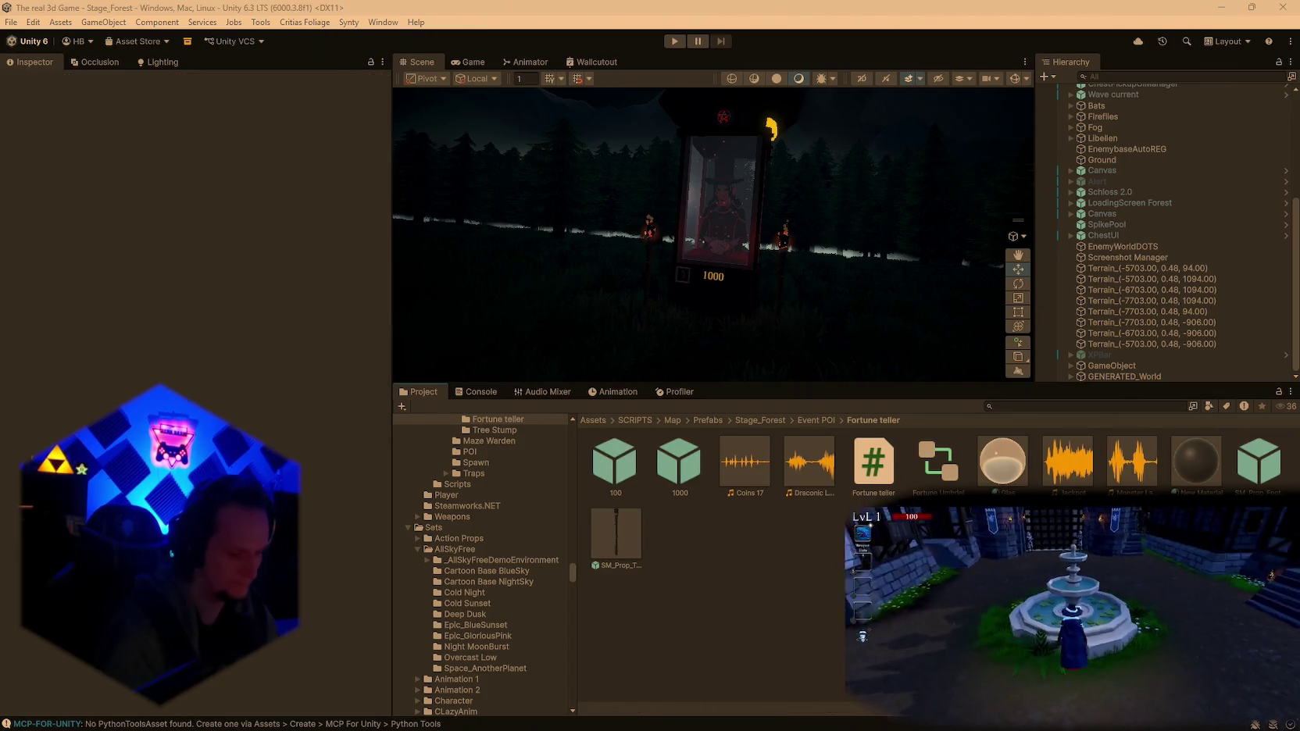
Step: Save the project from the File menu
left_click(11, 22)
left_click(11, 22)
left_click(11, 22)
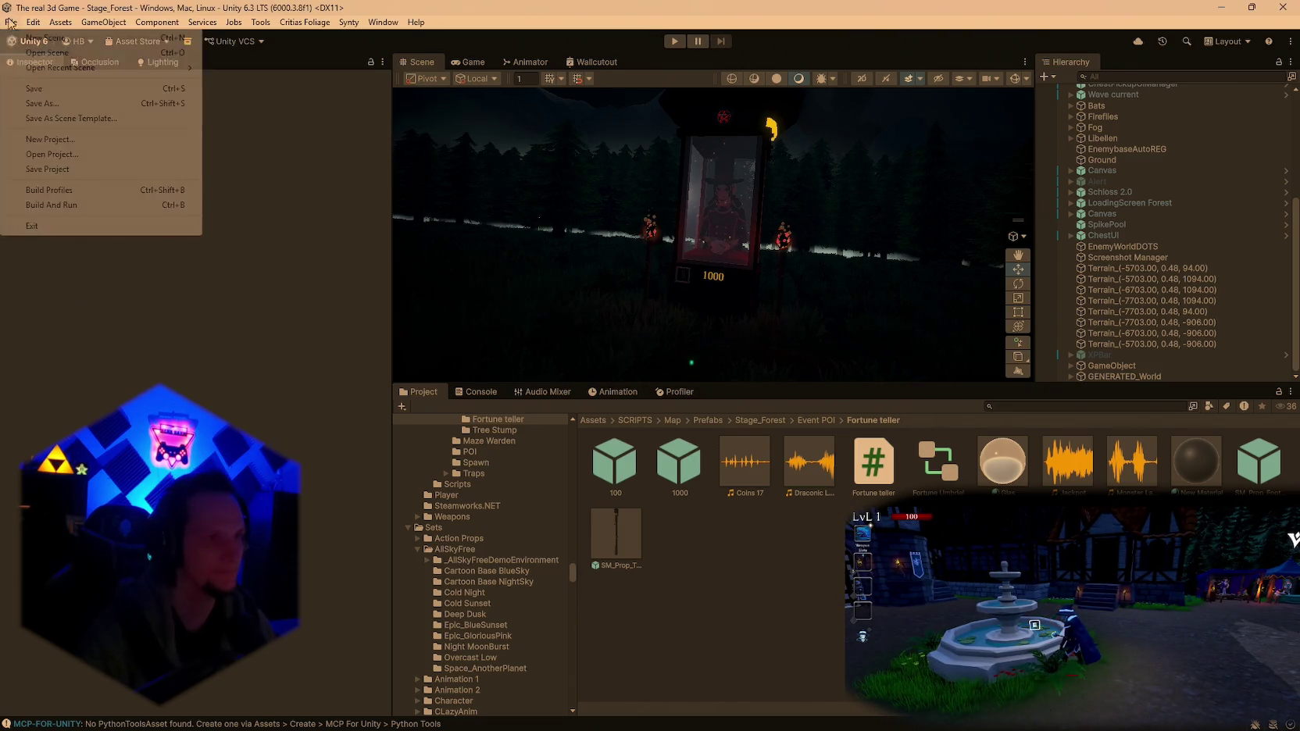
left_click(43, 167)
Step: Open the recently used Stage_Hub scene
left_click(10, 26)
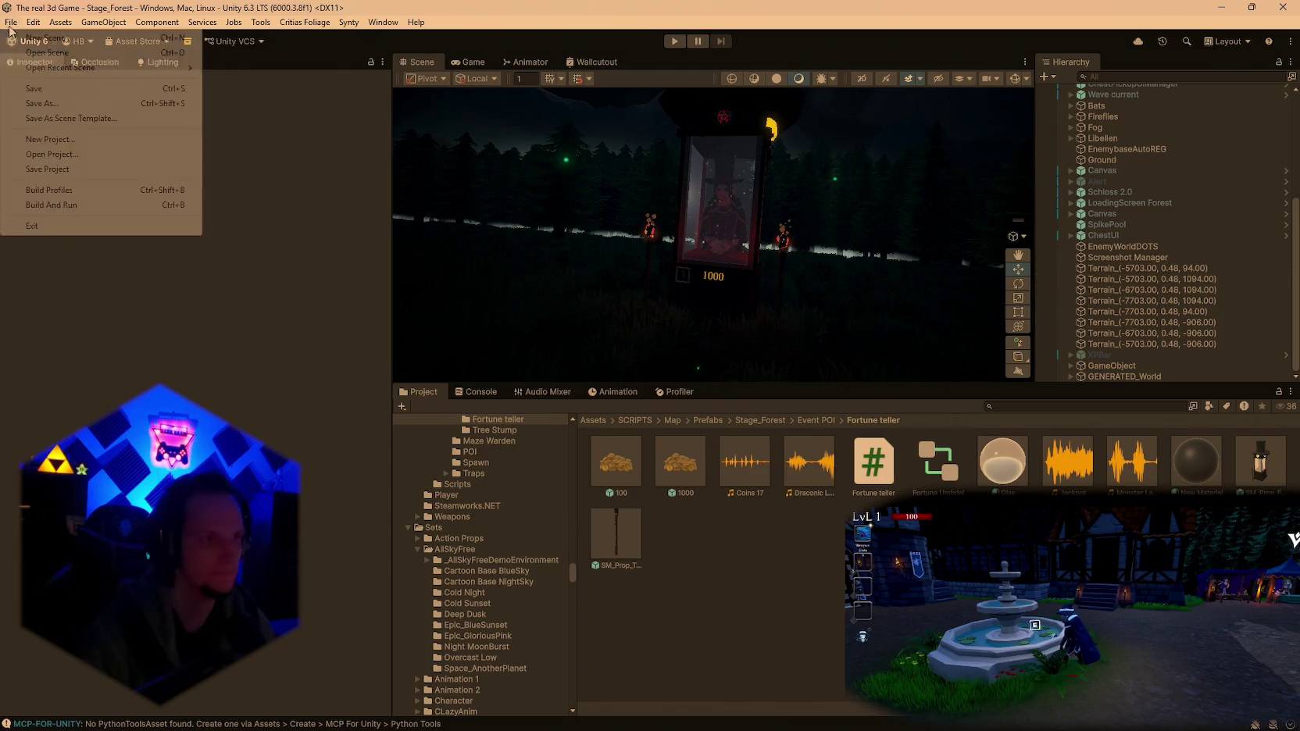
mouse_move(48, 69)
left_click(269, 81)
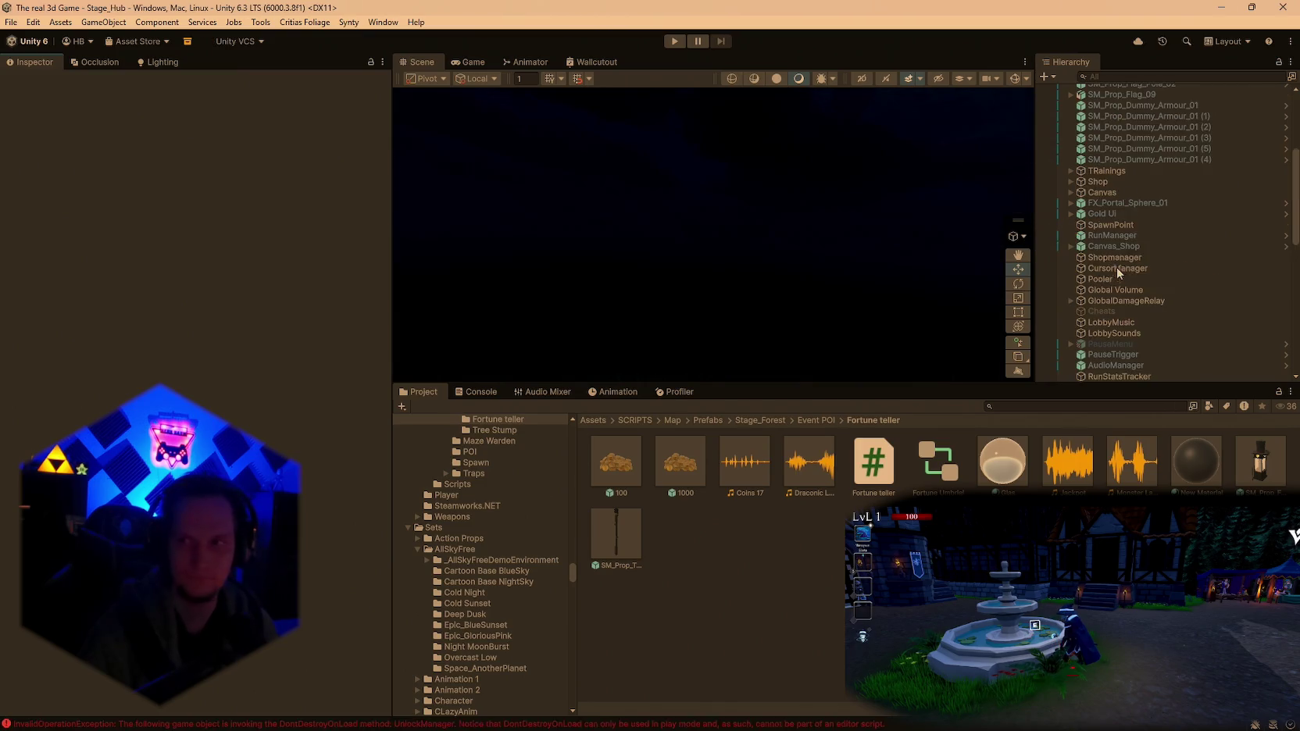
scroll(1144, 259, "down", 5)
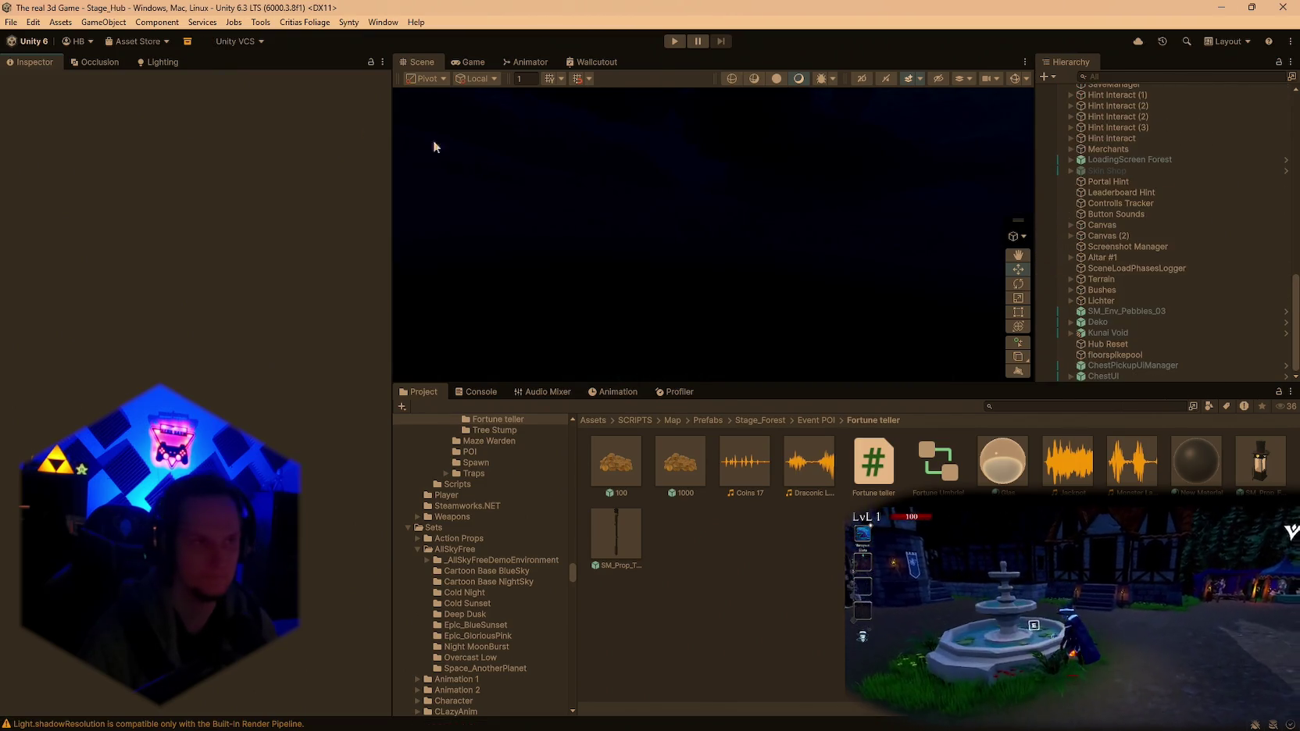
left_click(9, 24)
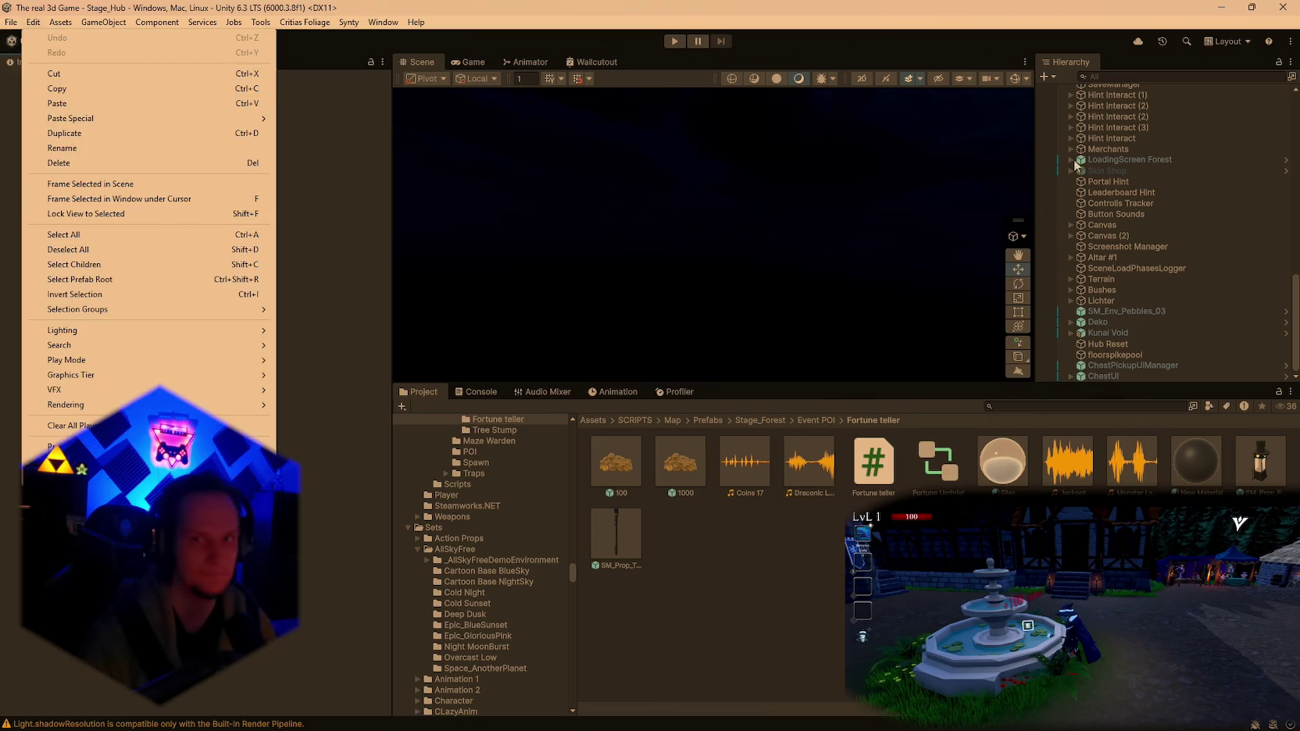
Step: Check the Stage_Hub objects, save the scene, and start a Windows build from Build Profiles
left_click(1183, 203)
scroll(1183, 204, "down", 5)
scroll(1184, 203, "up", 10)
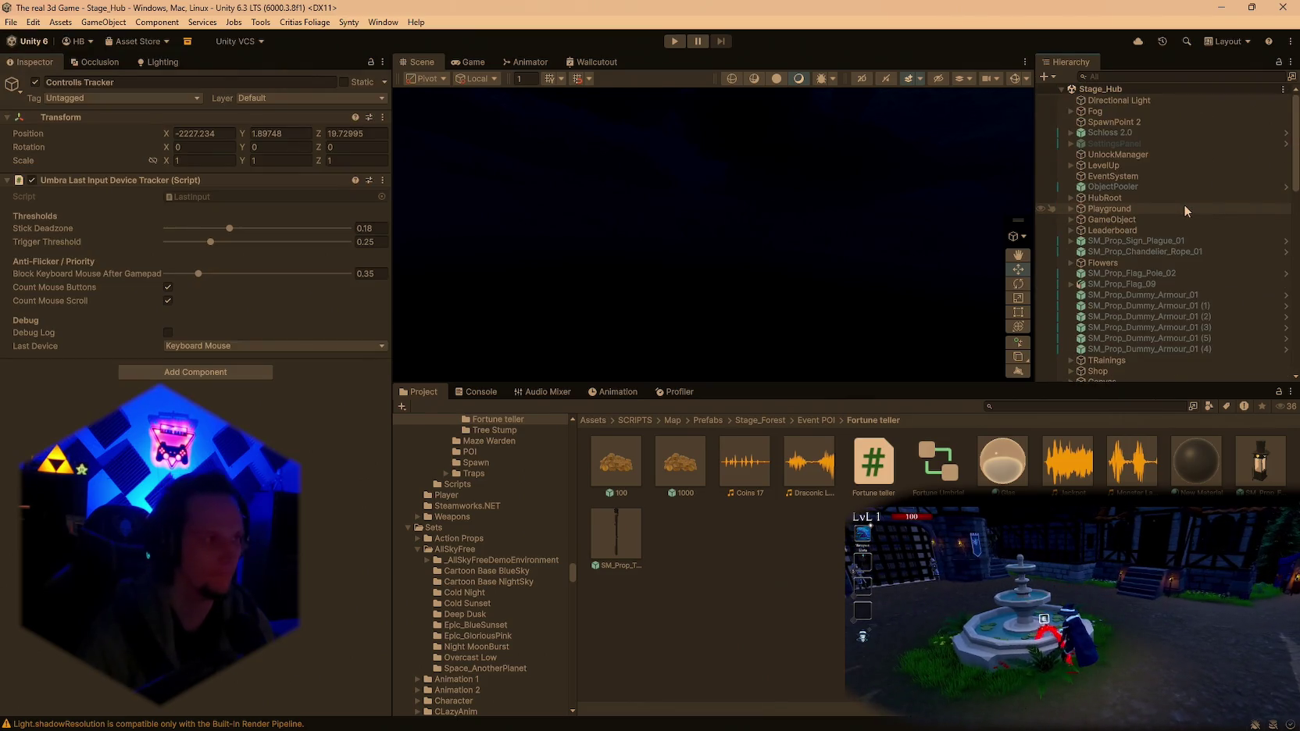
double_click(1120, 100)
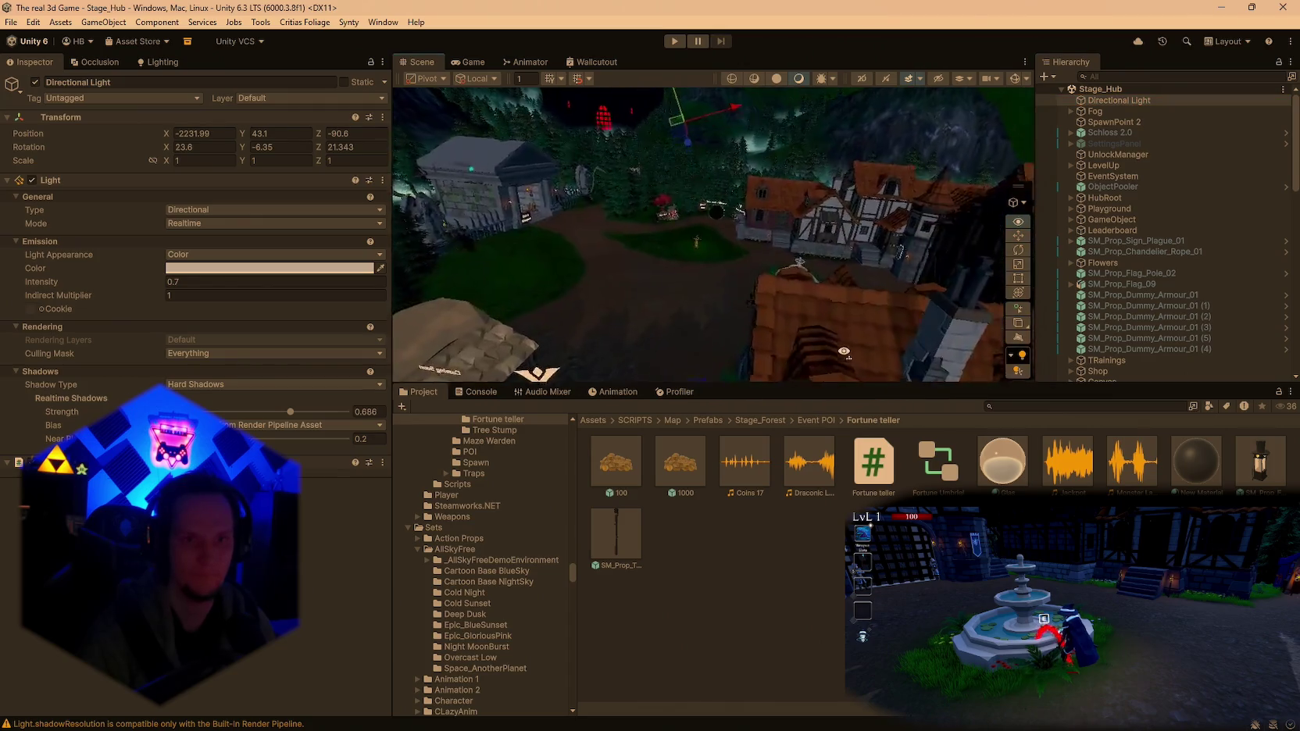
left_click(11, 22)
left_click(32, 89)
left_click(36, 190)
left_click(729, 473)
Step: Confirm the build output folder and let the Windows build compile shader variants
left_click(517, 369)
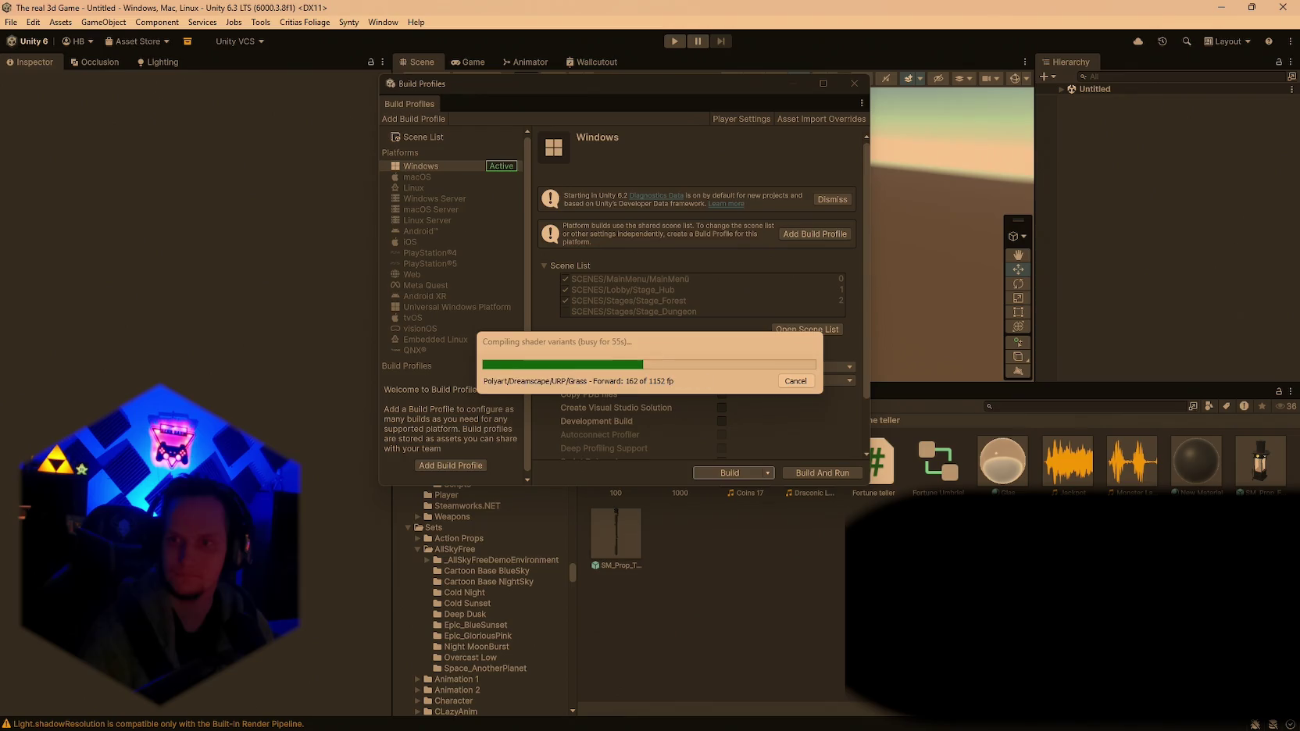
mouse_move(859, 725)
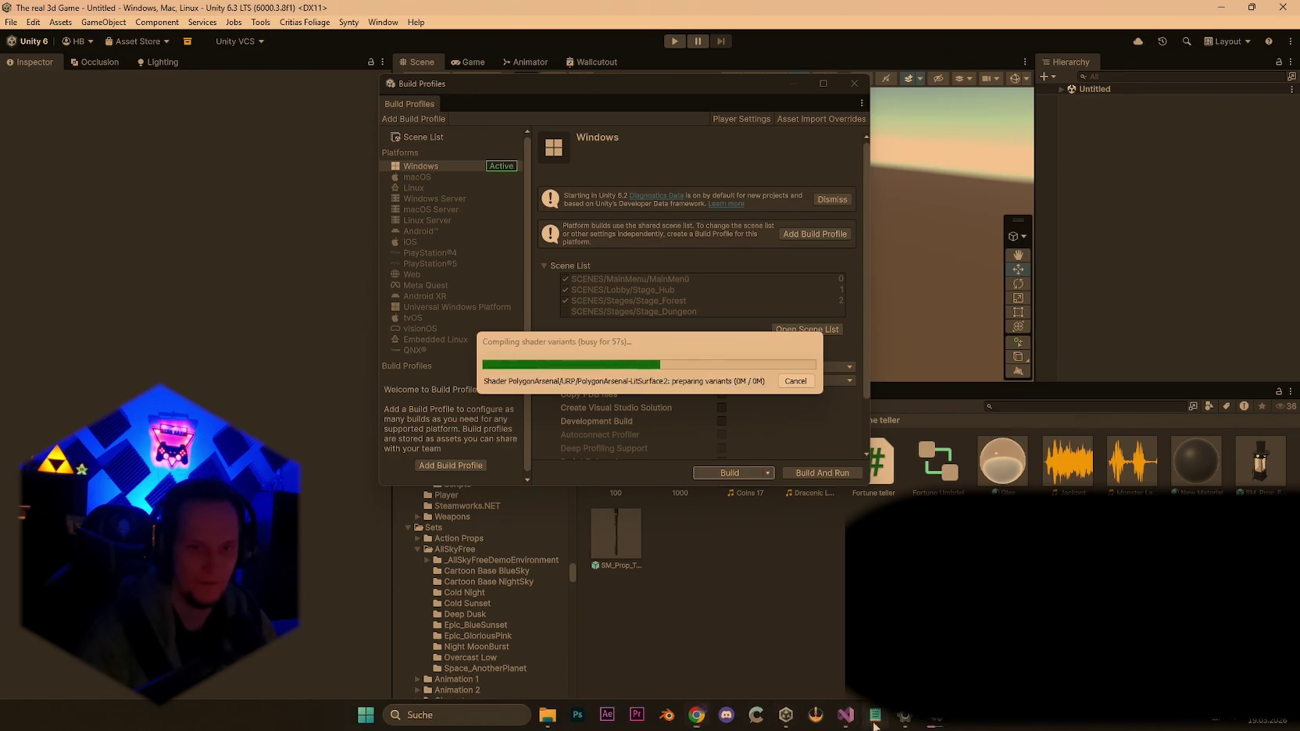
scroll(484, 311, "down", 15)
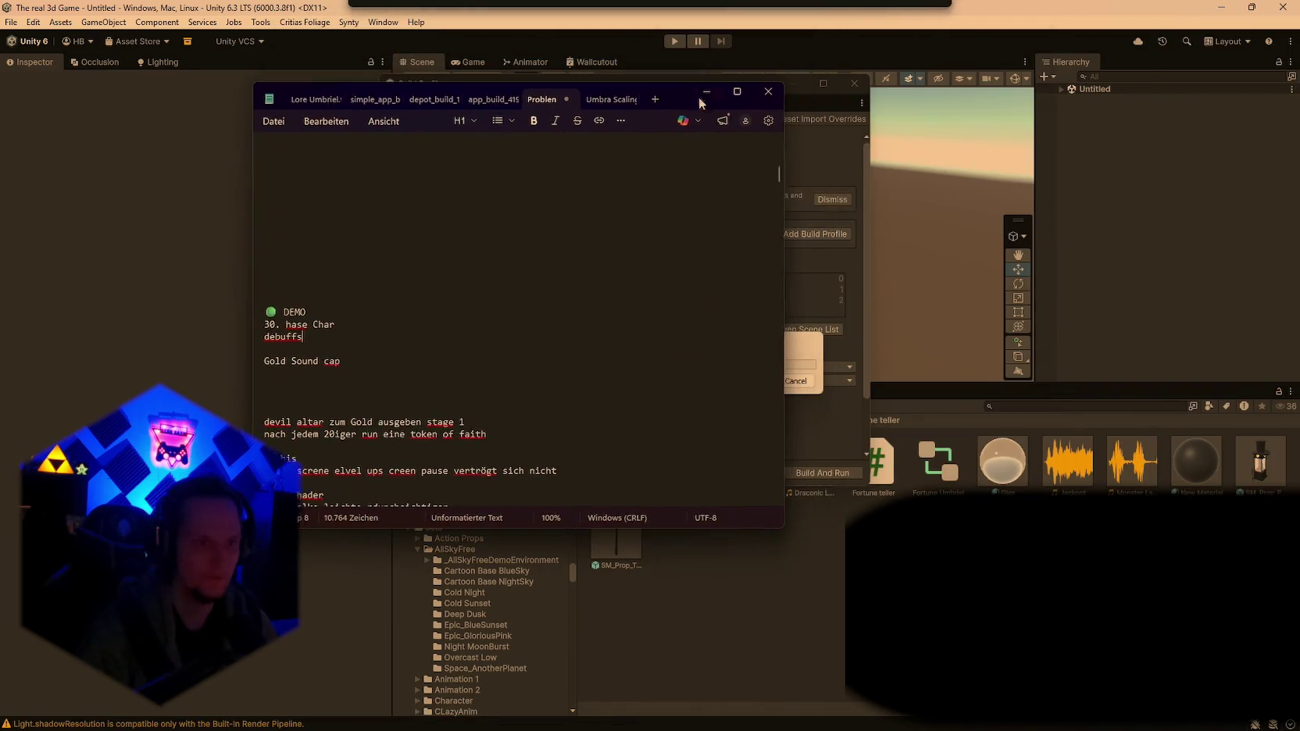
Step: Paste the 'Die Wahrsagerin erwacht' Fortune Teller notes over the old Poisen Weaken notes, then minimise Notepad
scroll(485, 311, "down", 3)
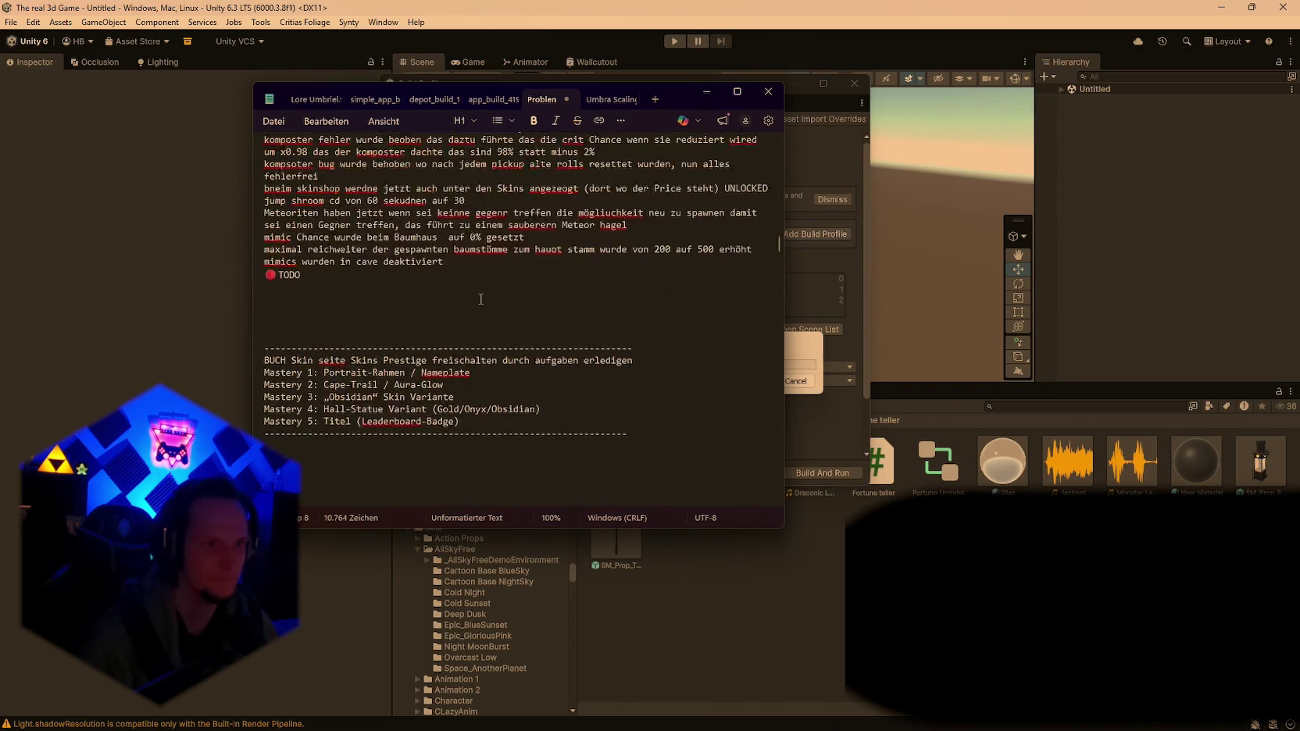
scroll(469, 317, "up", 4)
left_click_drag(453, 329, 255, 198)
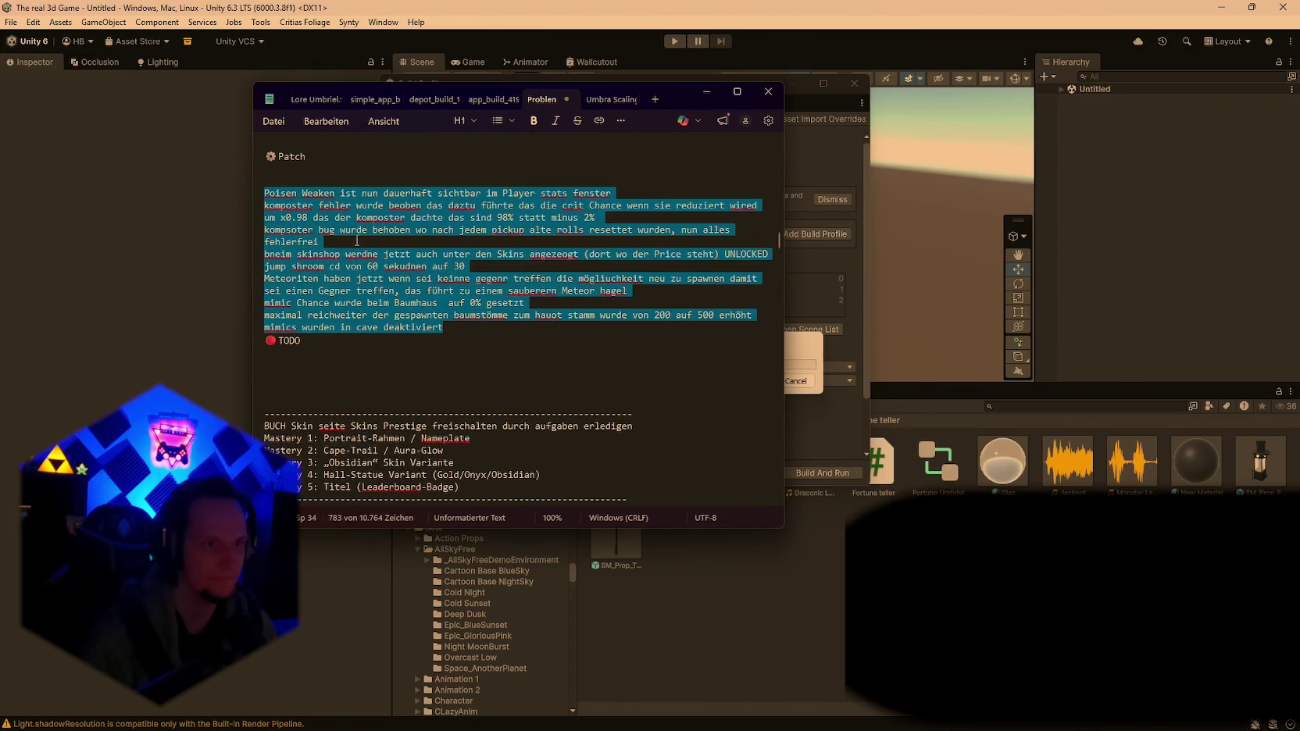
key("ctrl+v")
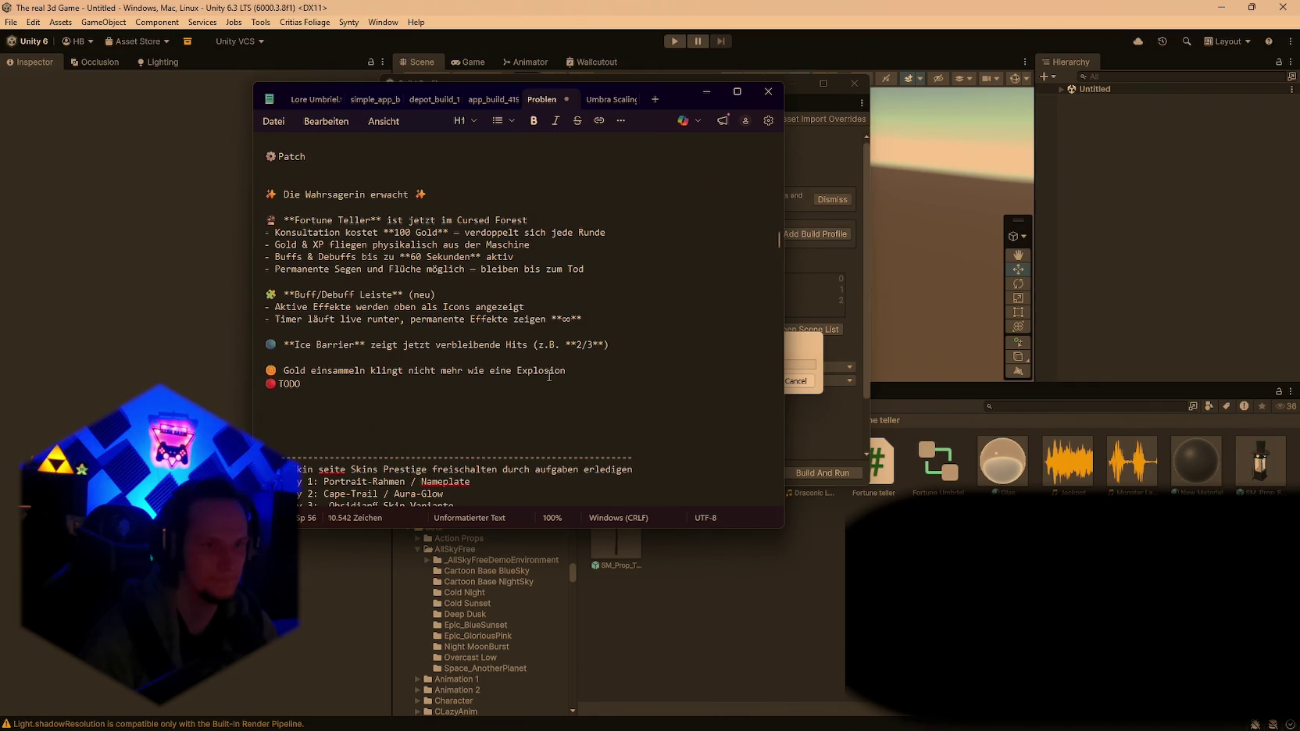
mouse_move(523, 365)
left_mouse_down()
mouse_move(266, 221)
mouse_move(265, 194)
left_mouse_up()
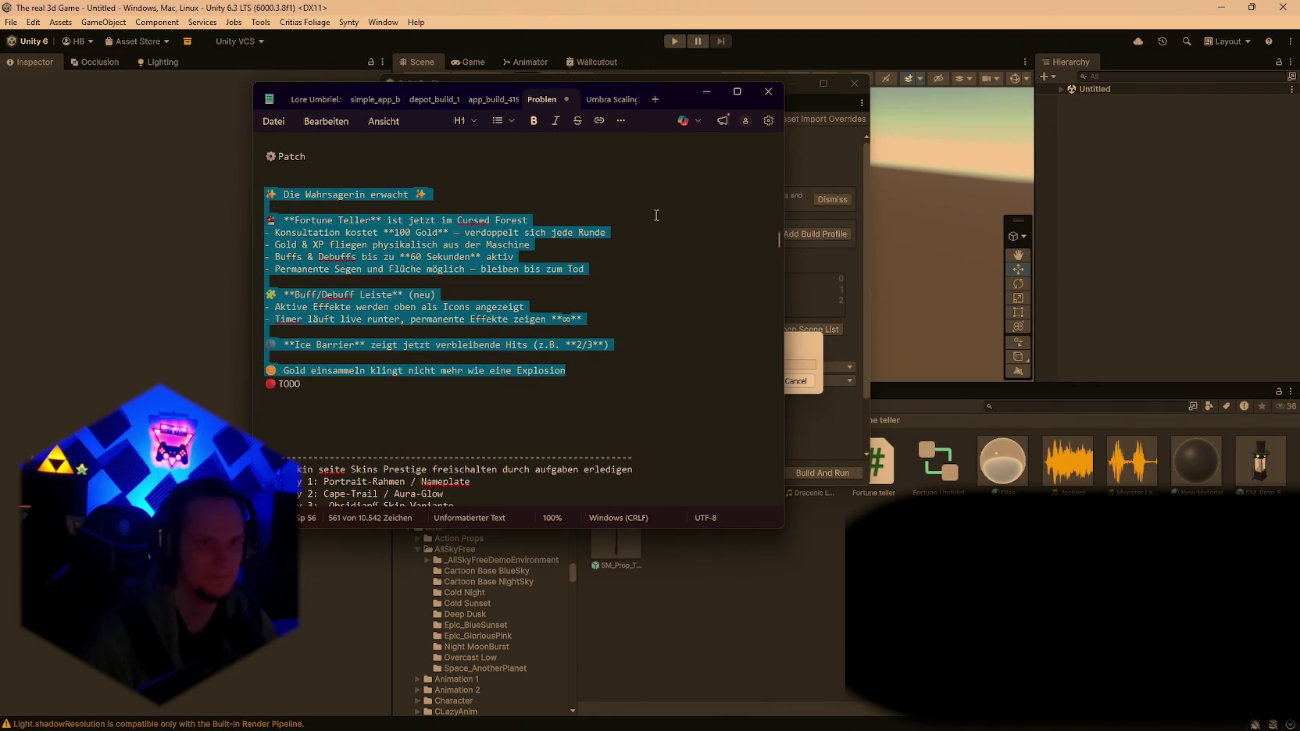
left_click(707, 91)
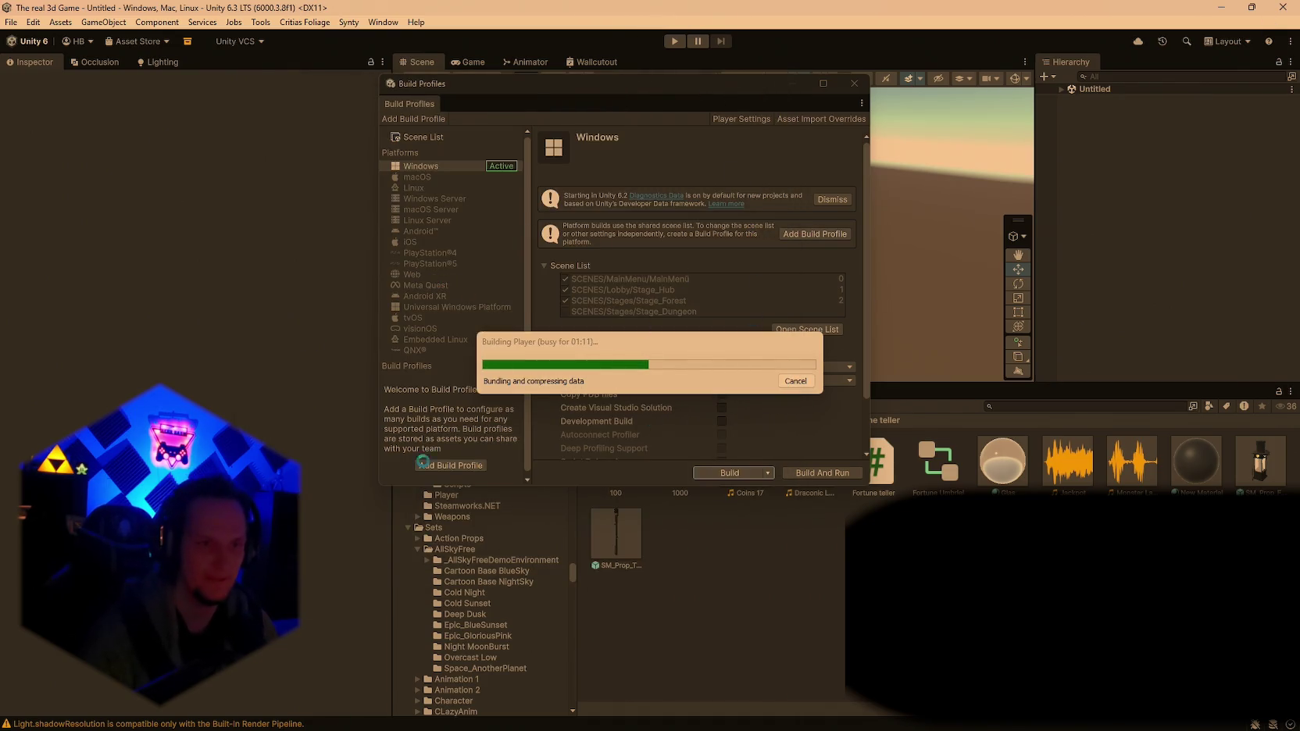
Step: In Discord's Patches channel, paste then clear the notes draft, and glance at Unity's build
mouse_move(771, 724)
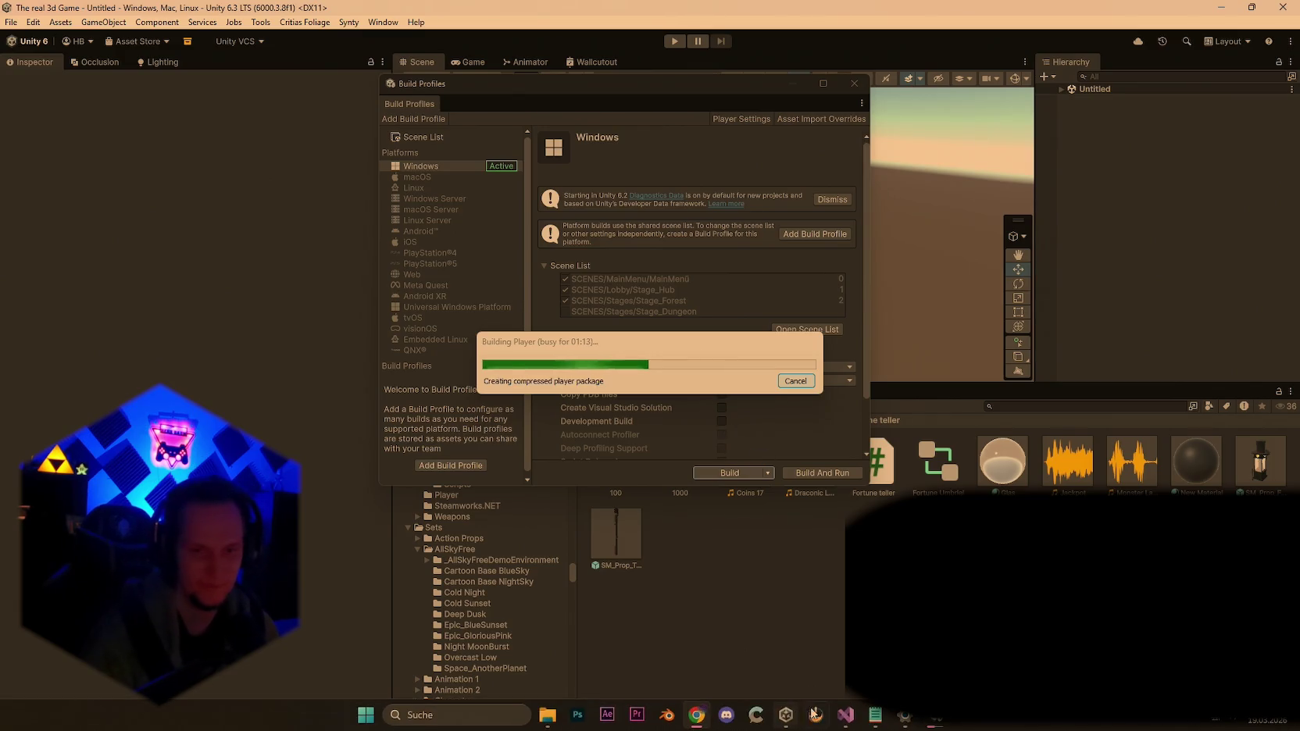
left_click(728, 718)
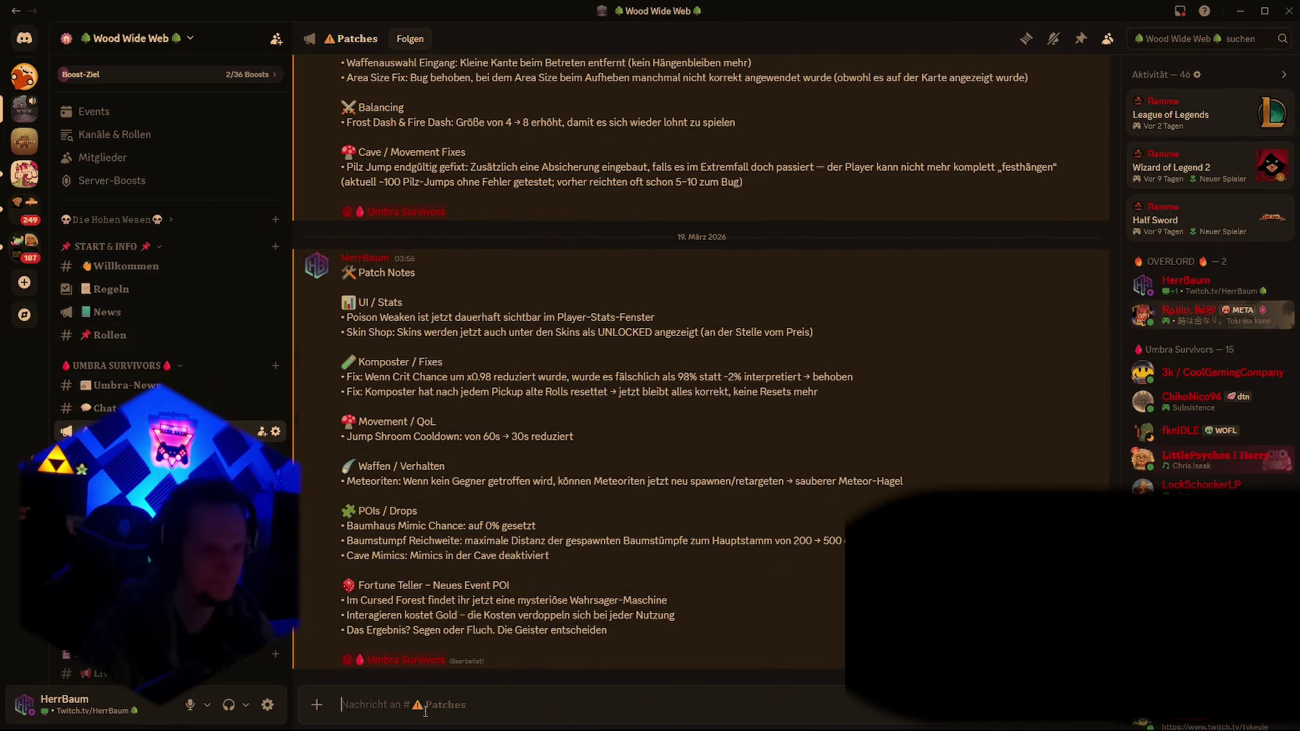
key("ctrl+v")
key("ctrl+a")
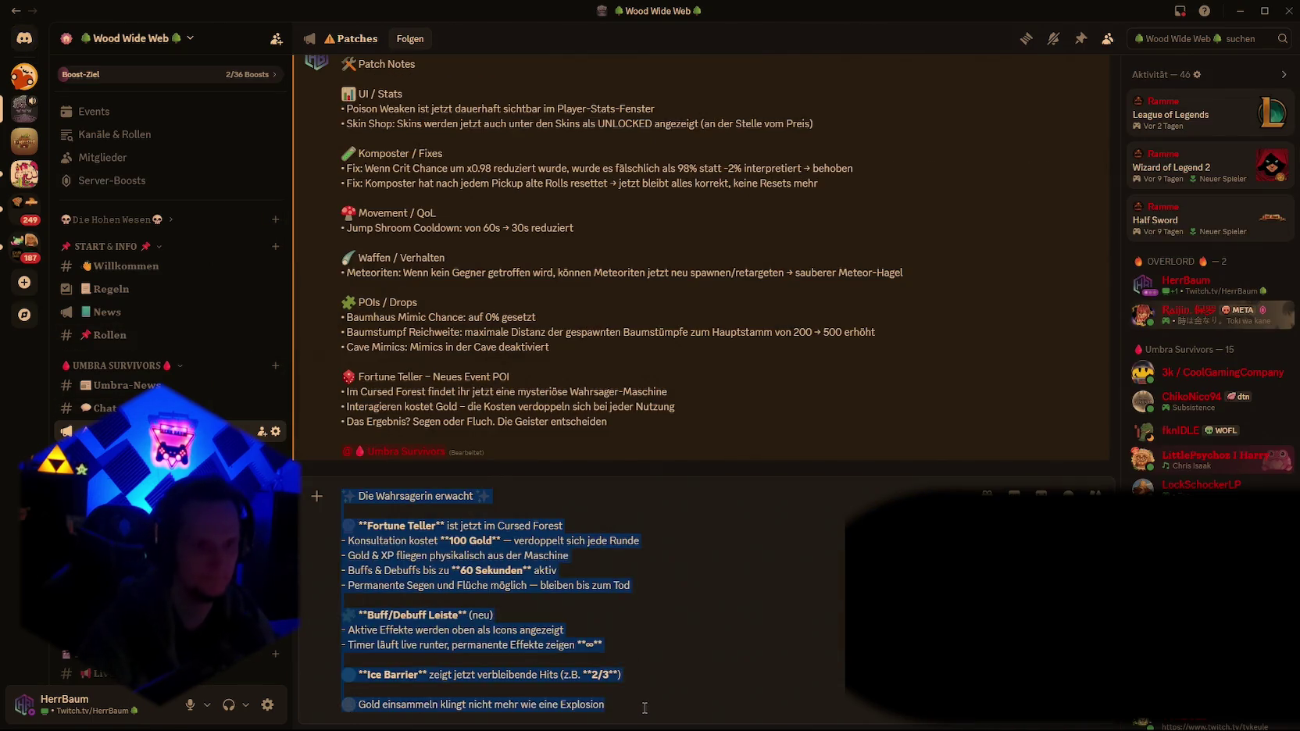
key("BackSpace")
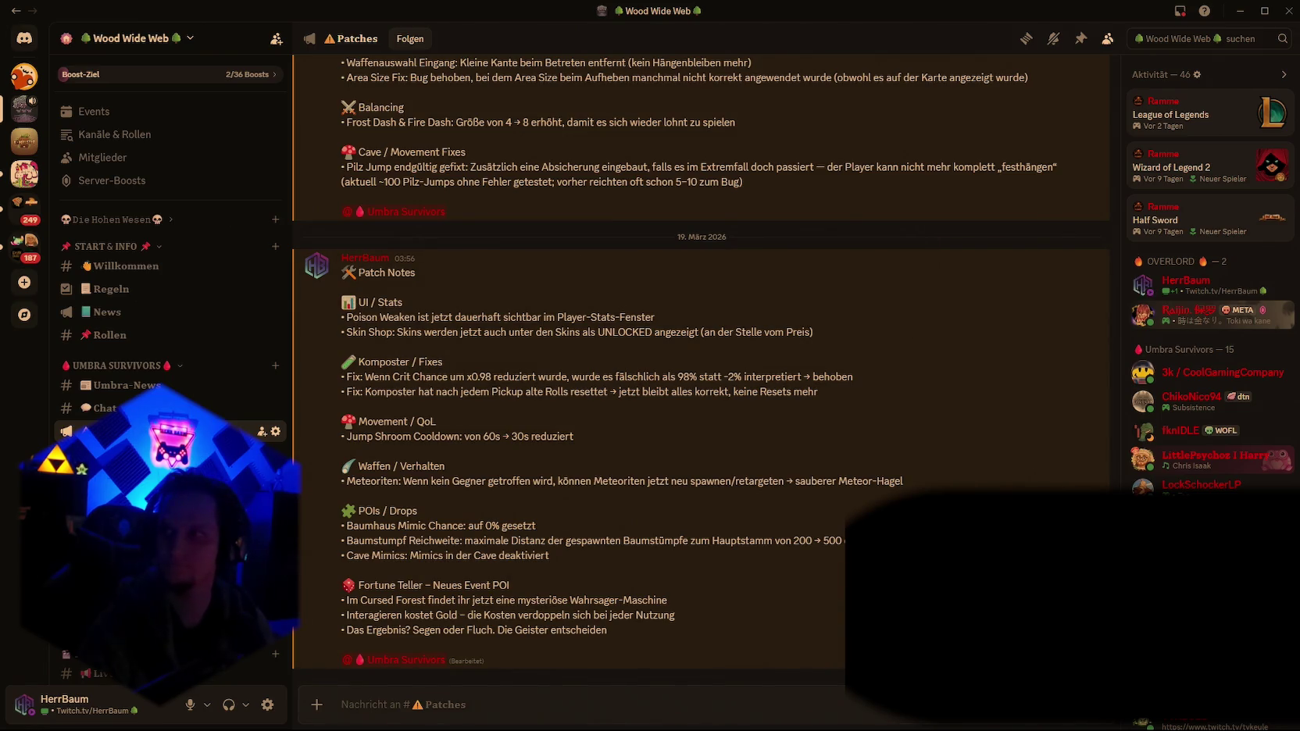
mouse_move(696, 727)
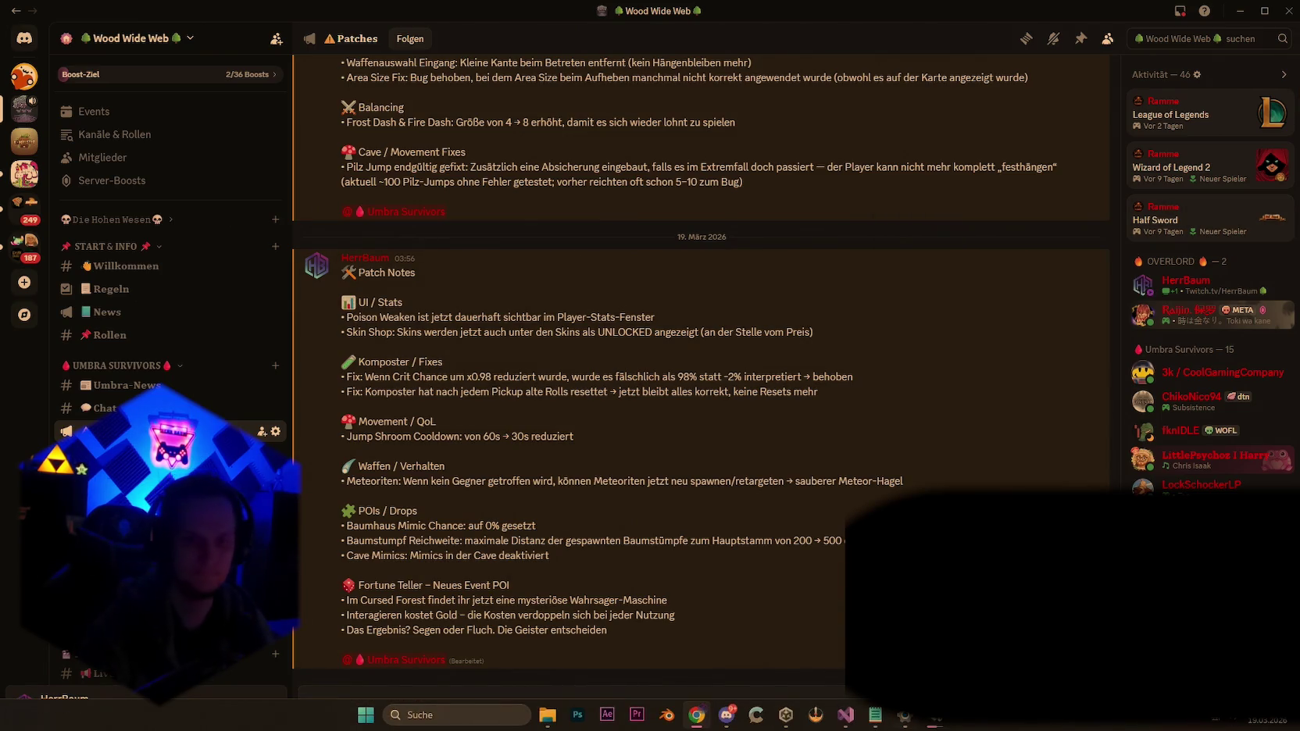
left_click(935, 715)
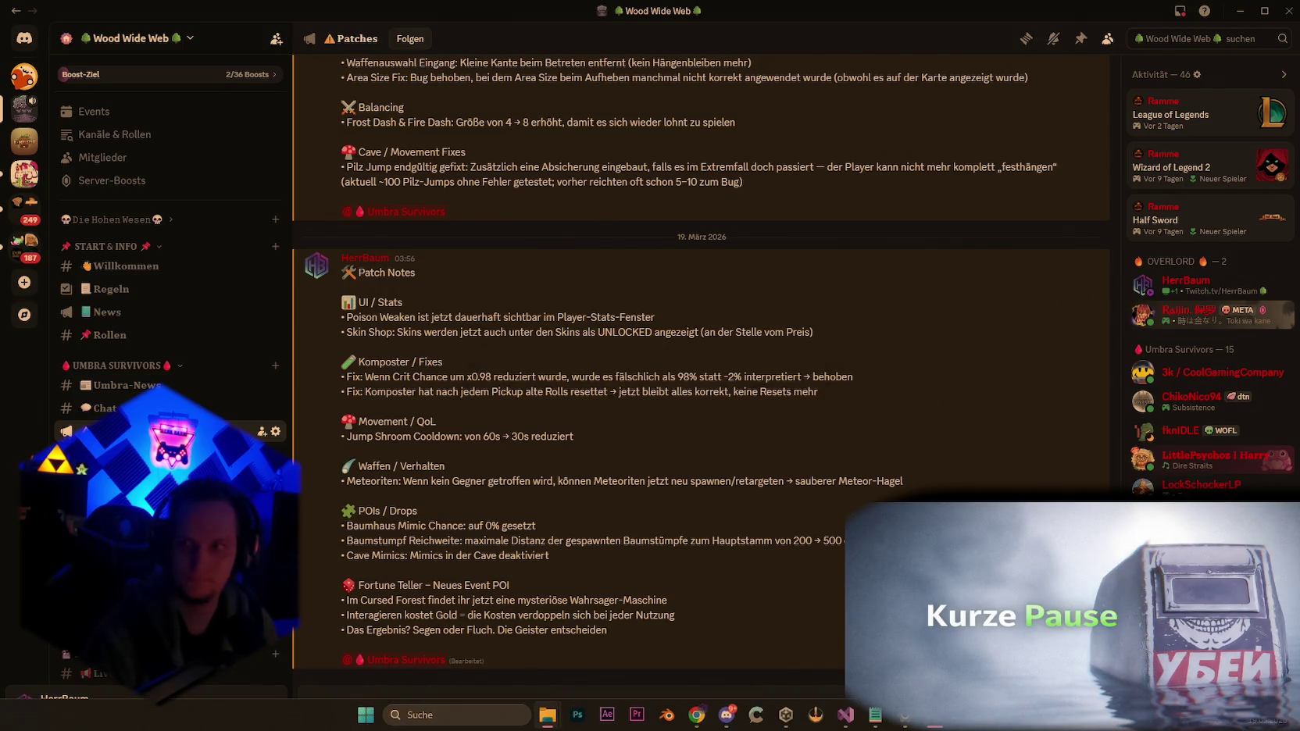
Step: In File Explorer, go to ContentBuilder > builder and select steamcmd.exe
left_click(547, 726)
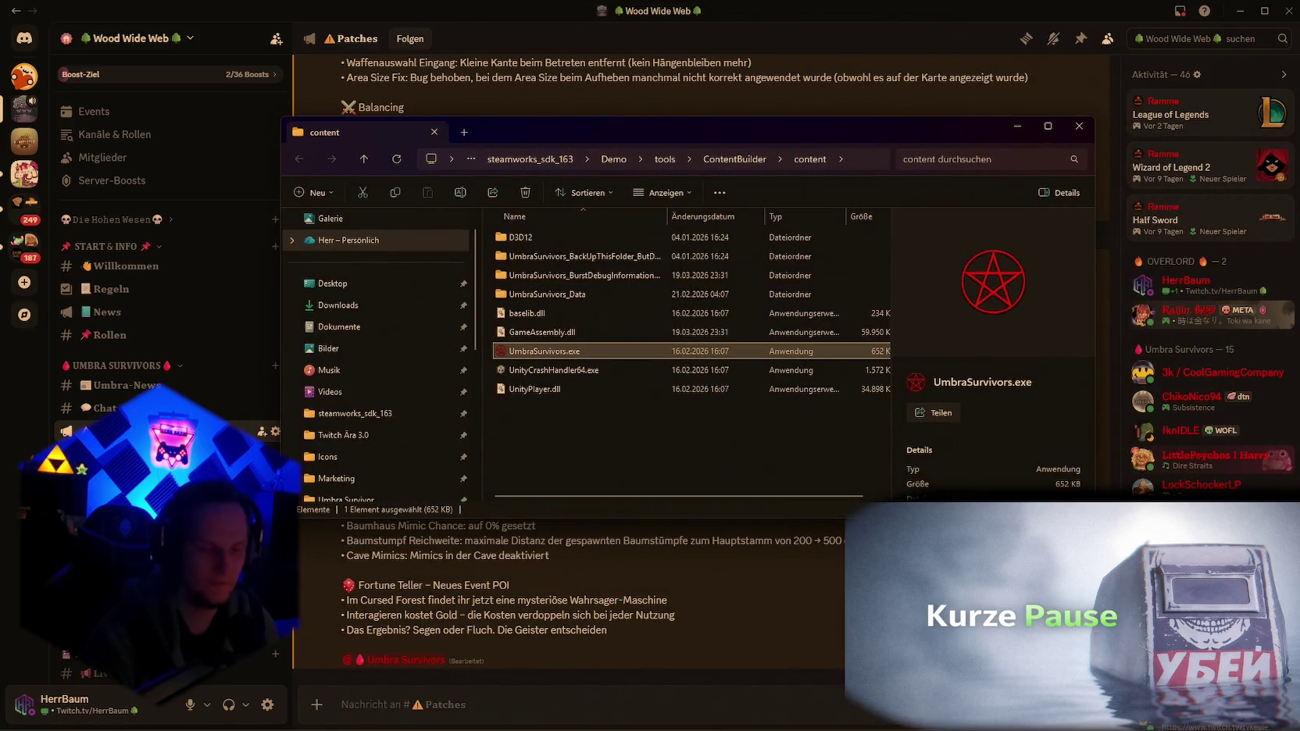
mouse_move(727, 723)
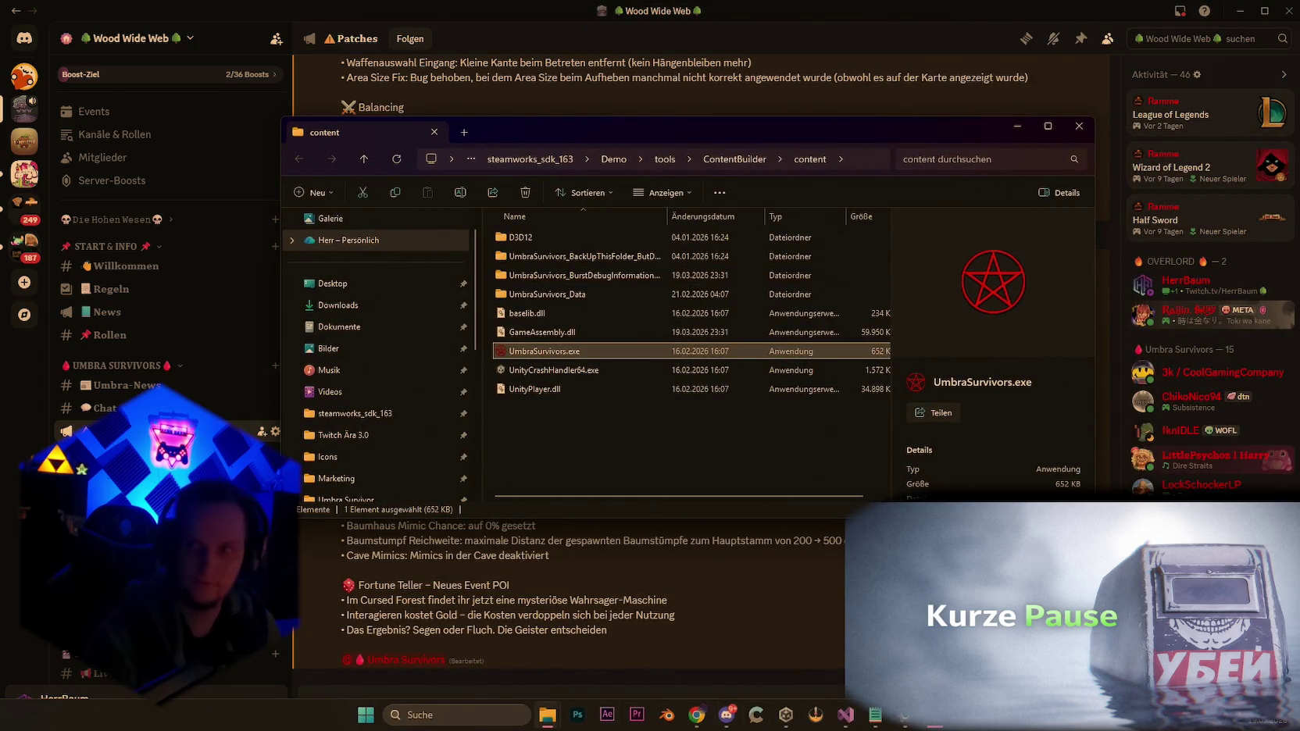
left_click(746, 160)
double_click(617, 236)
scroll(586, 340, "down", 3)
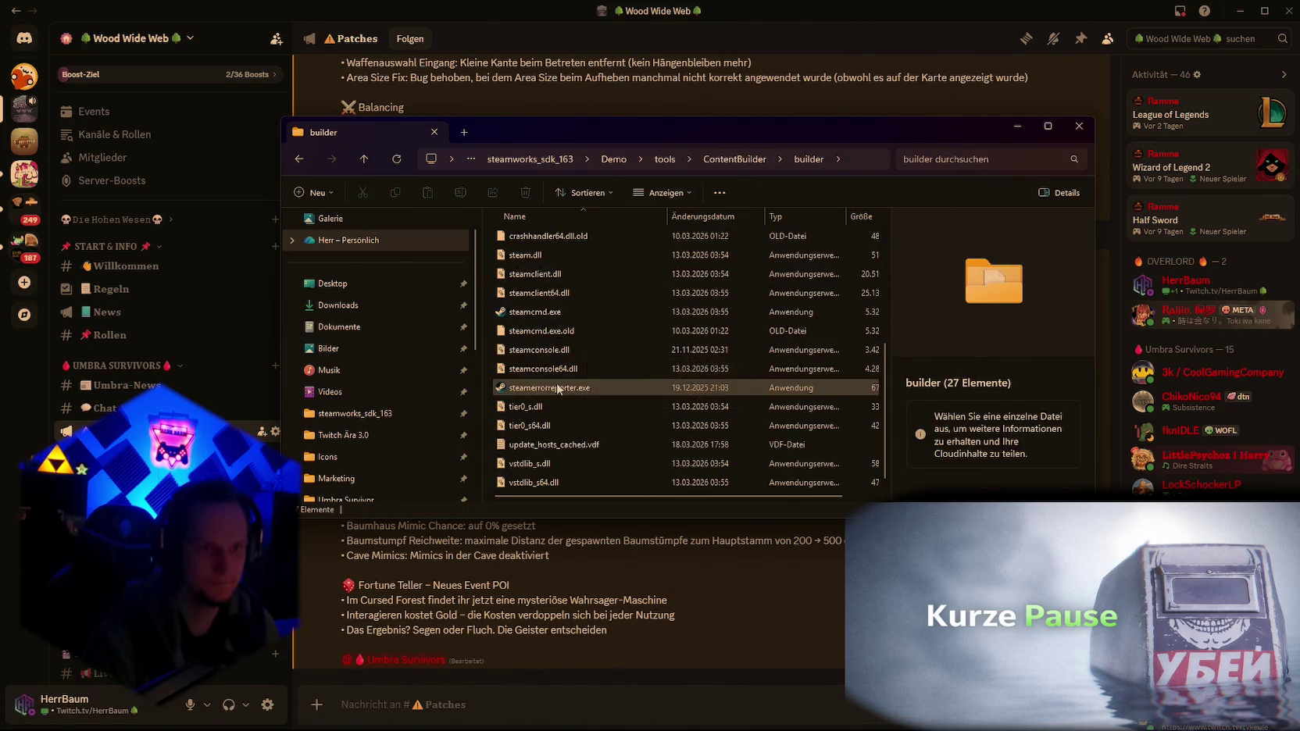
left_click(594, 312)
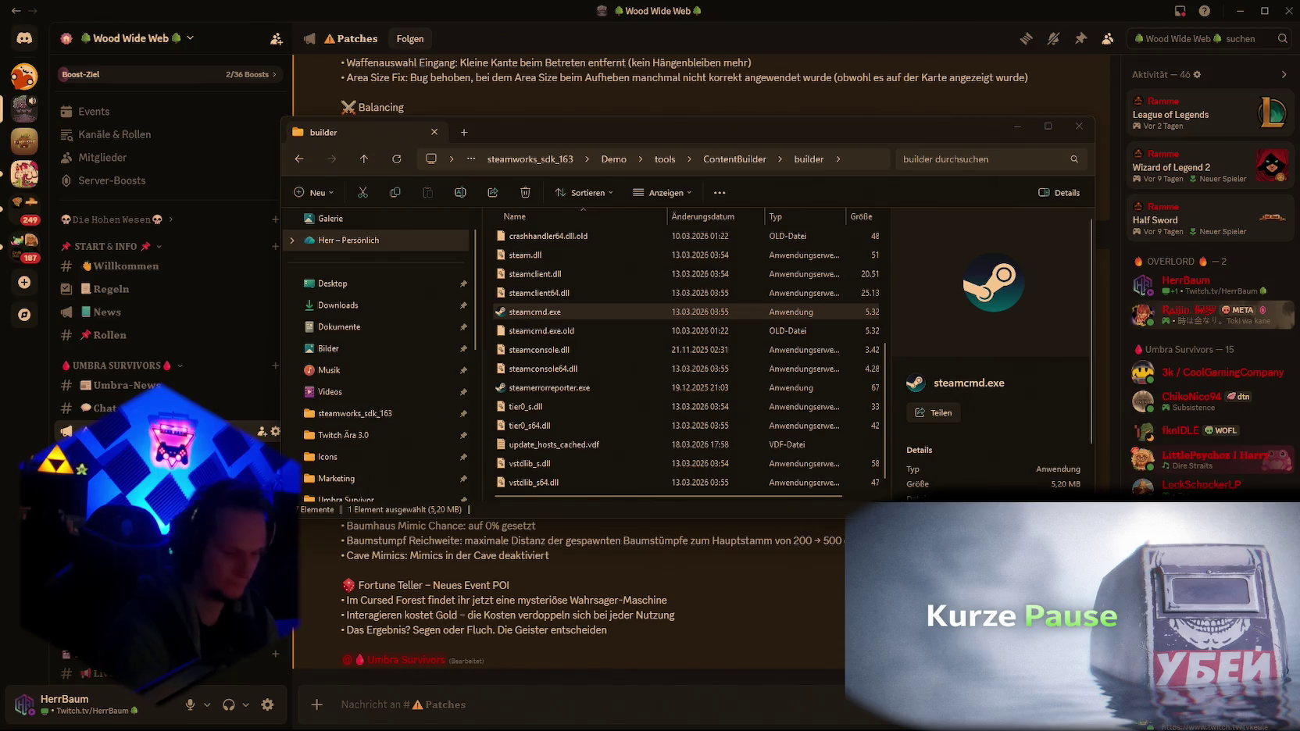
Step: Review the run_app_build command in Notepad, close Explorer, and paste the German patch notes into Discord
mouse_move(948, 726)
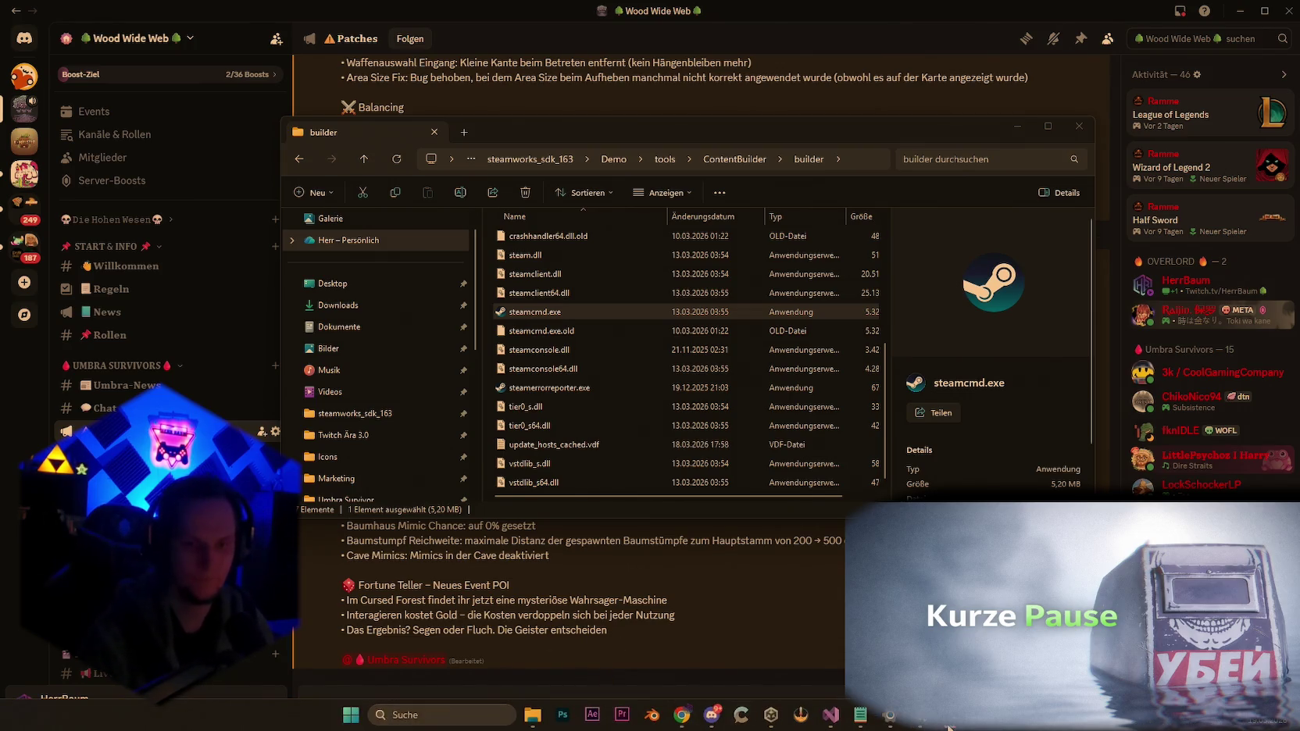
left_click(861, 715)
scroll(474, 164, "up", 10)
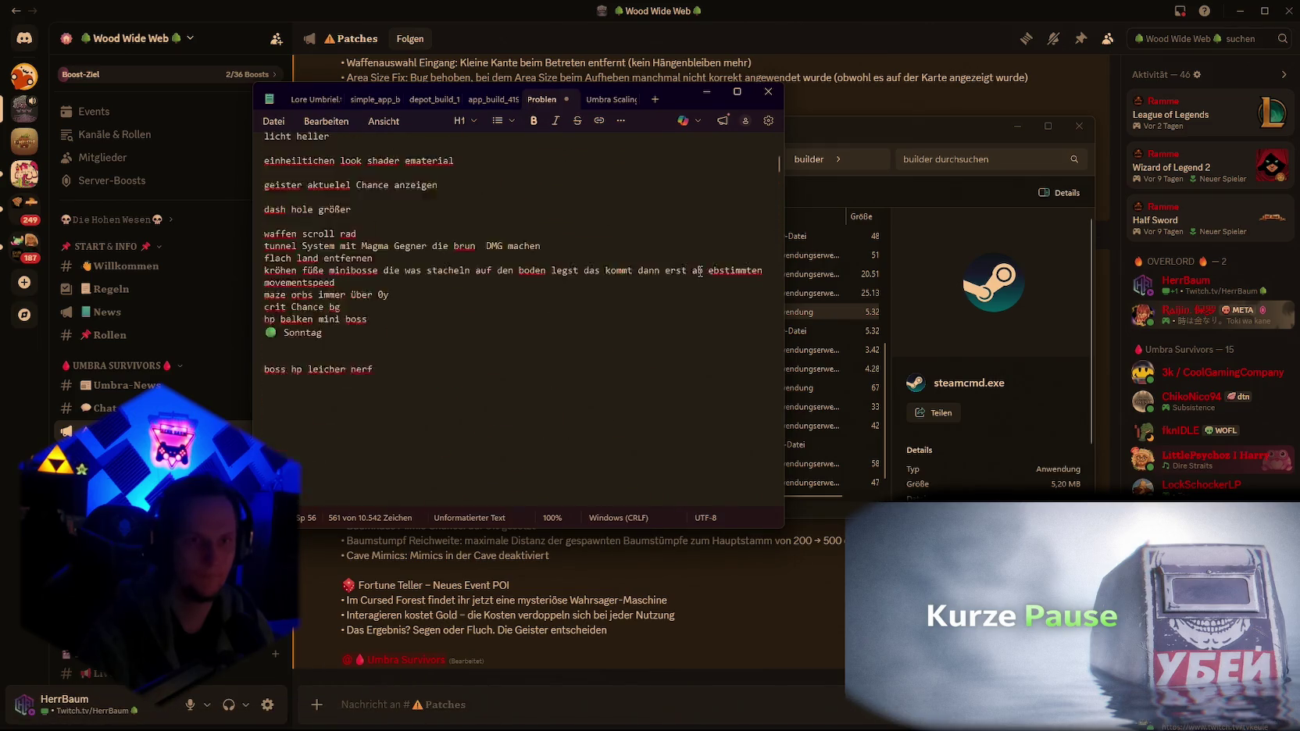
mouse_move(417, 162)
left_mouse_down()
mouse_move(296, 150)
mouse_move(435, 166)
left_mouse_up()
left_click(296, 150)
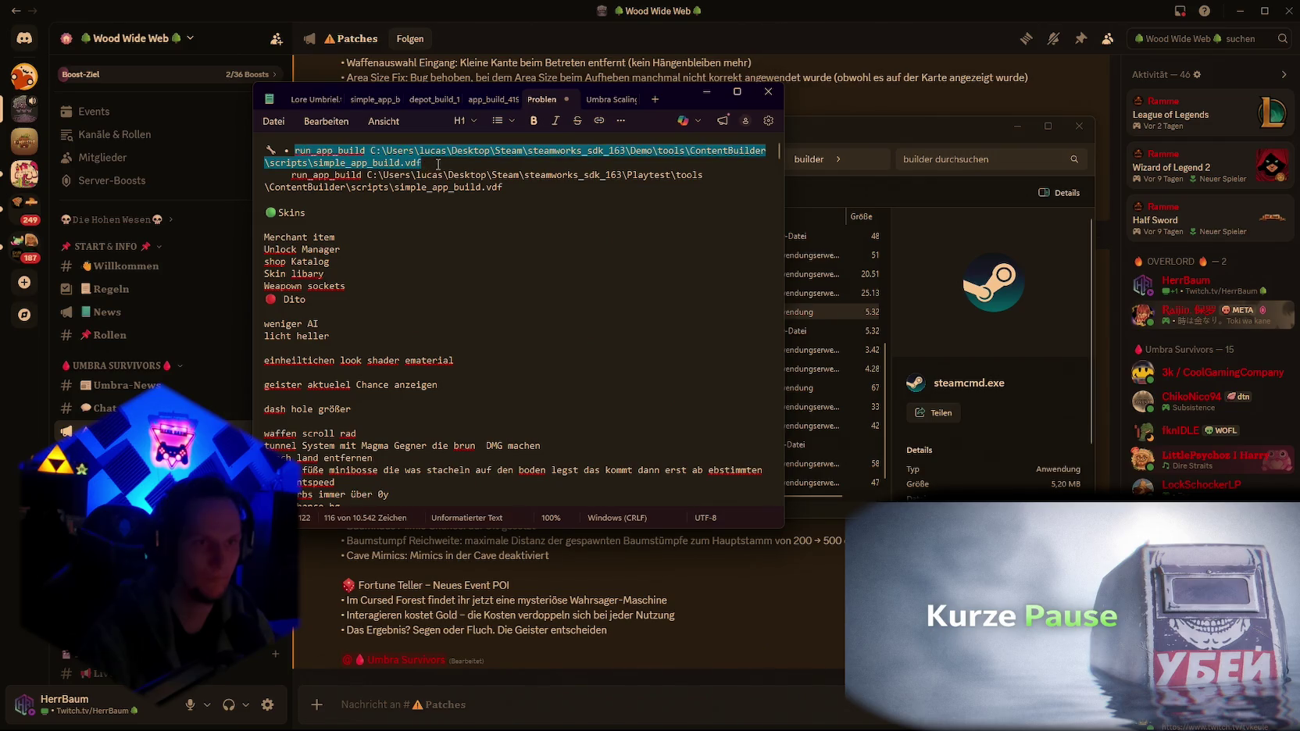
key("alt+Tab")
left_click(706, 91)
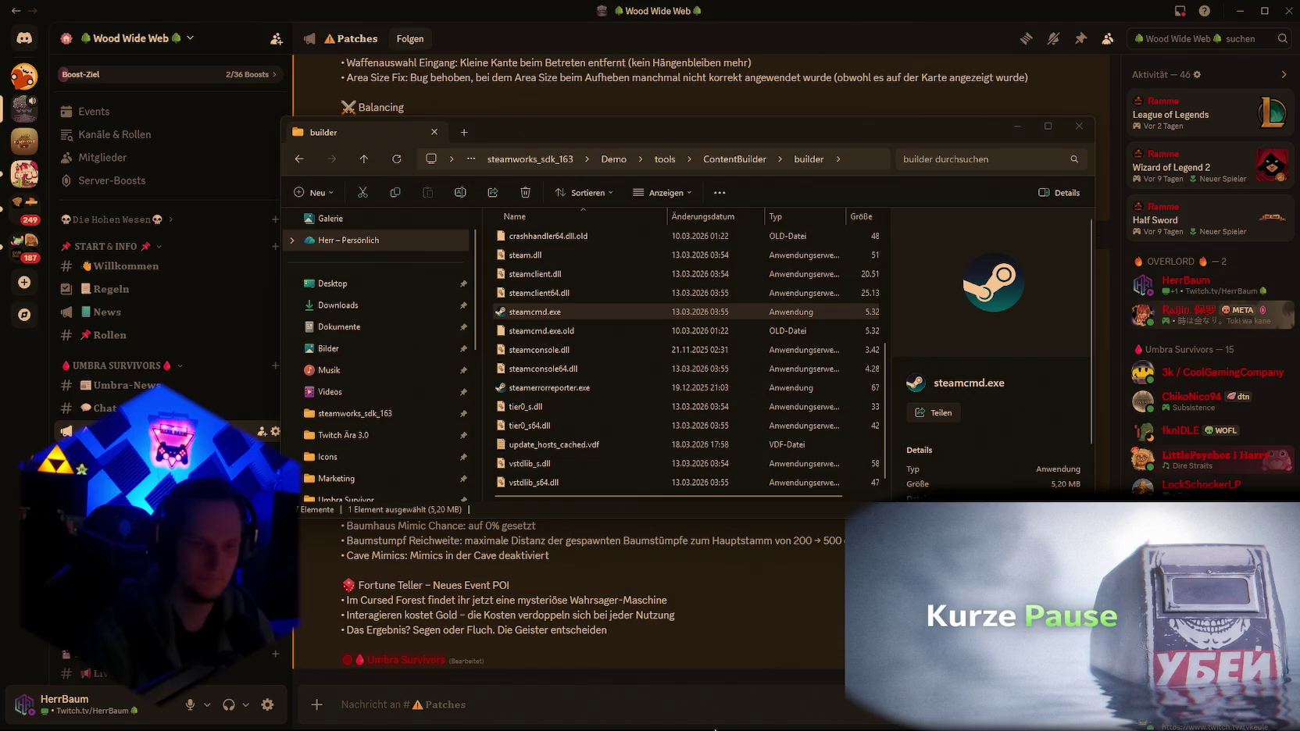
left_click(499, 708)
type("🛠️ Patch Notes (DE)  🔮 Fortune Teller (NEU) • Fortune Teller ist jetzt im Cursed Forest • Konsultation kostet 100 Gold — verdoppelt sich jede Runde • Gold & XP fliegen physikalisch aus der Maschine • Buffs & Debuffs sind bis zu 60 Sekunden aktiv • Permanente Segen & Flüche möglich — bleiben bis zum Tod  🧩 UI / Buffs (NEU) • Neue Buff/Debuff-Leiste: aktive Effekte werden oben als Icons angezeigt • Timer läuft live runter, permanente Effekte zeigen ∞  🛡️ Defense / Feedback • Ice Barrier zeigt jetzt verbleibende Hits (z.B. 2/3)  🔊 Audio • Gold einsammeln klingt nicht mehr wie eine Explosion")
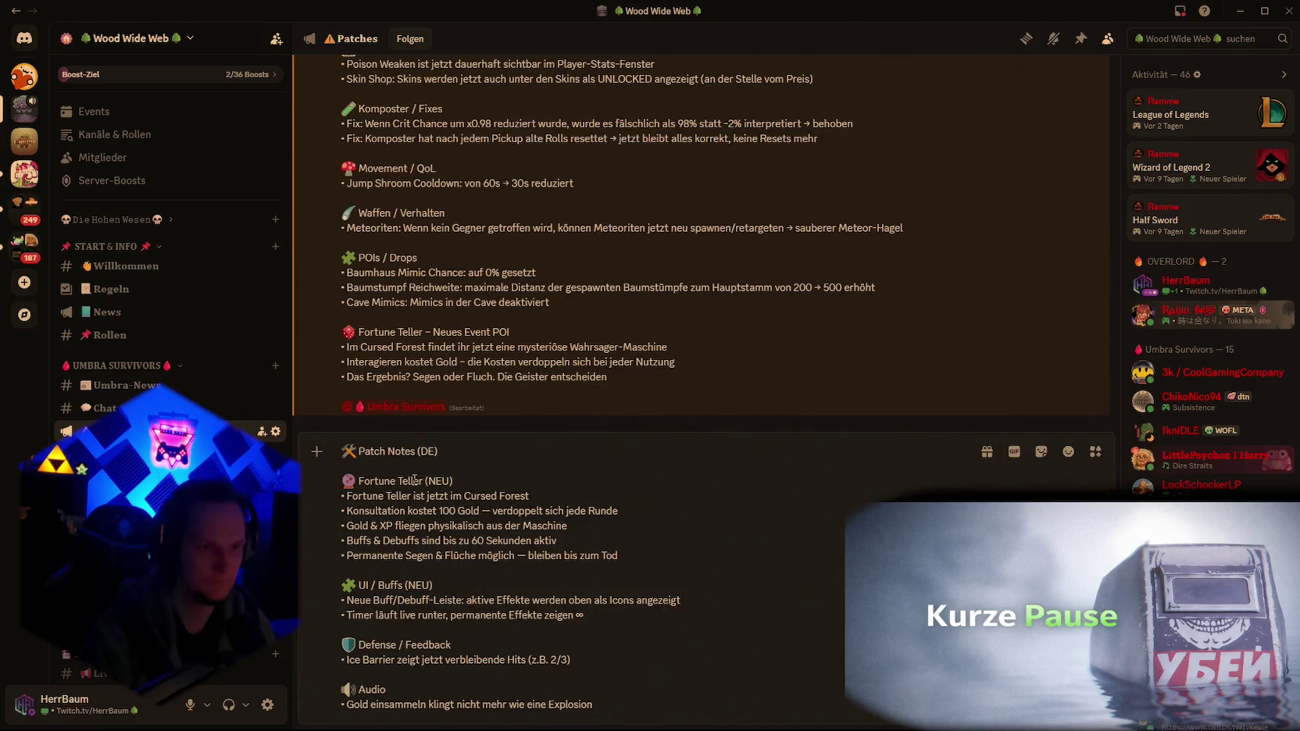
Step: Remove the (DE) tag from the title and both (NEU) tags from the headings
key("BackSpace")
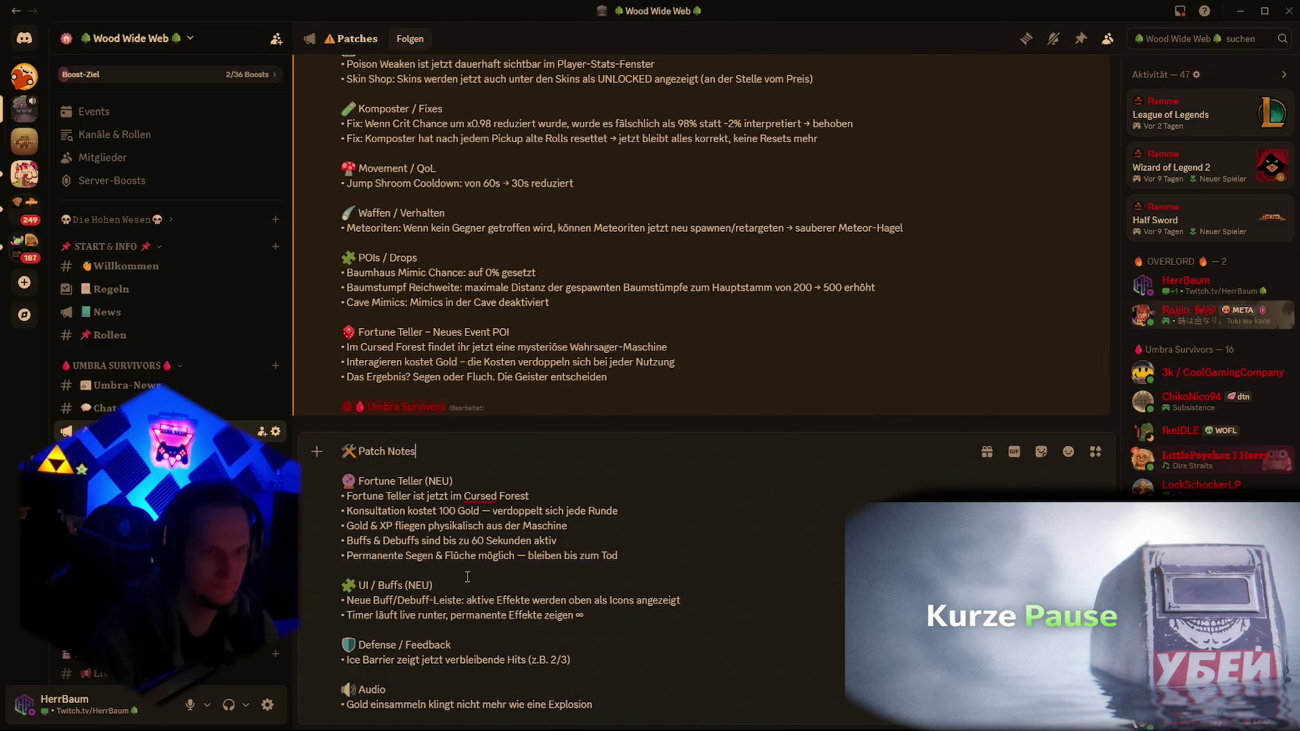
left_click_drag(439, 585, 406, 586)
key("BackSpace")
left_click_drag(455, 482, 423, 482)
key("BackSpace")
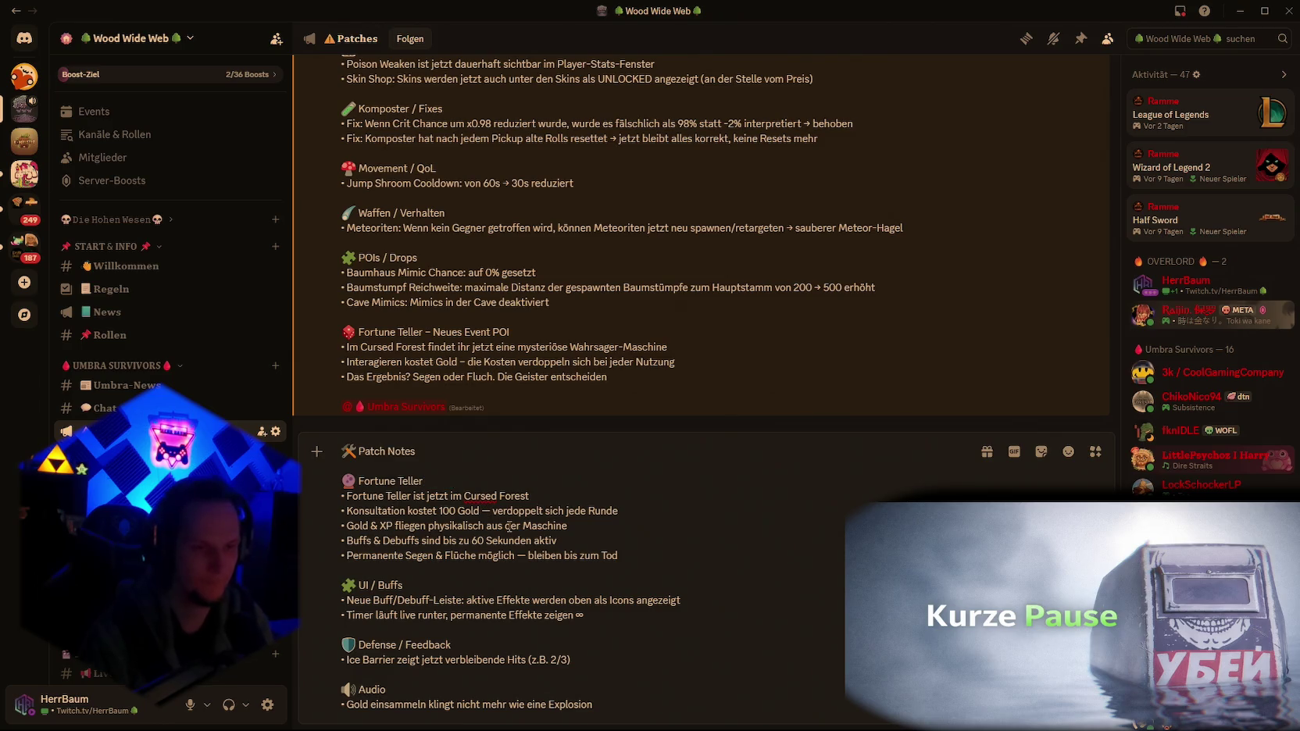
Step: Retitle the heading 'Fortune Teller Anpassung' with a new emoji and delete the Cursed Forest line
type("anpassung")
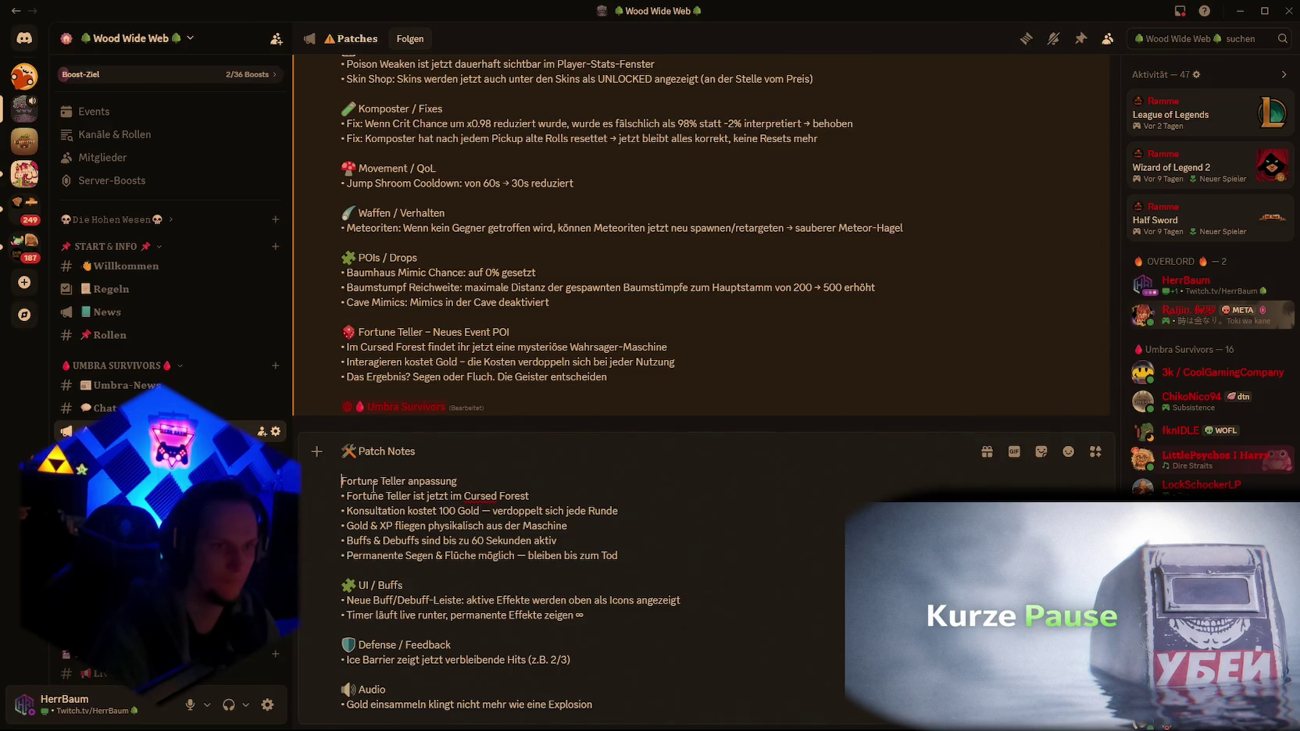
type("🎲")
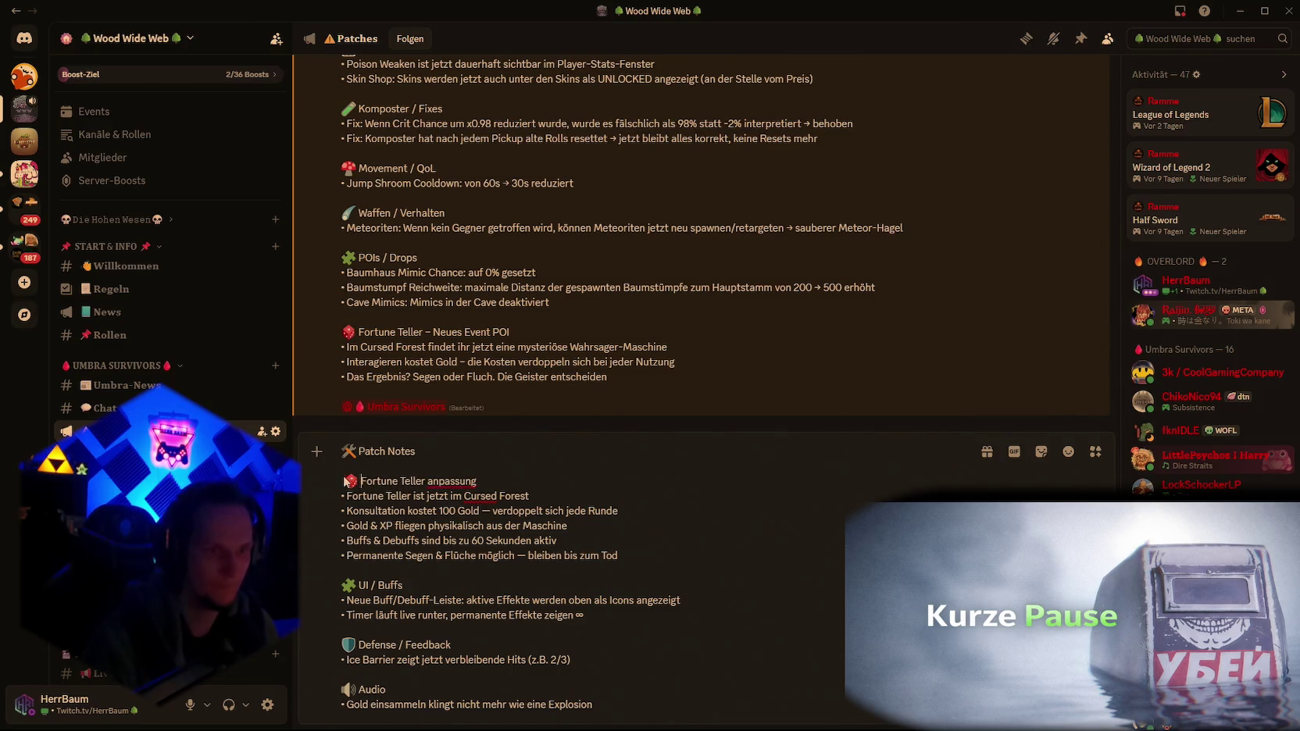
left_click(488, 472)
left_click(431, 482)
key("BackSpace")
type("A")
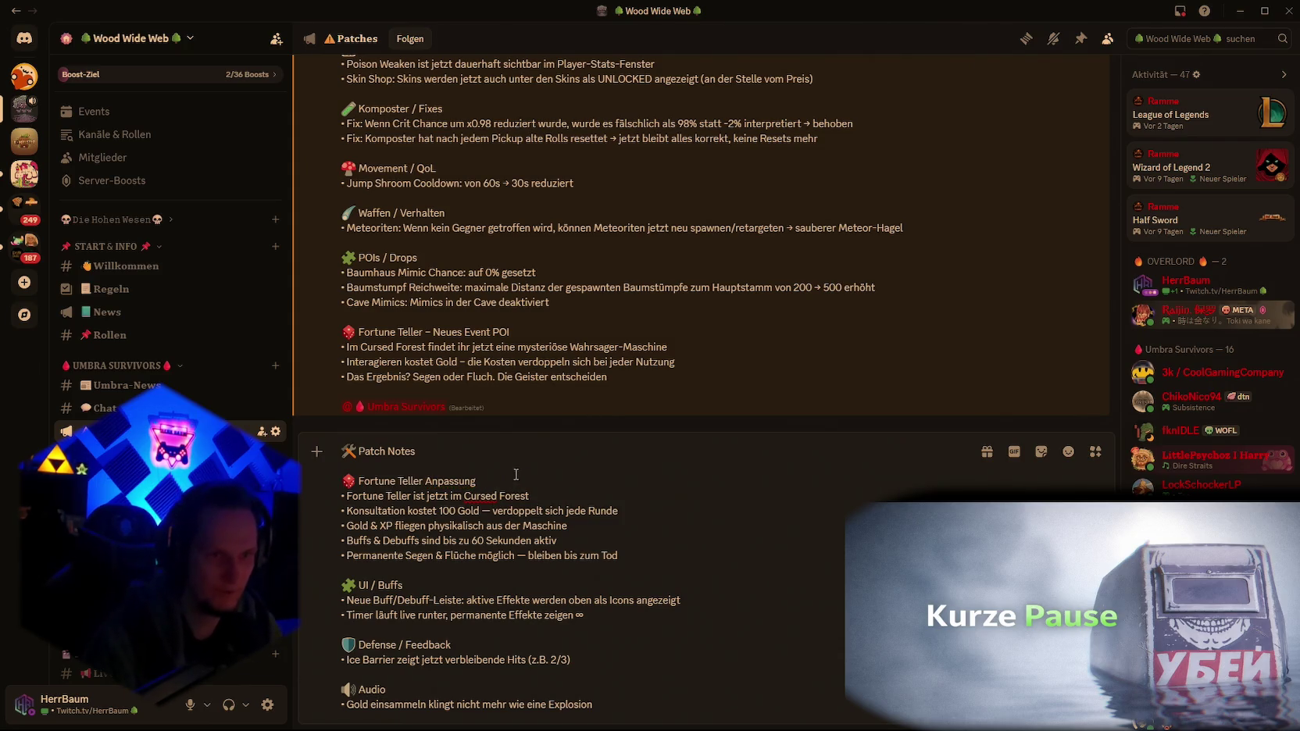
key("ctrl+shift+Left")
key("ctrl+shift+Left")
key("ctrl+shift+Left")
key("BackSpace")
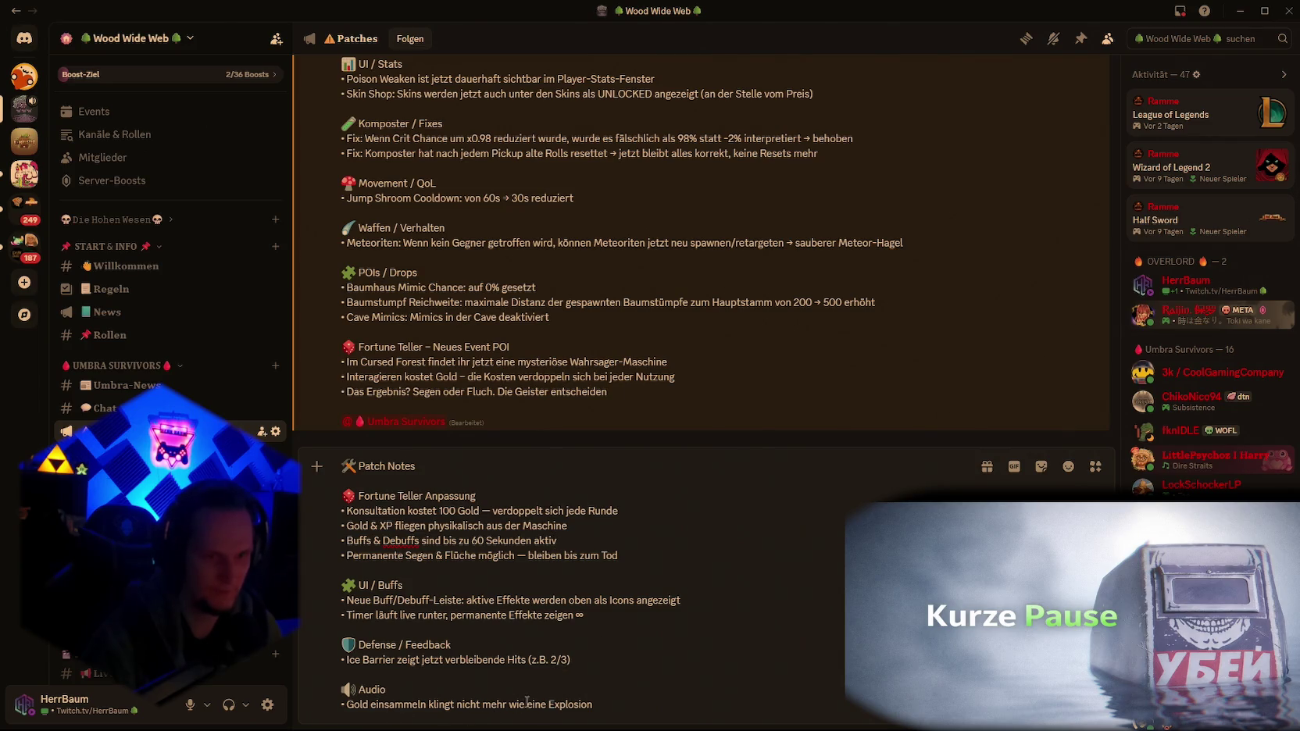
left_click(624, 490)
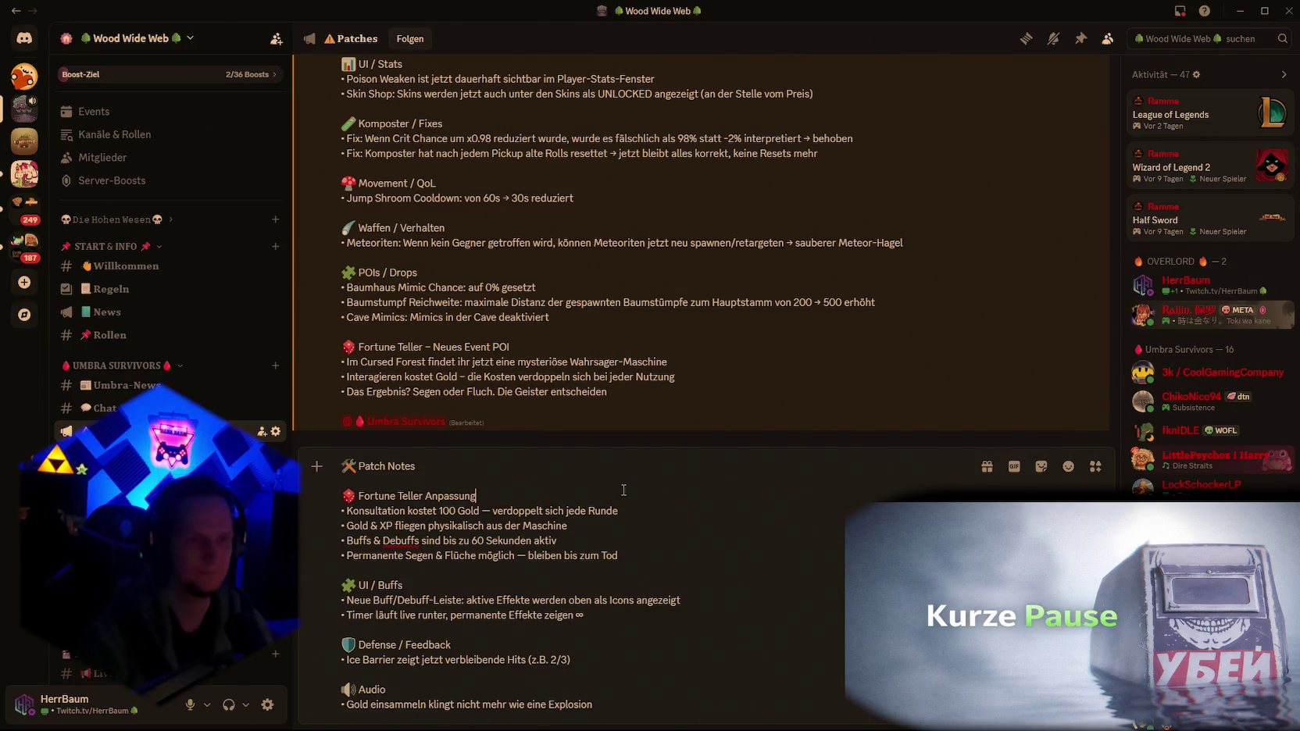
left_click(611, 698)
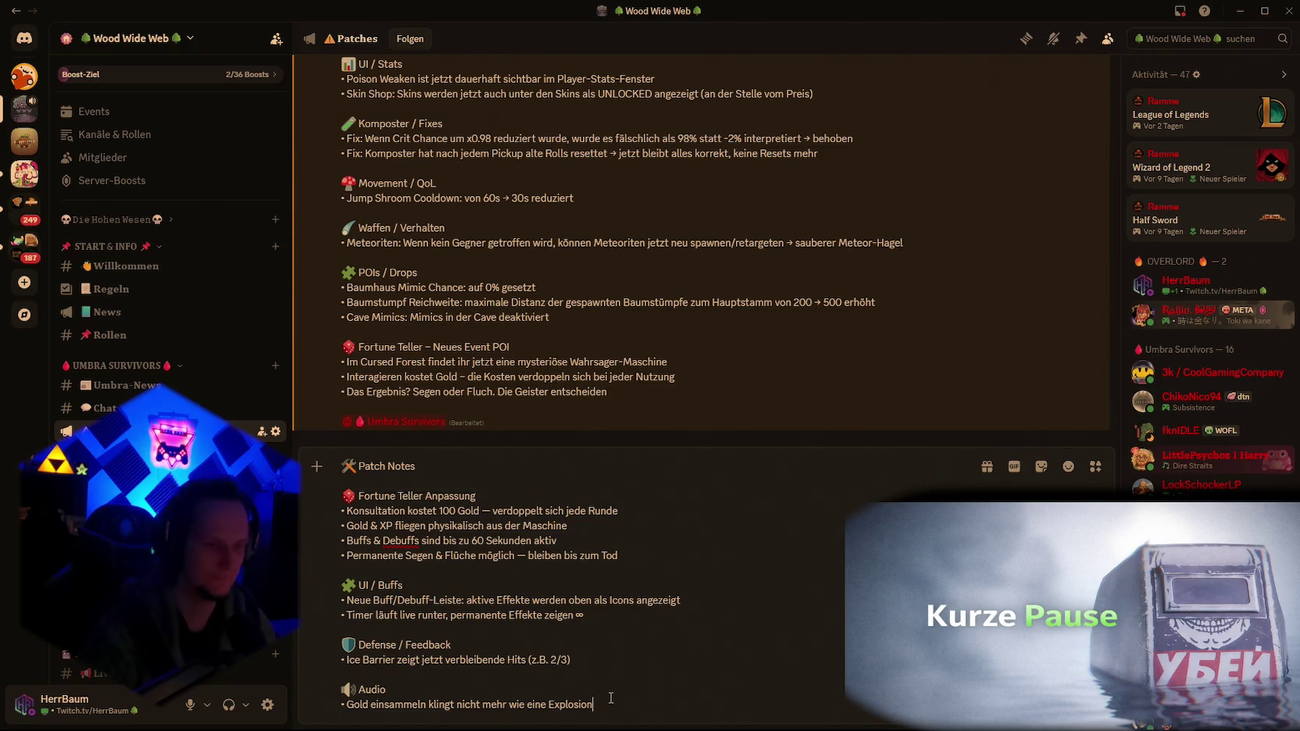
key("shift+Return")
type("@umbvr")
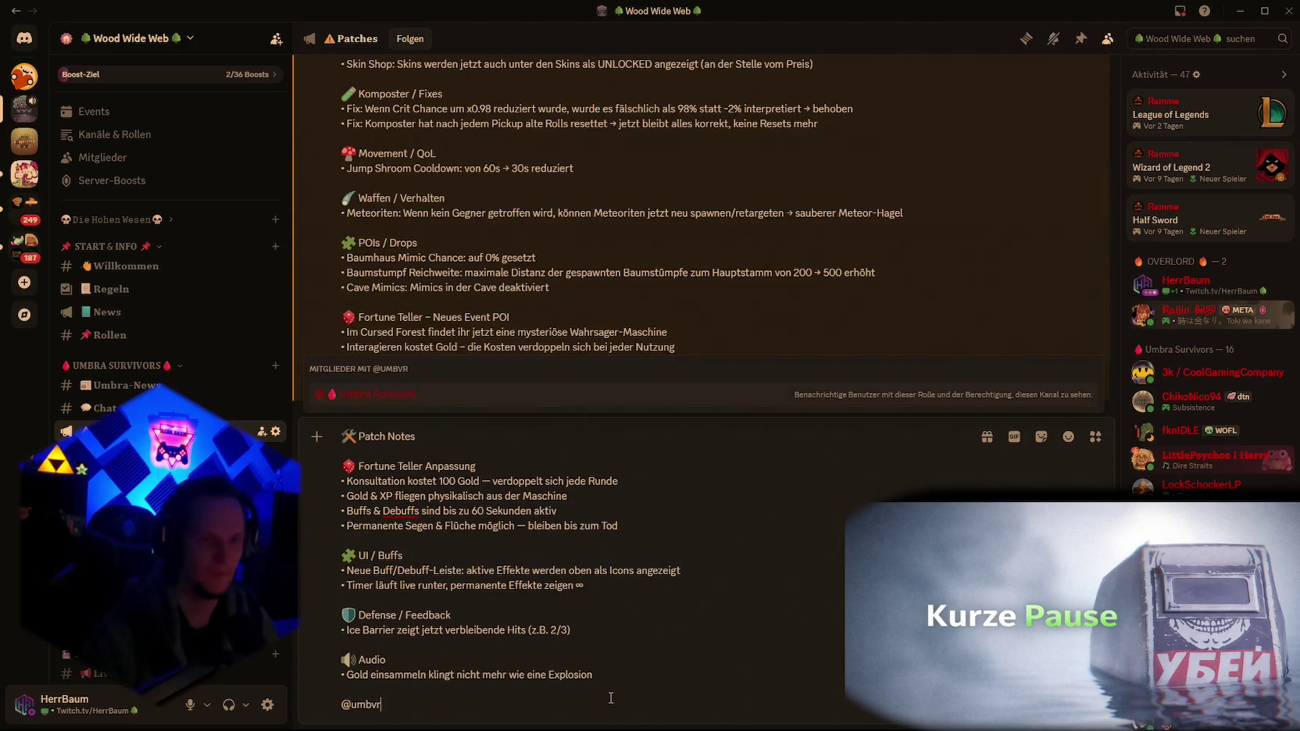
left_click(390, 395)
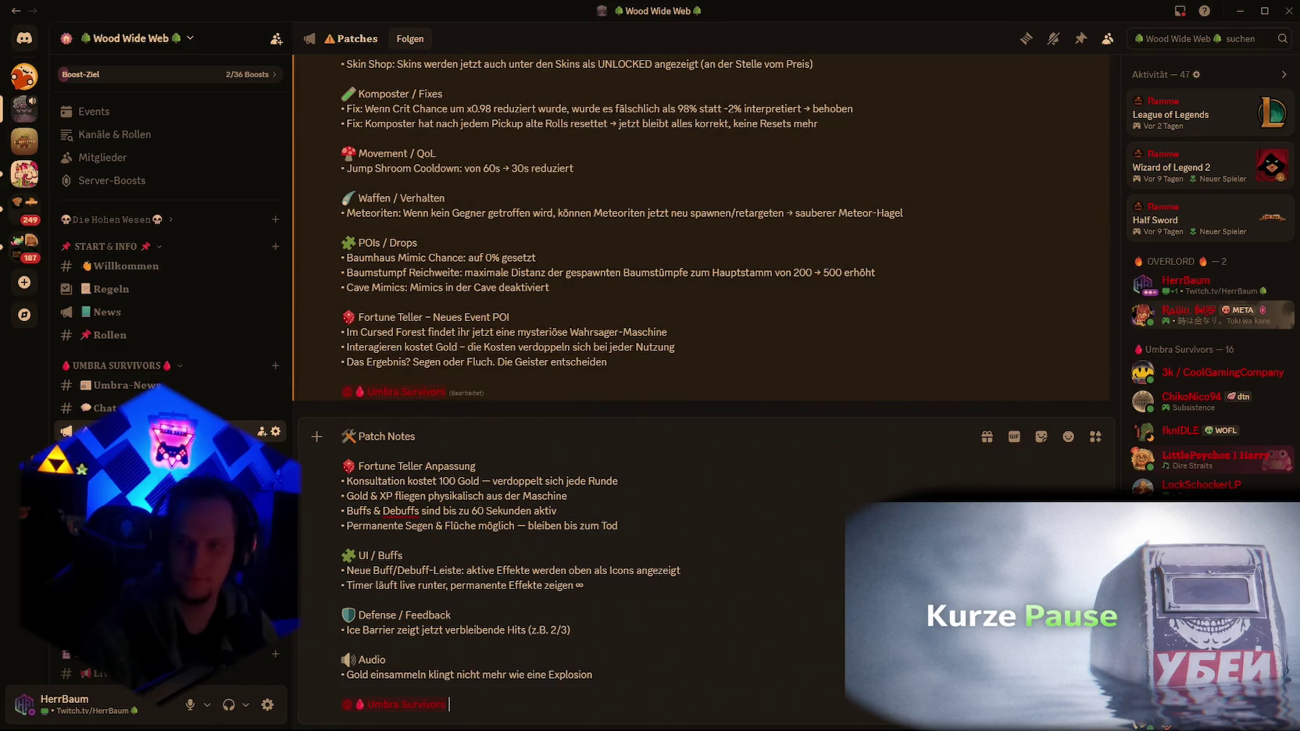
mouse_move(948, 727)
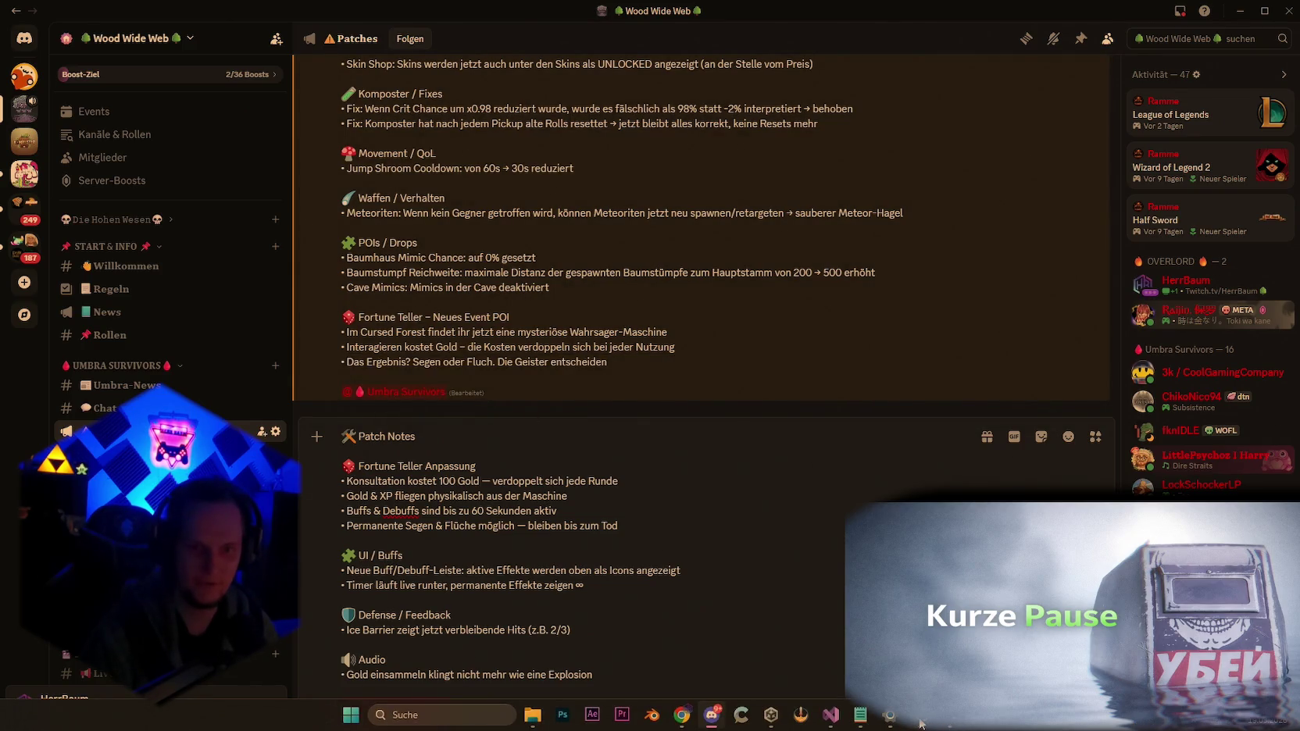
key("alt+Tab")
Step: Close Build Profiles and drop the SM_Prop_FootStool_04 prefab into the scene beside the booth
left_click(854, 83)
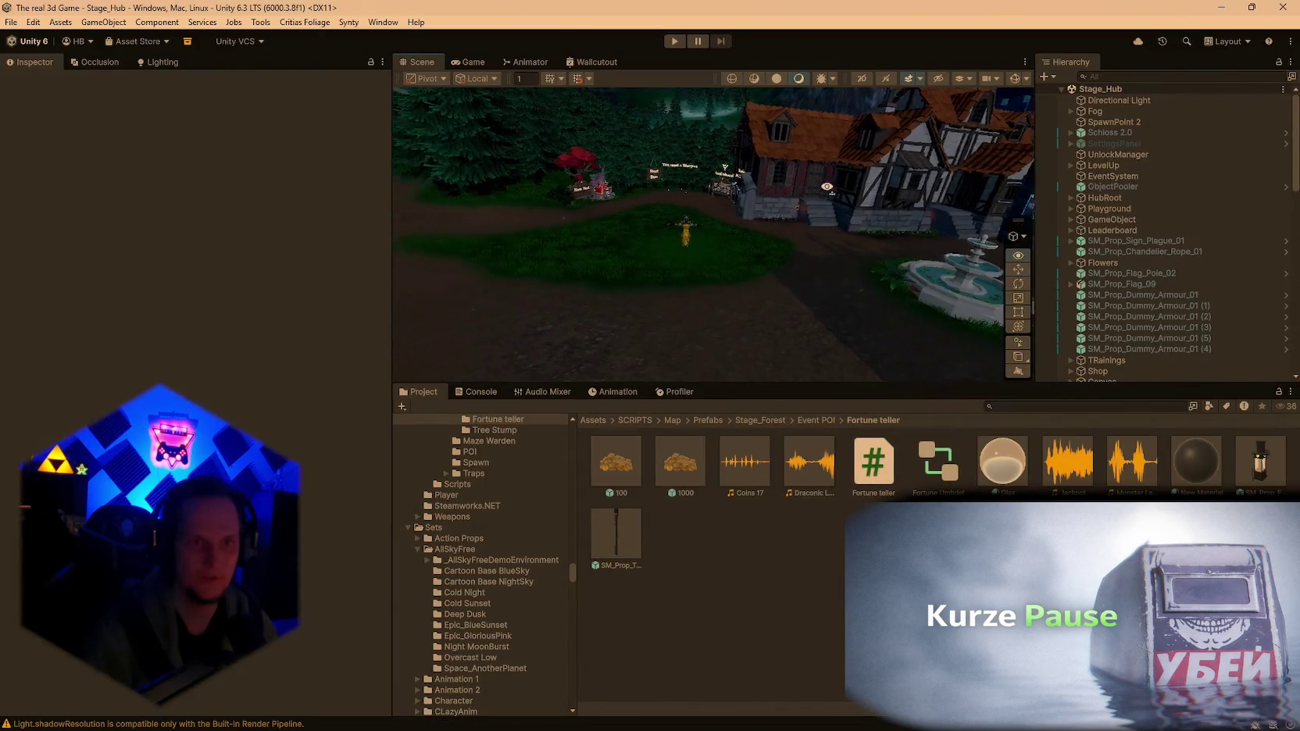
mouse_move(1260, 465)
left_mouse_down()
mouse_move(977, 407)
mouse_move(684, 289)
mouse_move(707, 297)
mouse_move(804, 238)
mouse_move(842, 260)
left_mouse_up()
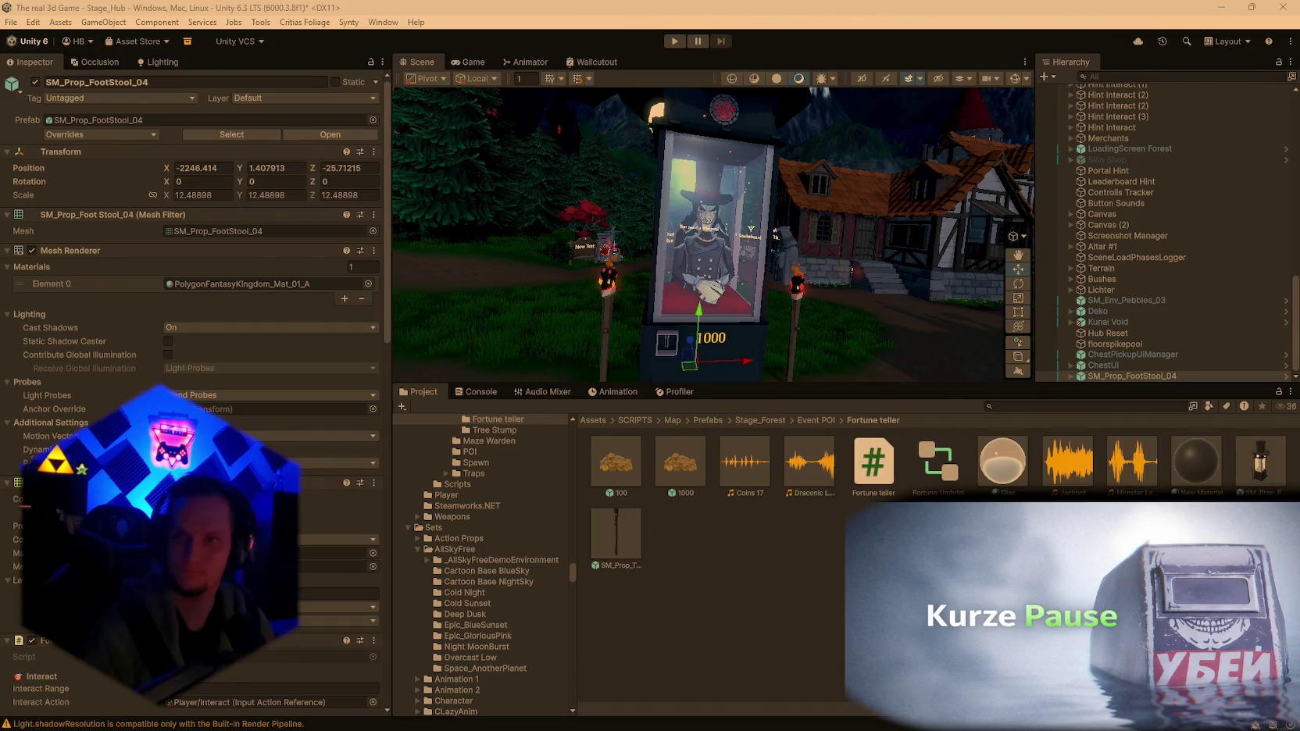
mouse_move(650, 729)
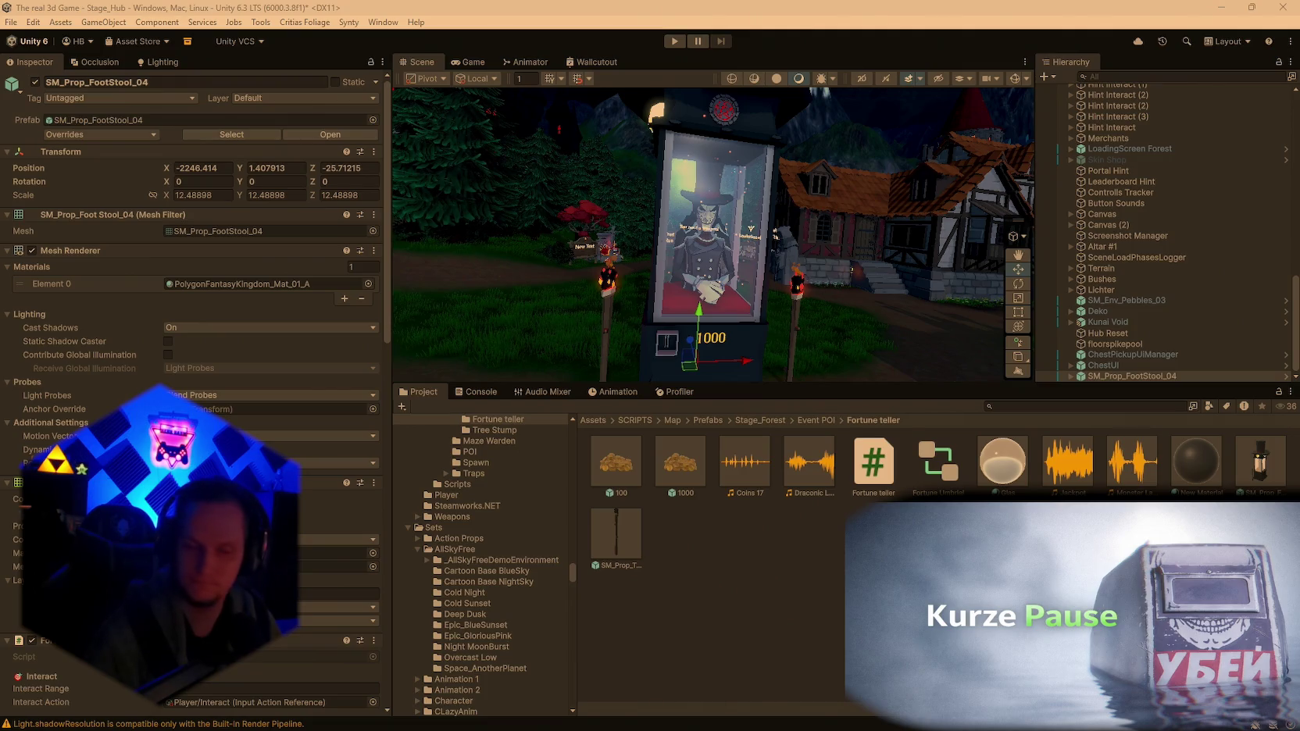
mouse_move(547, 728)
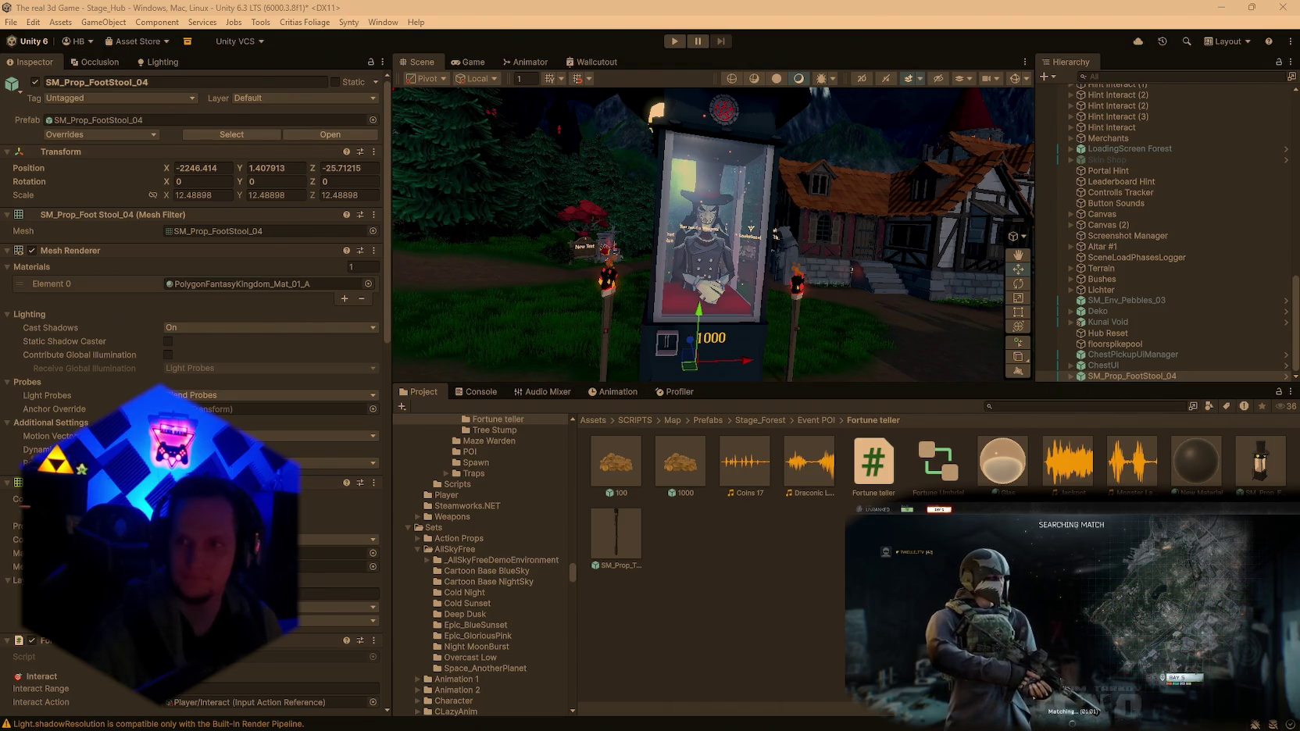
left_click(1026, 406)
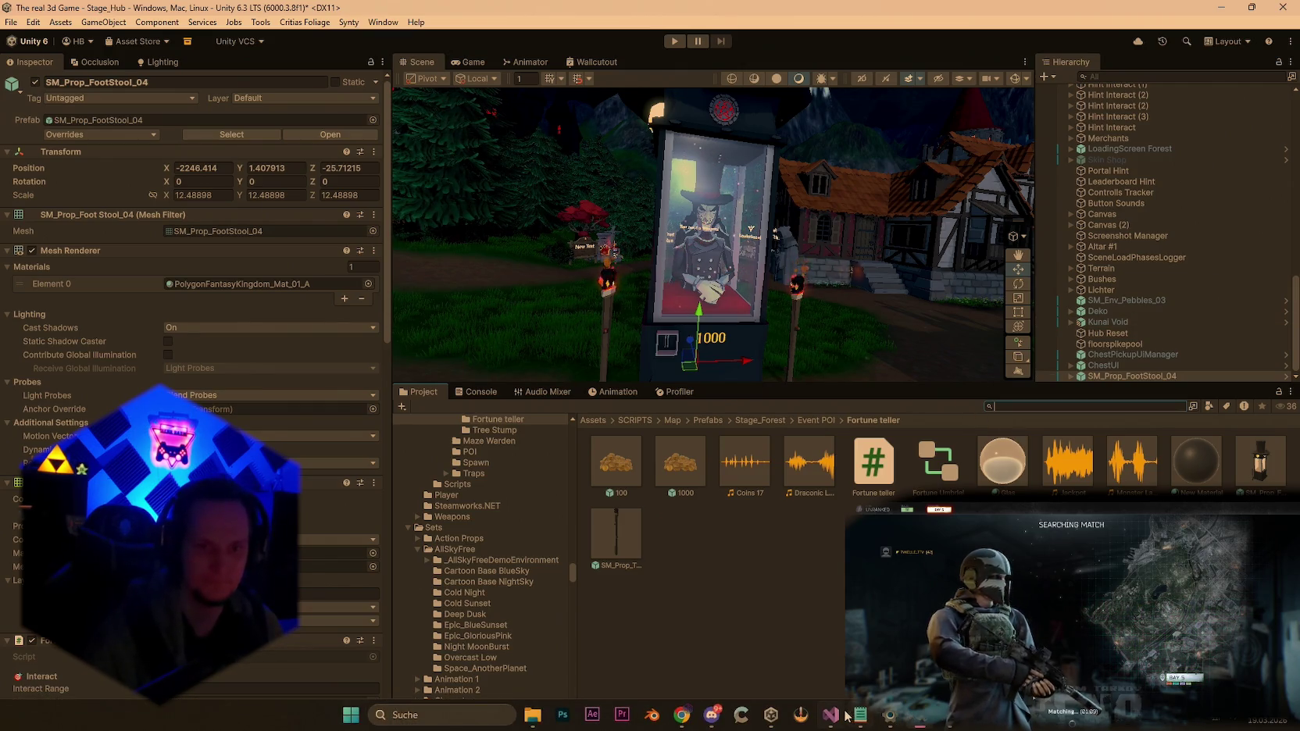
Step: Browse Visual Studio's open-files list for scripts starting with P
left_click(842, 715)
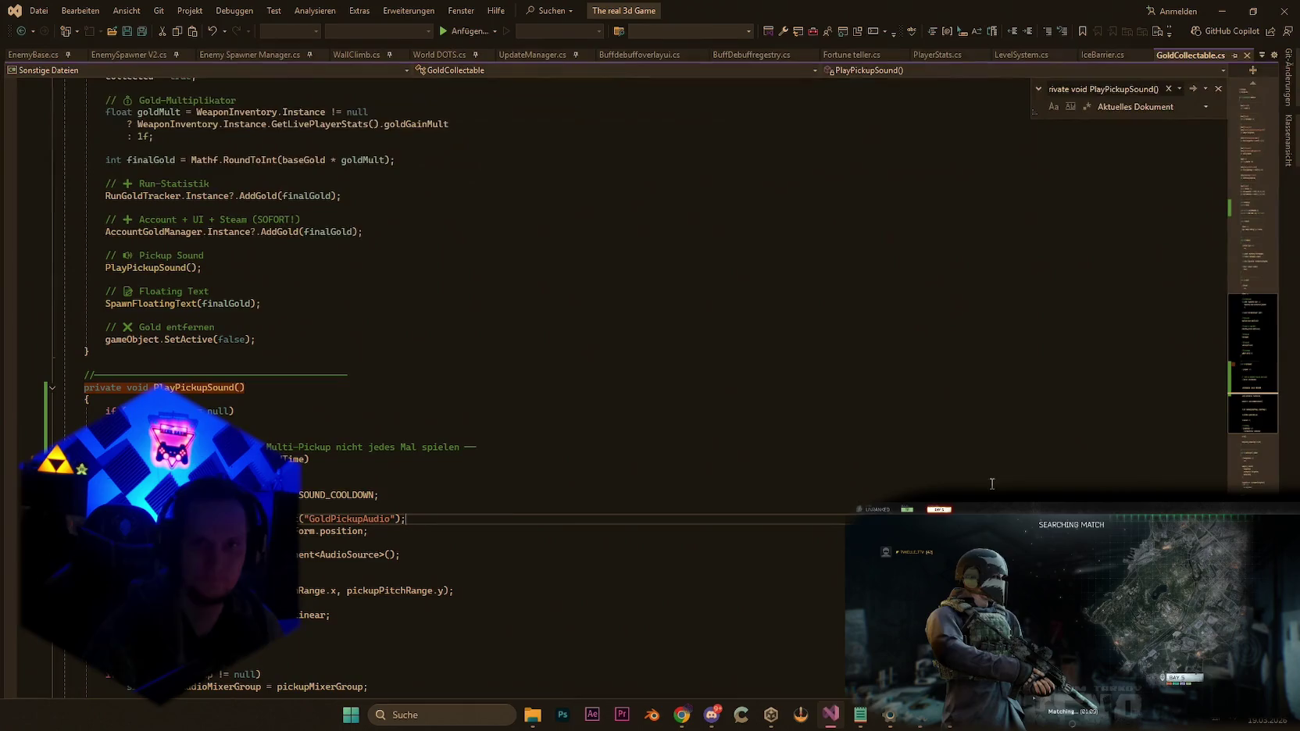
left_click(1266, 59)
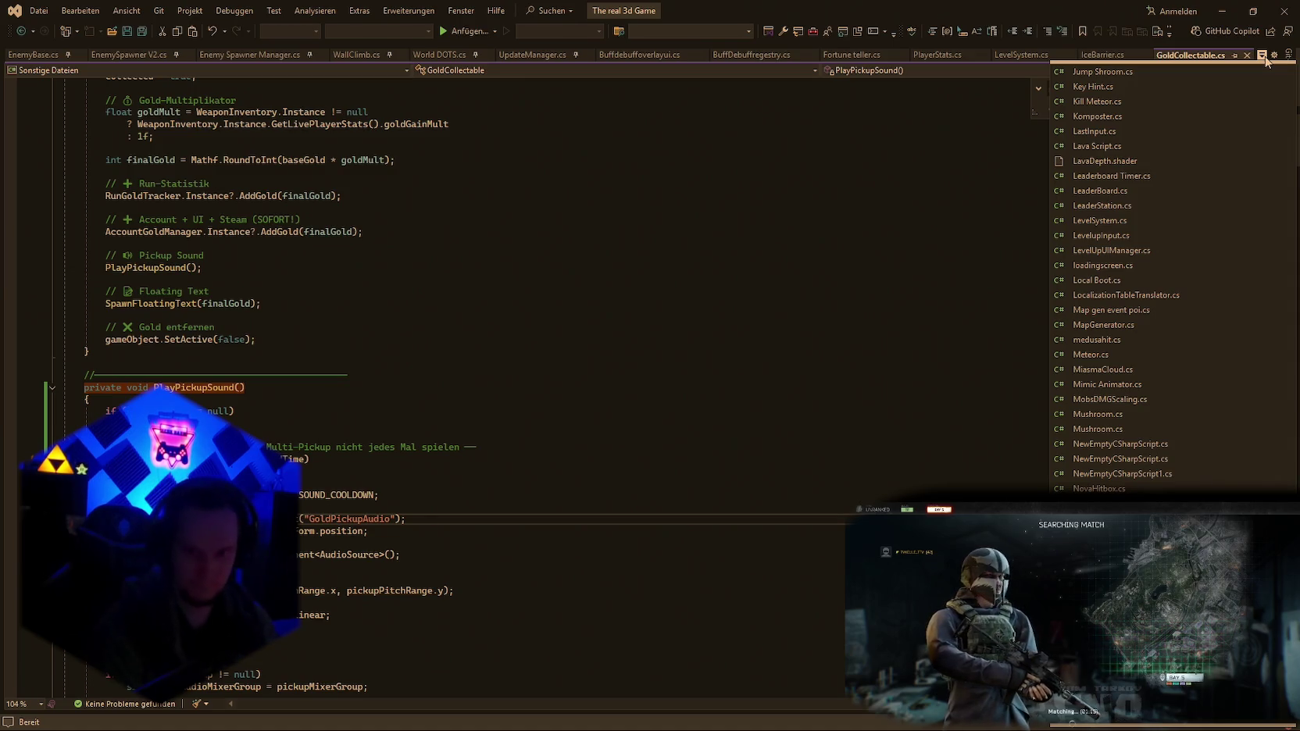
key("p")
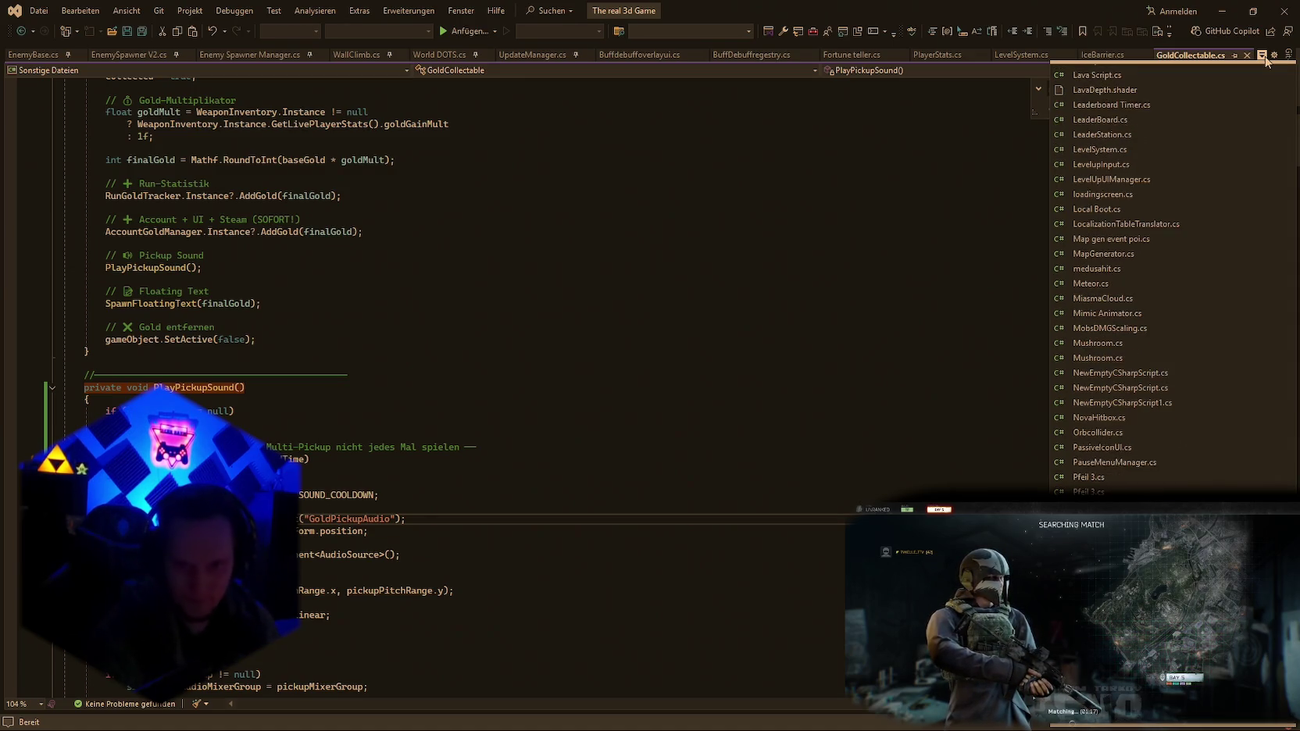
key("Down")
key("Down")
key("Down")
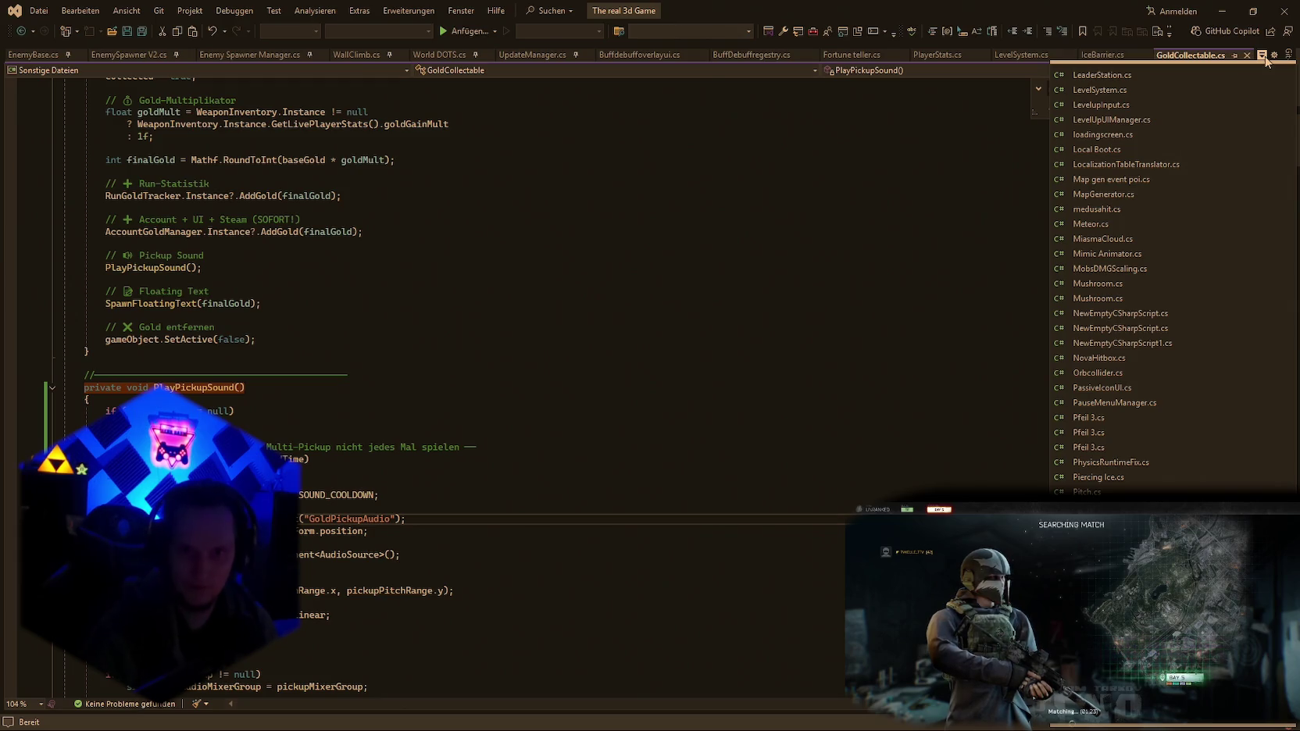
scroll(1172, 469, "up", 1)
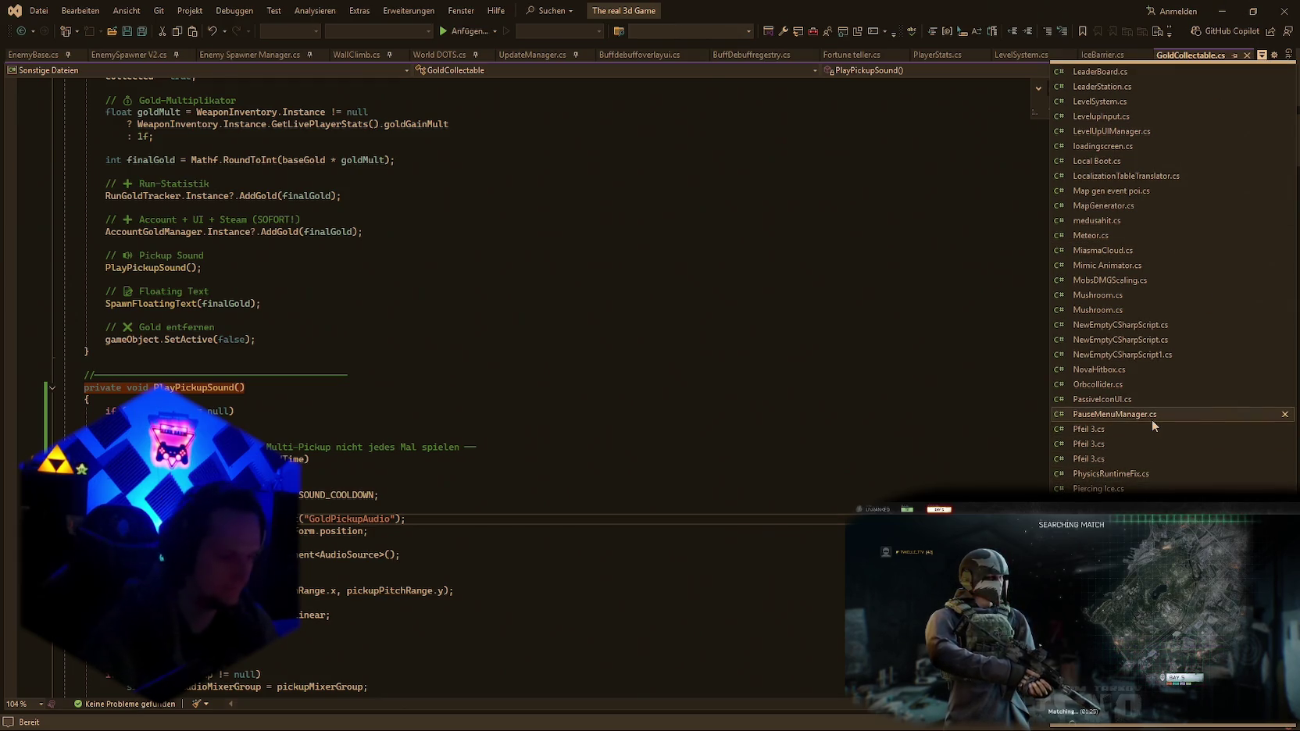
Step: Search Unity's Project for 'player h' and open the PlayerHealth script
key("alt+Tab")
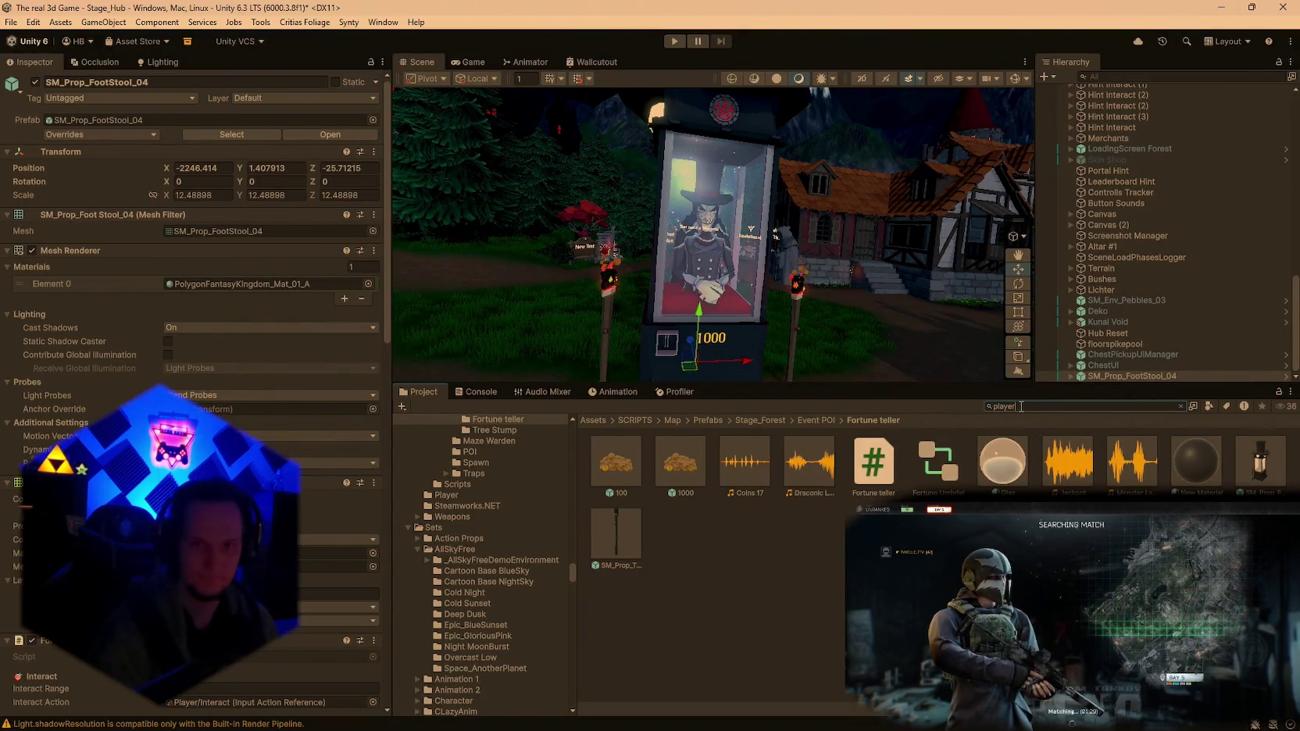
type("player h")
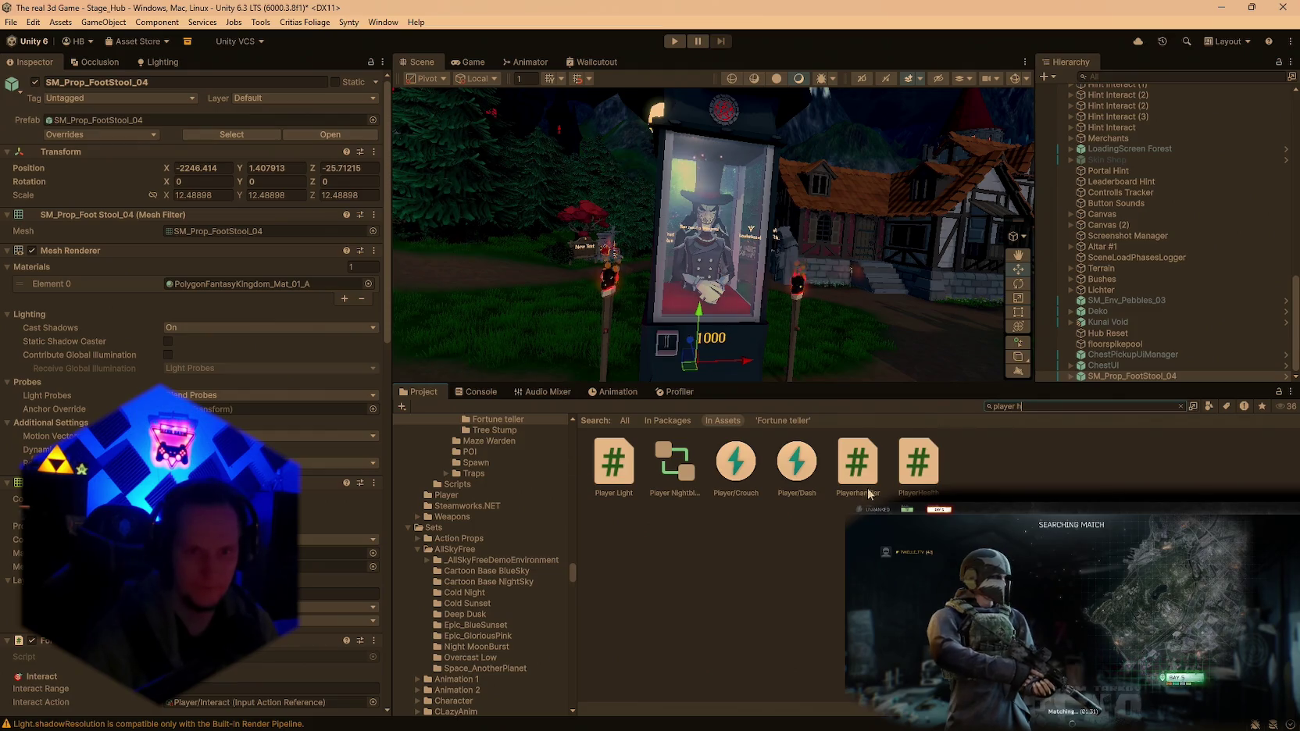
left_click(928, 468)
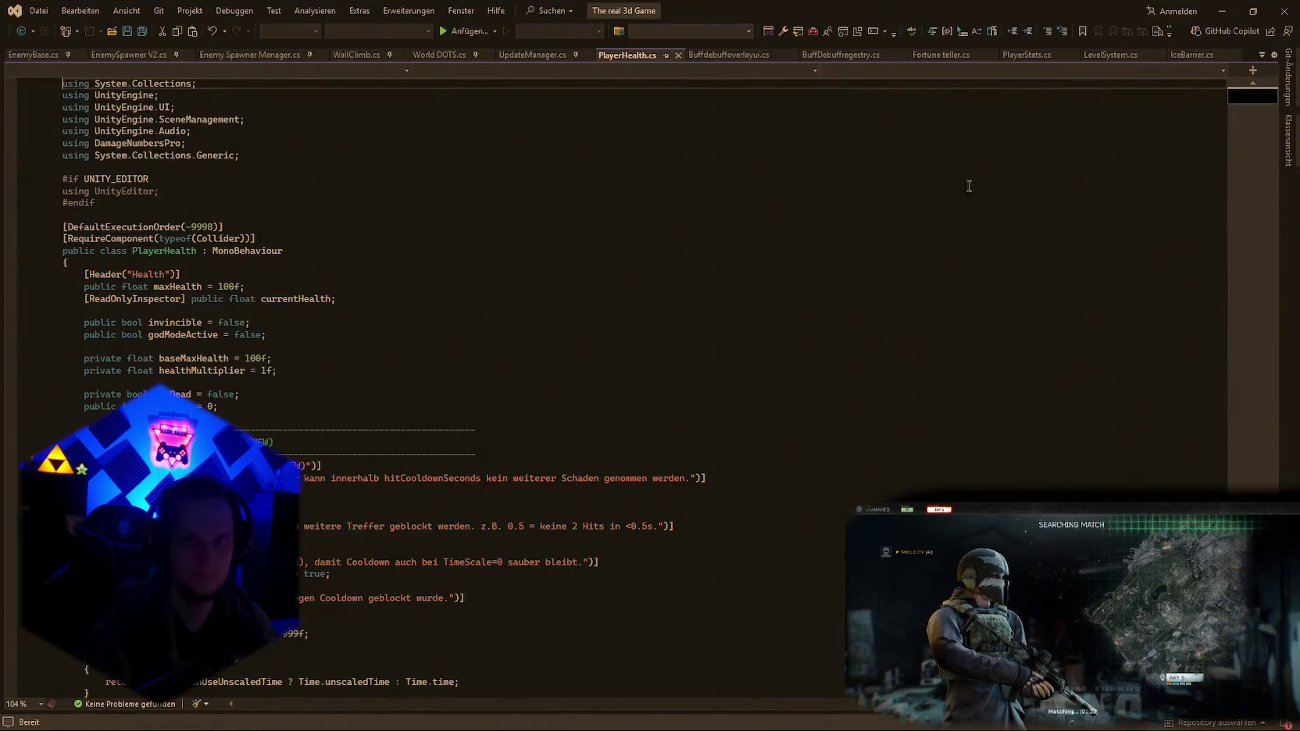
Step: Search PlayerHealth.cs for the maxCatchUp while loop
scroll(823, 450, "down", 20)
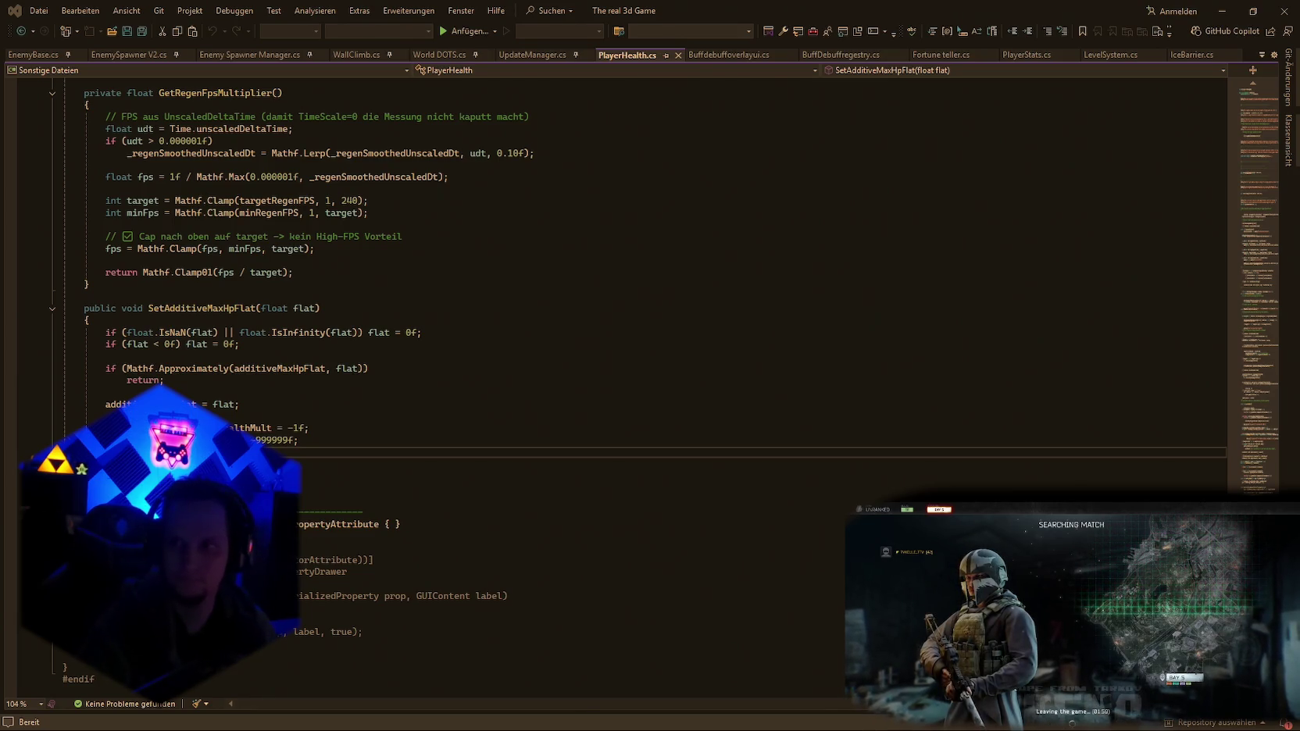
key("ctrl+f")
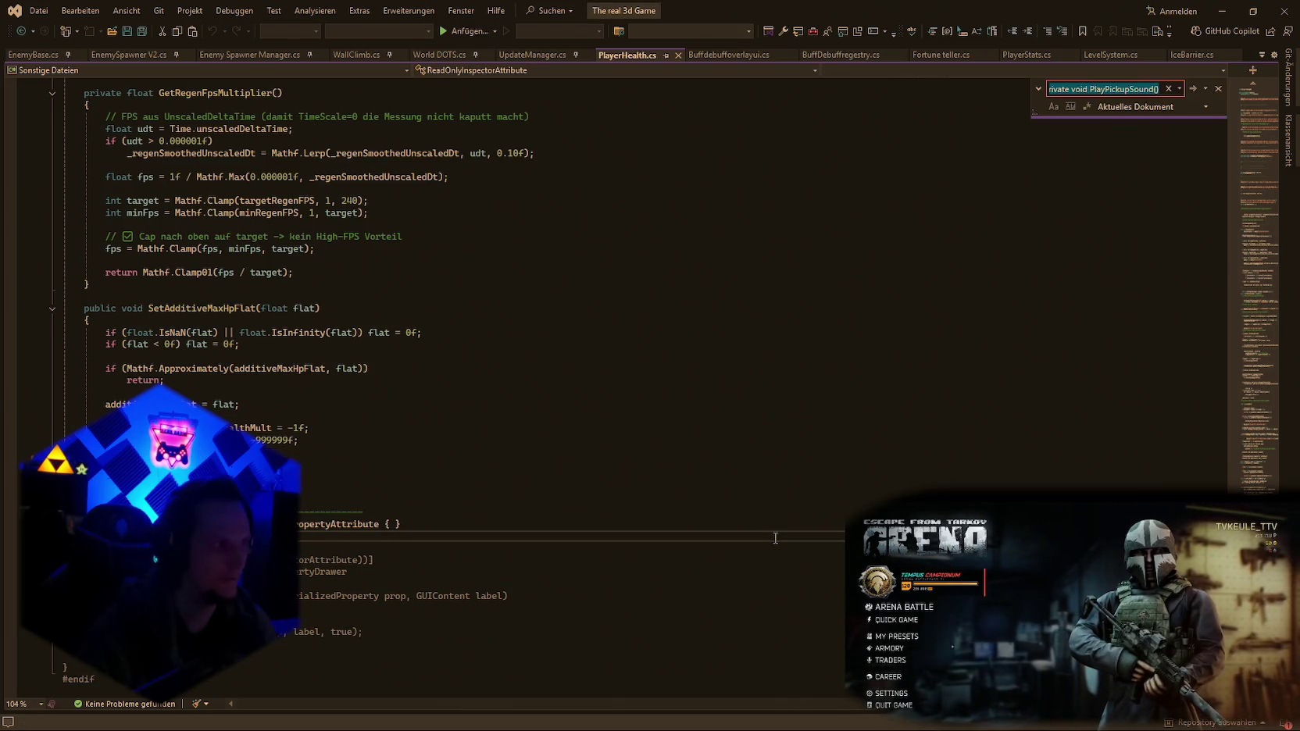
type("while (_regenTickTimer >= tickInterval && safety < maxCatchUp)")
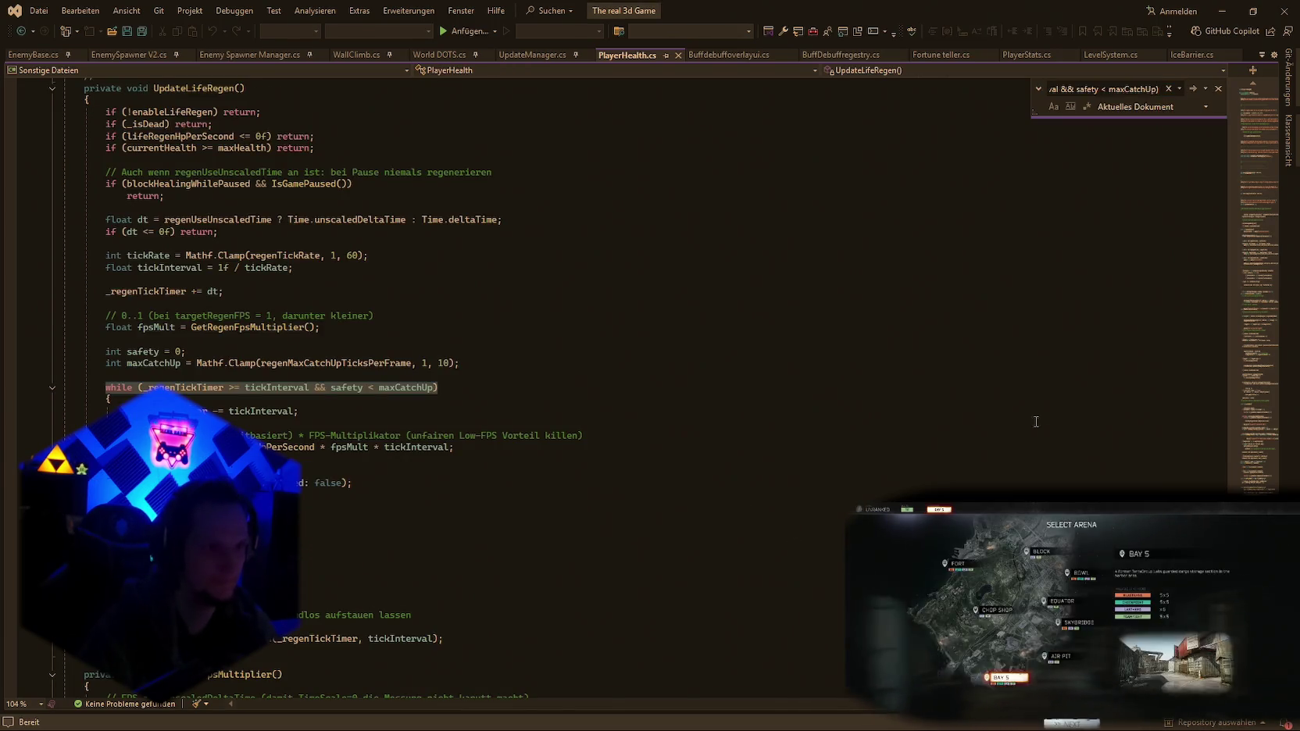
left_click(536, 341)
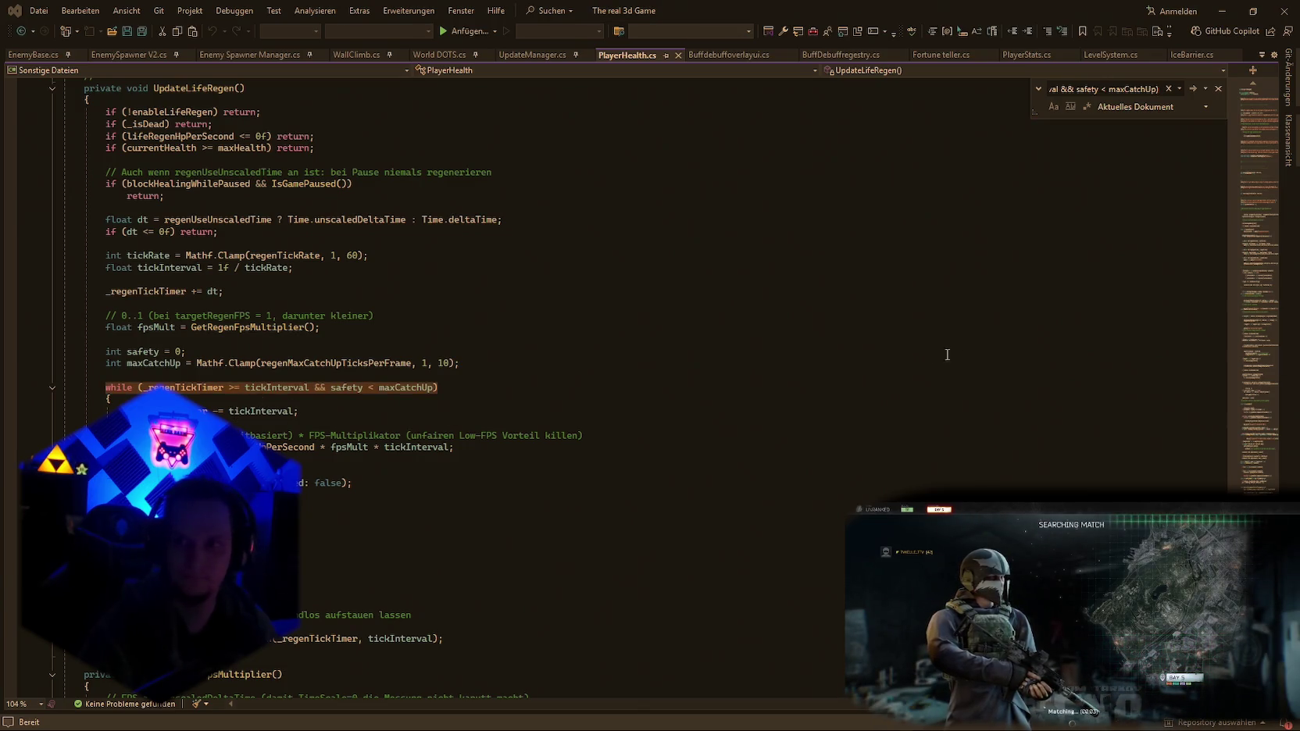
Step: Delete the FPS-multiplier comment line inside the loop and save PlayerHealth.cs
left_click_drag(353, 483, 304, 475)
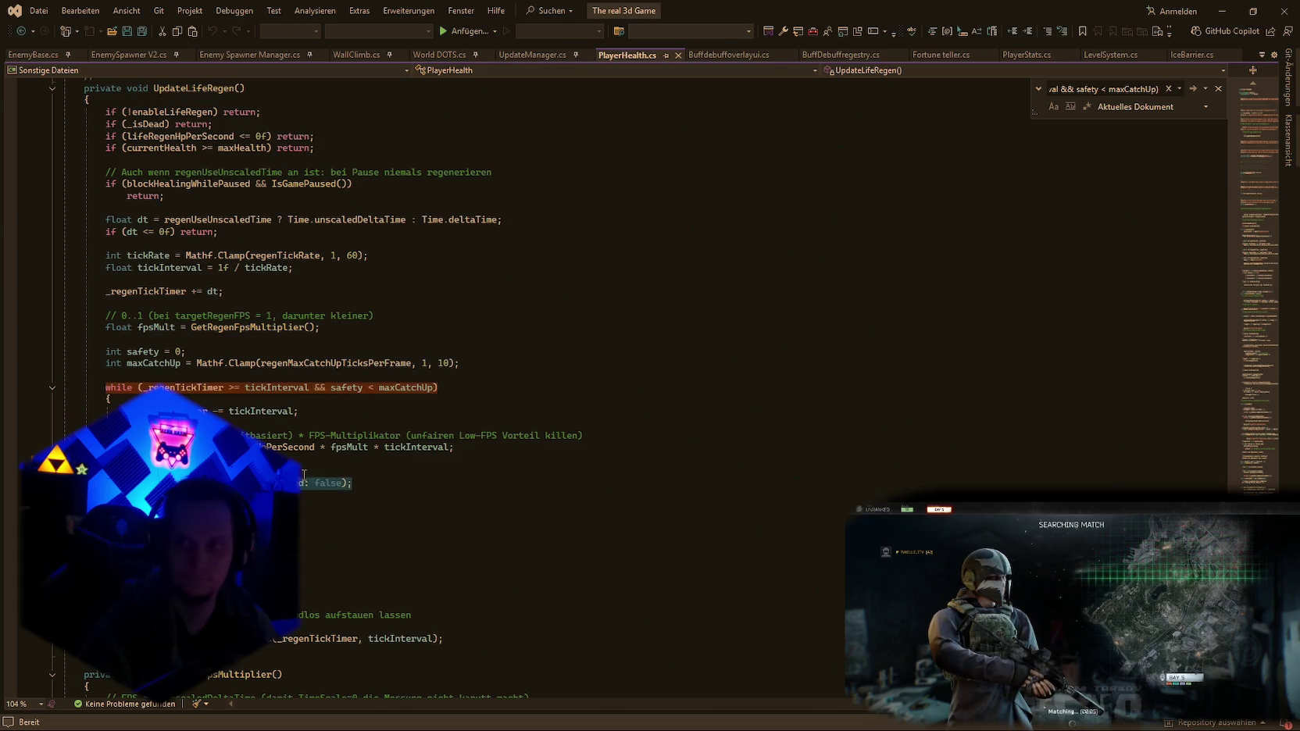
triple_click(391, 436)
key("Delete")
left_click(558, 478)
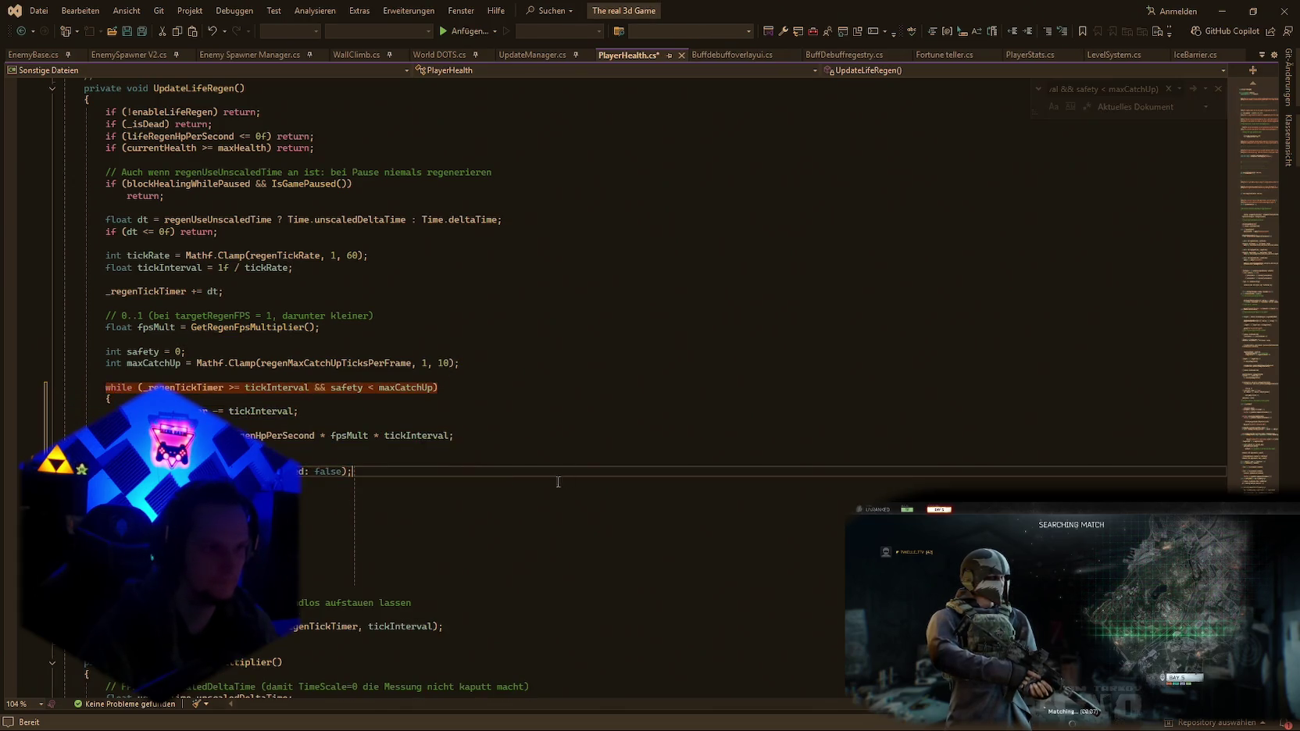
key("ctrl+s")
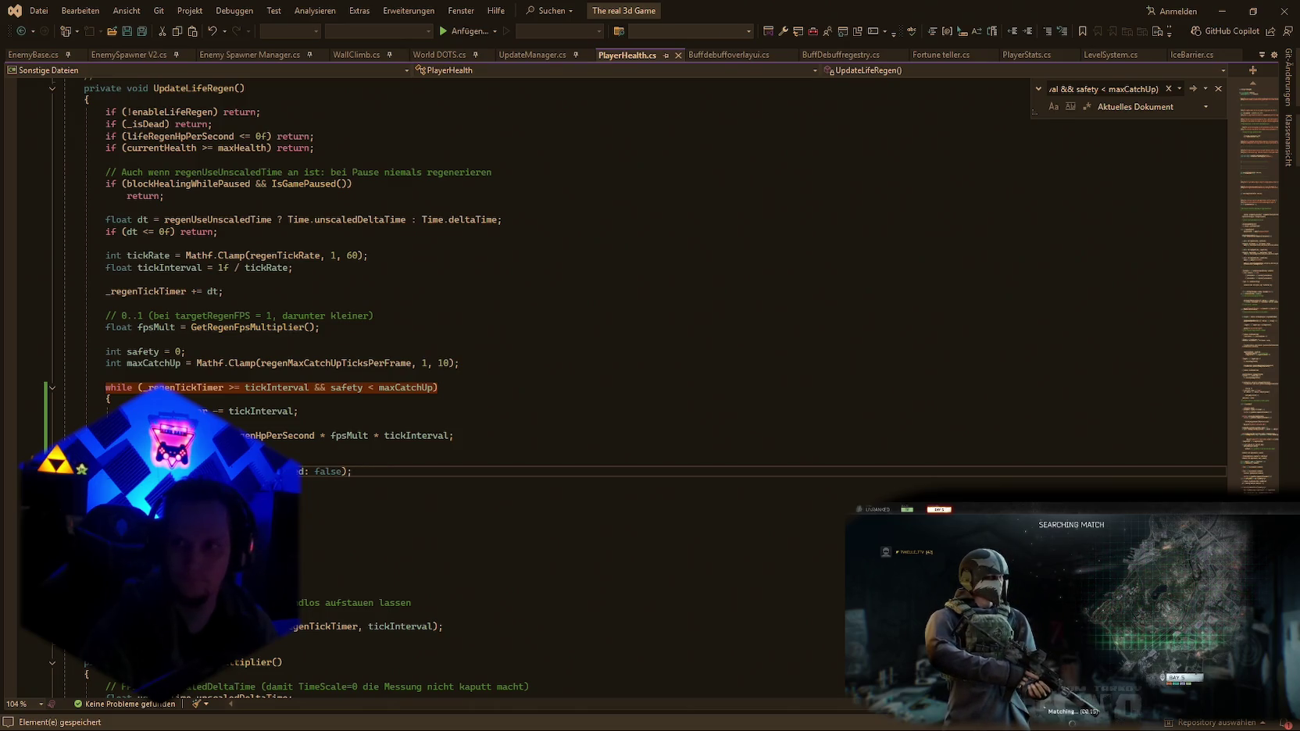
left_click(745, 448)
key("ctrl+f")
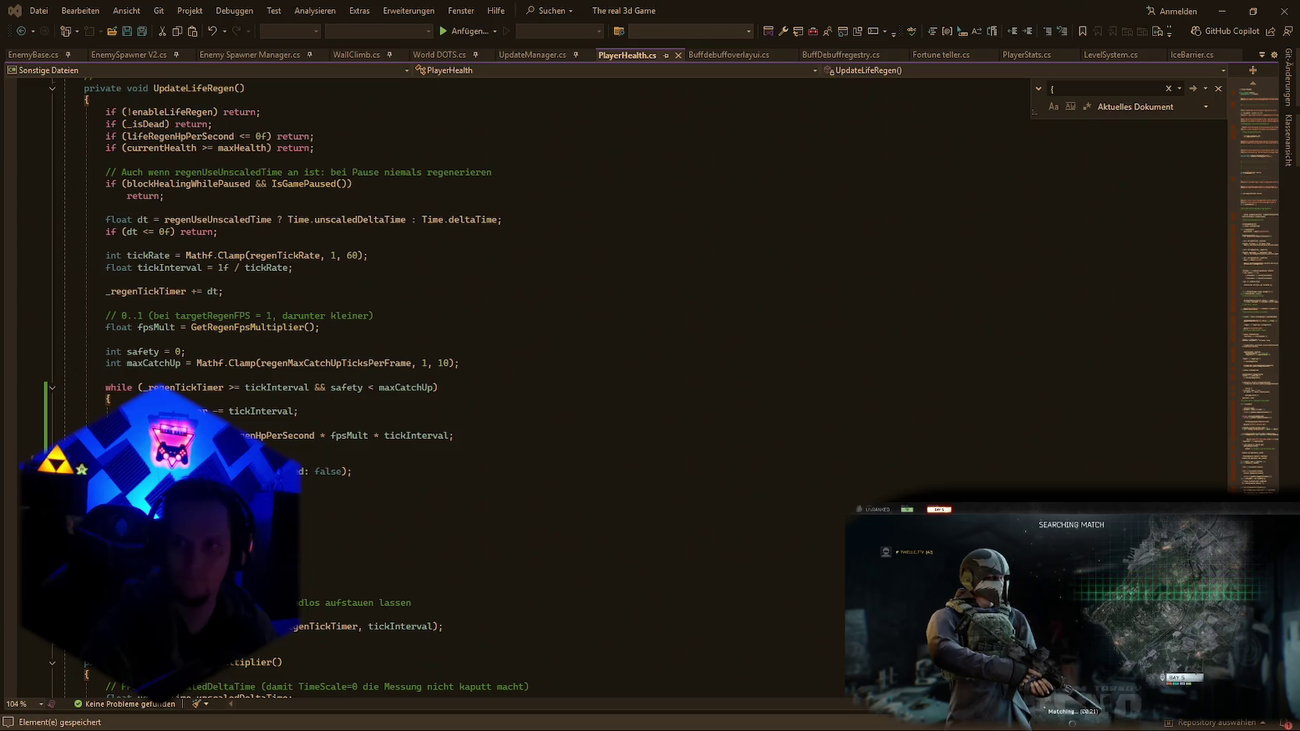
Step: Replace UpdateLifeRegen's header through the dt check with the BuffDebuffRegistry player_regen code
type("if (!enableLifeRegen) return;")
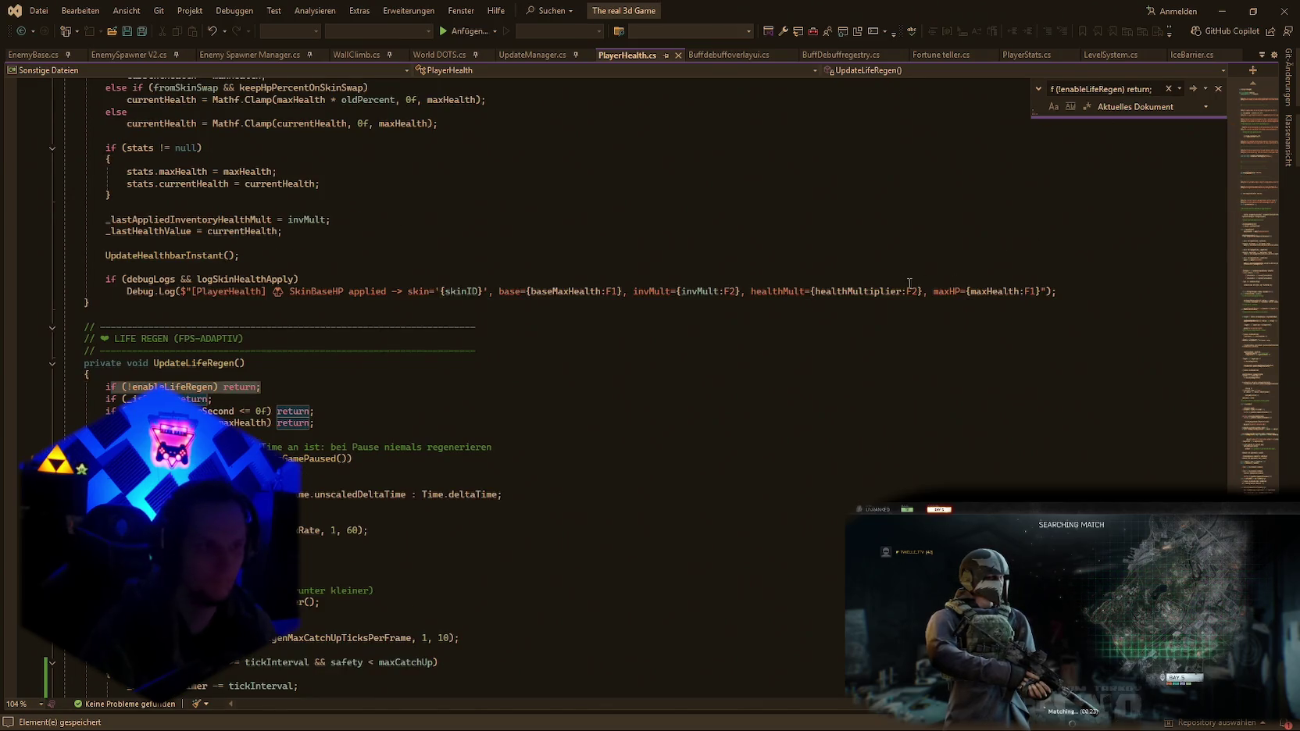
key("Escape")
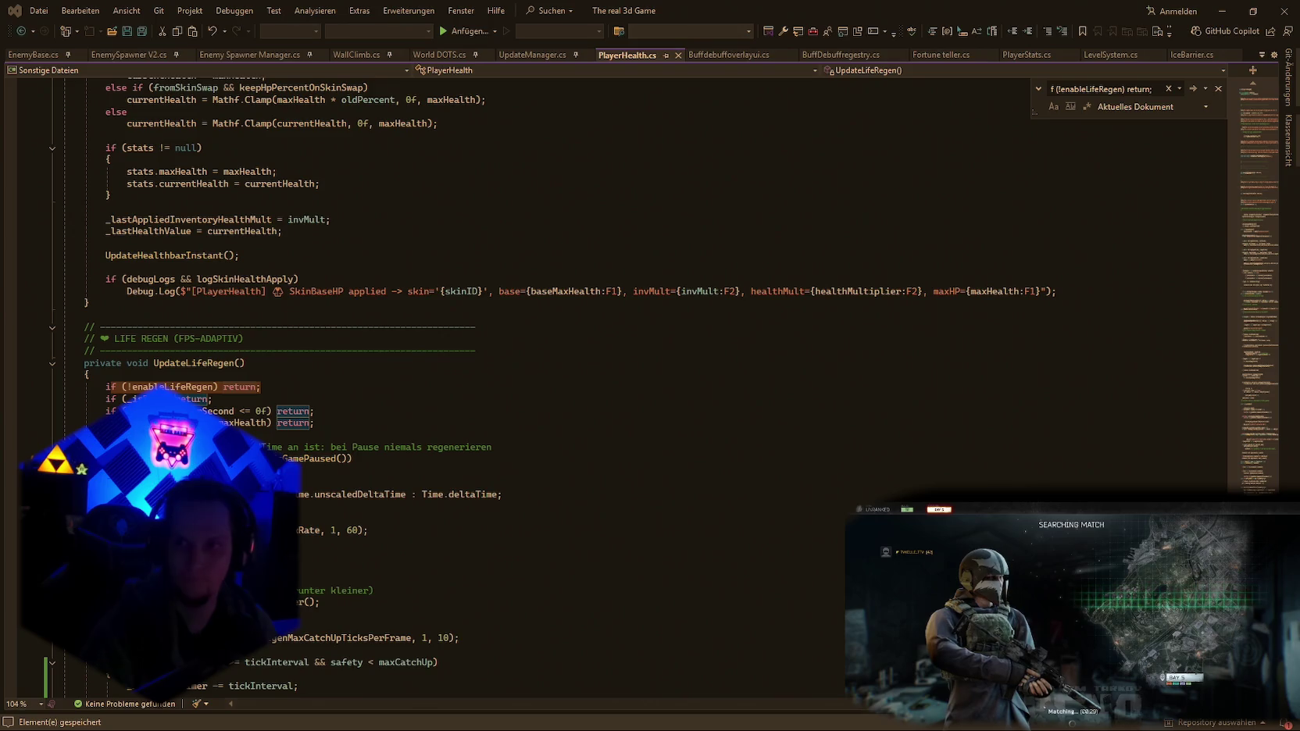
scroll(447, 446, "down", 5)
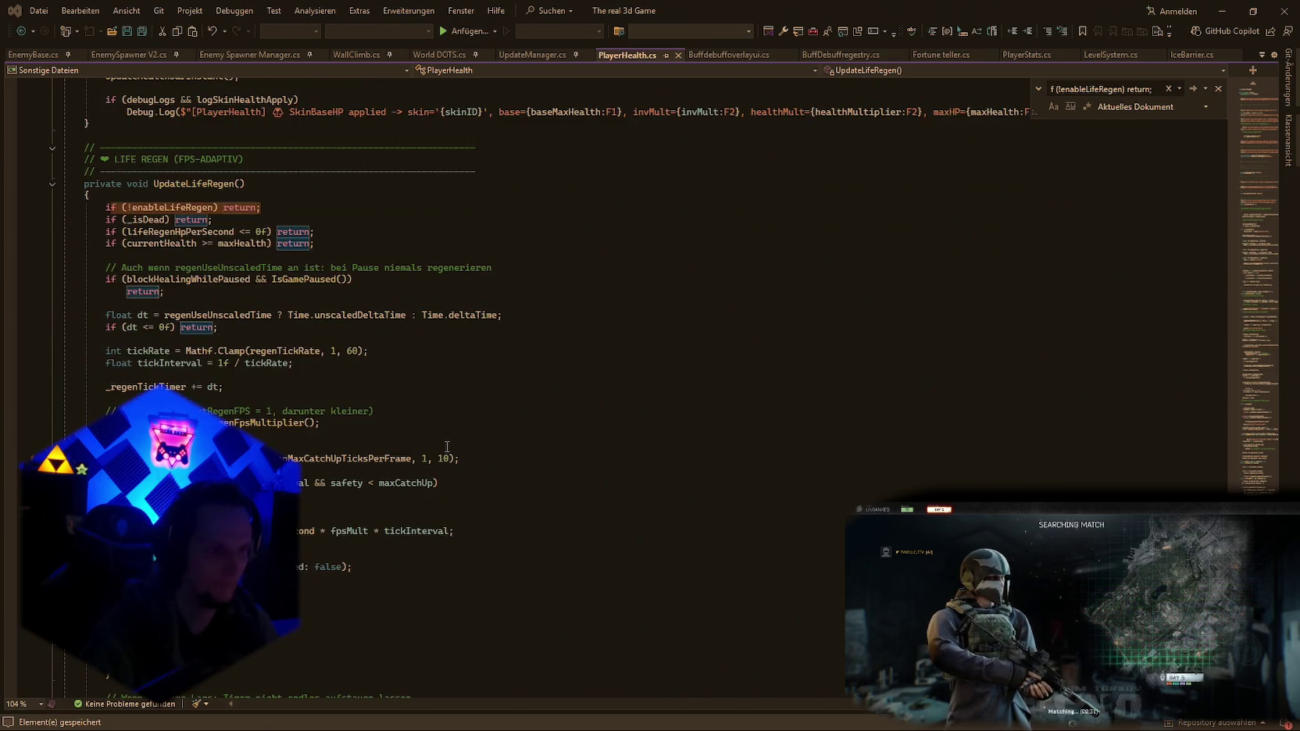
scroll(447, 446, "up", 2)
mouse_move(226, 400)
left_mouse_down()
mouse_move(109, 301)
mouse_move(93, 255)
left_mouse_up()
key("ctrl+v")
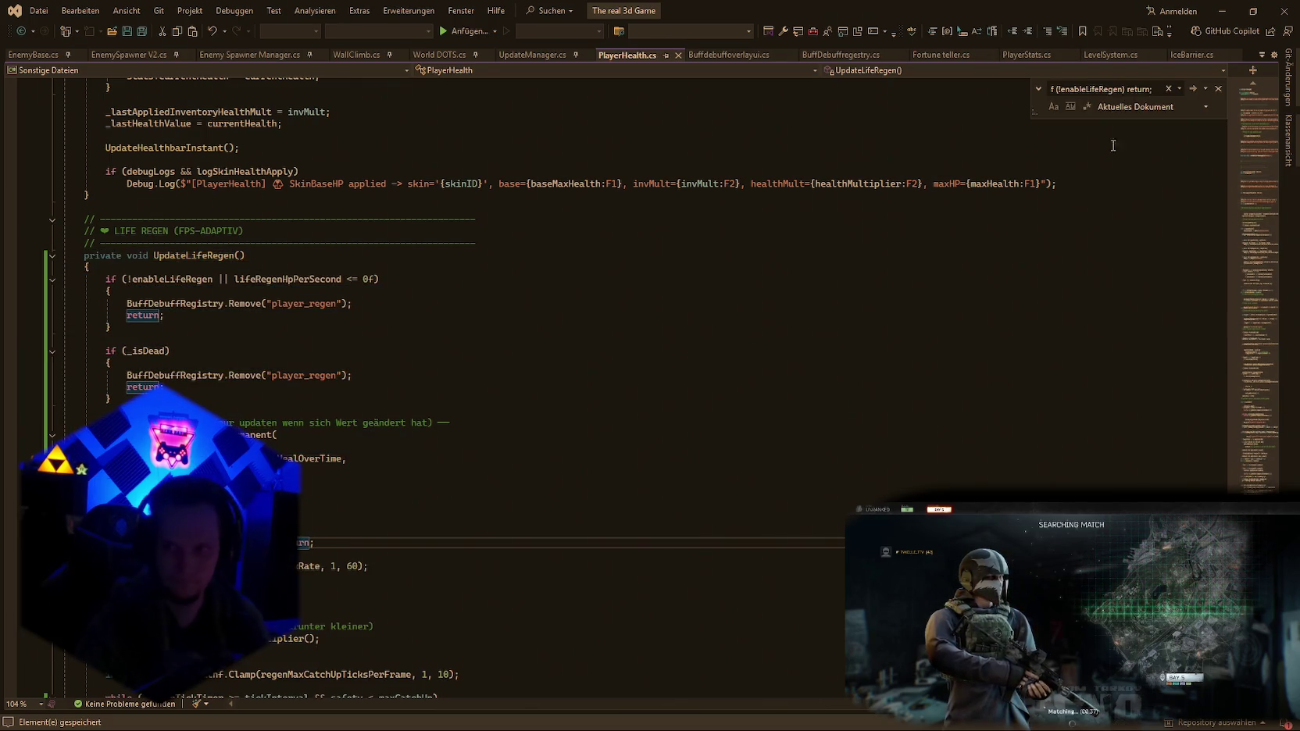
Step: Check Unity's Console for the compile error and jump to its line in PlayerHealth.cs
left_click(1221, 11)
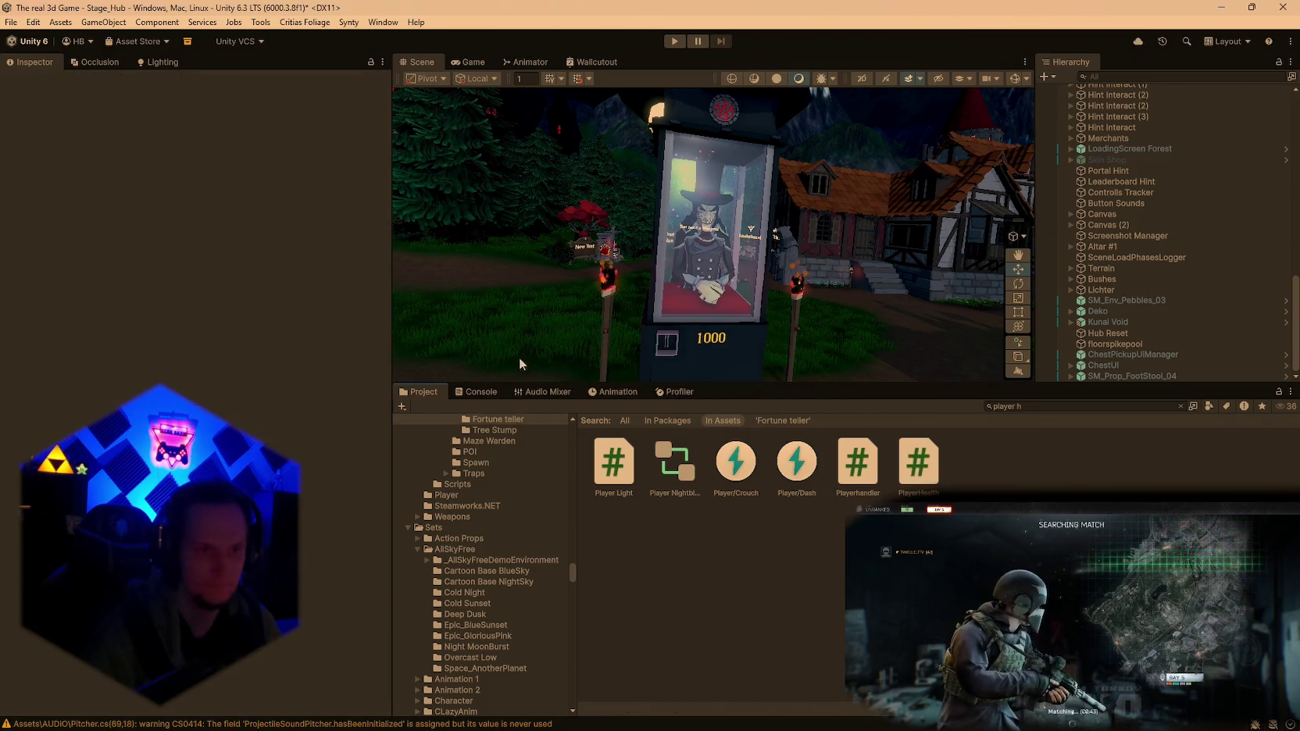
left_click(477, 392)
left_click(587, 427)
double_click(587, 428)
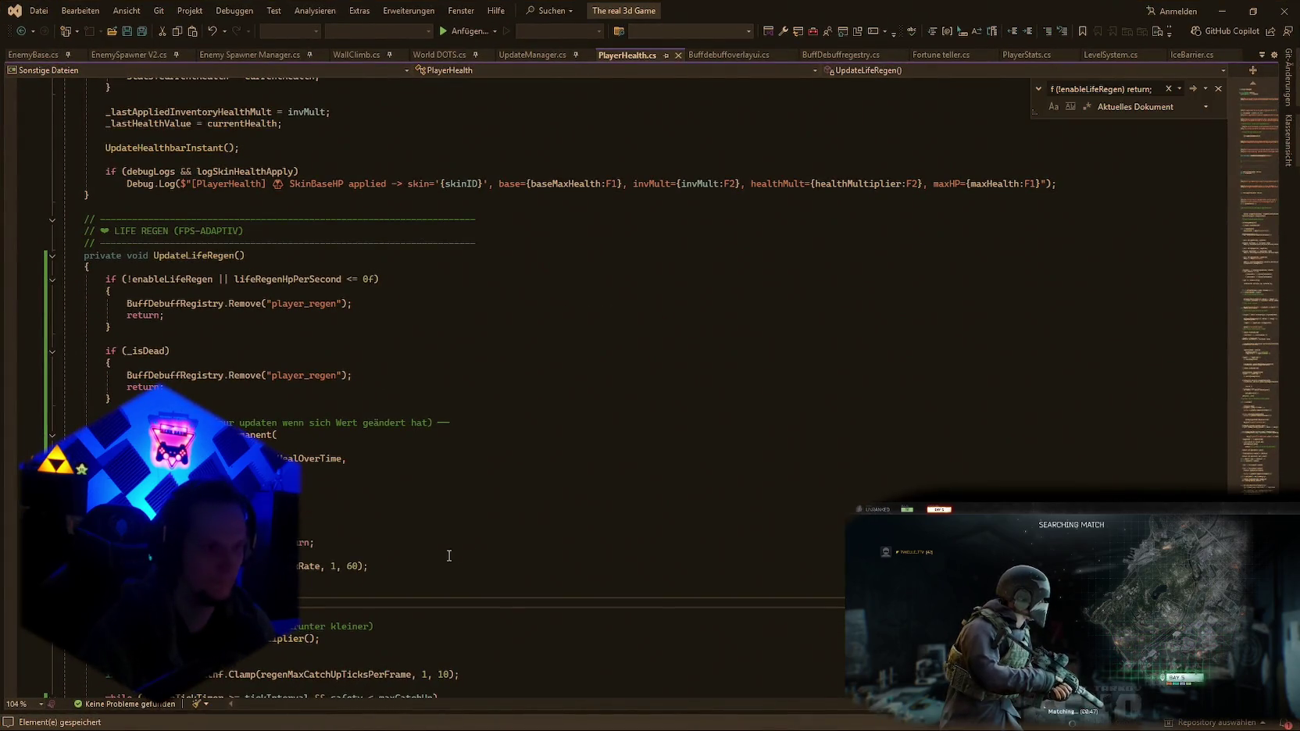
Step: Re-paste the buff-registry regen code over UpdateLifeRegen's header and early checks
key("ctrl+a")
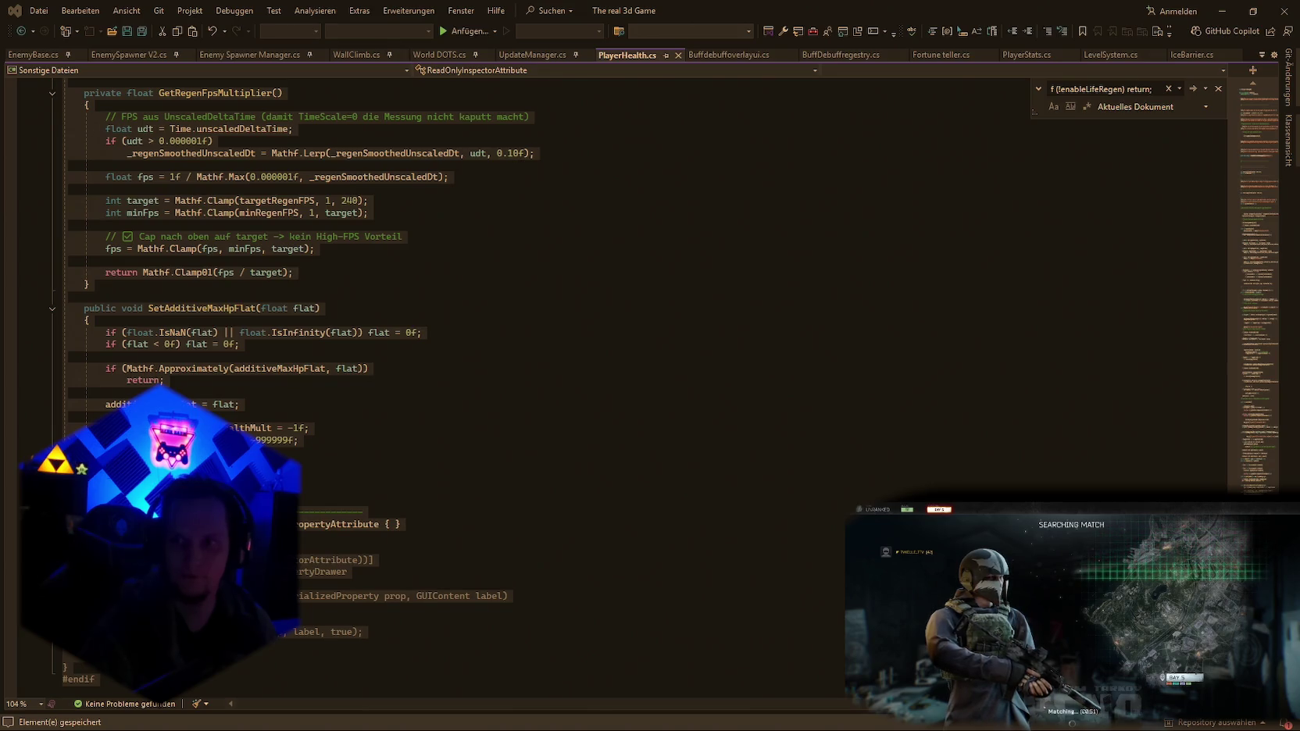
key("ctrl+v")
scroll(337, 393, "up", 15)
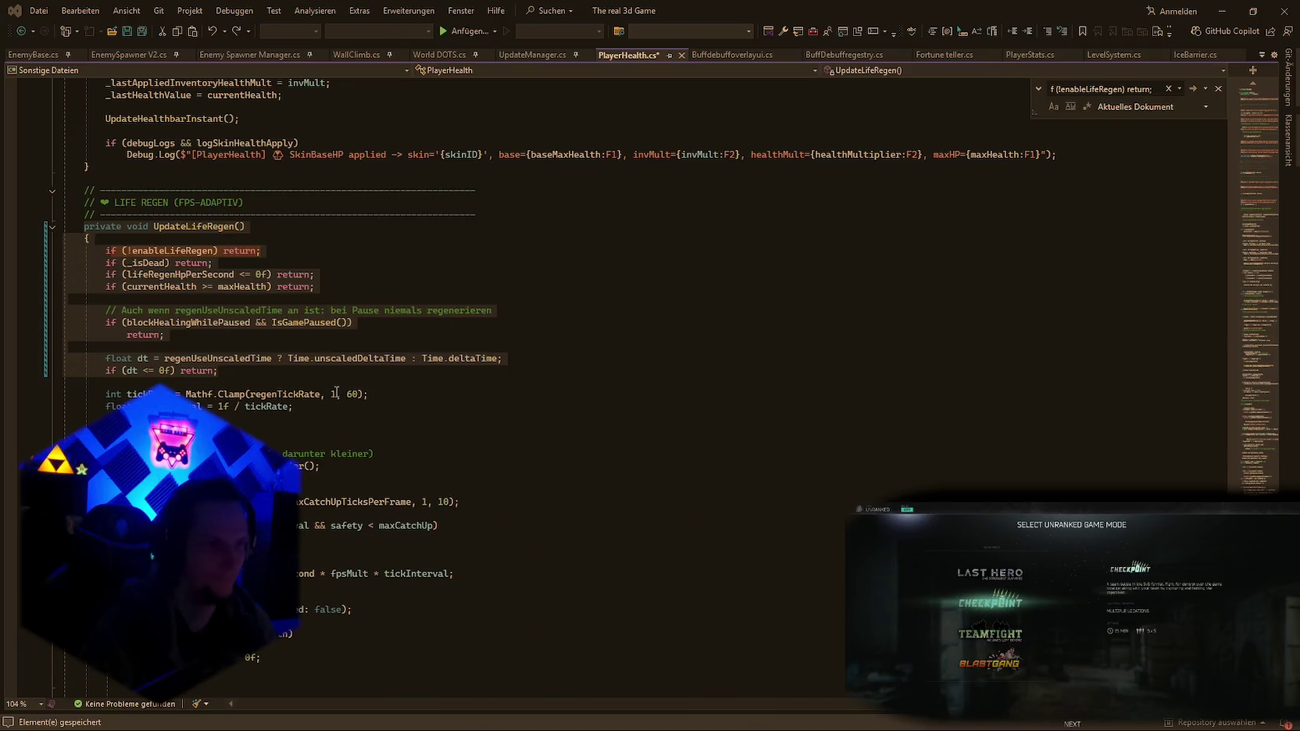
mouse_move(309, 286)
left_mouse_down()
mouse_move(66, 250)
mouse_move(67, 226)
left_mouse_up()
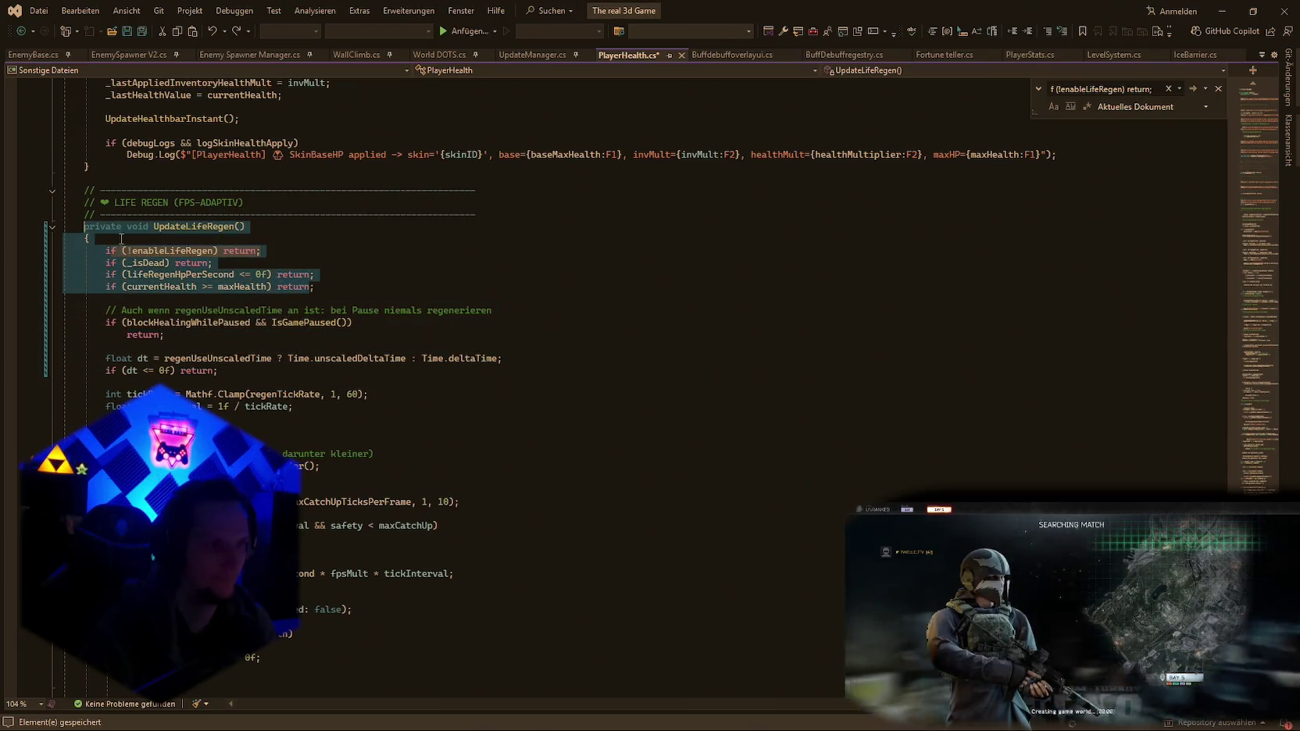
key("ctrl+v")
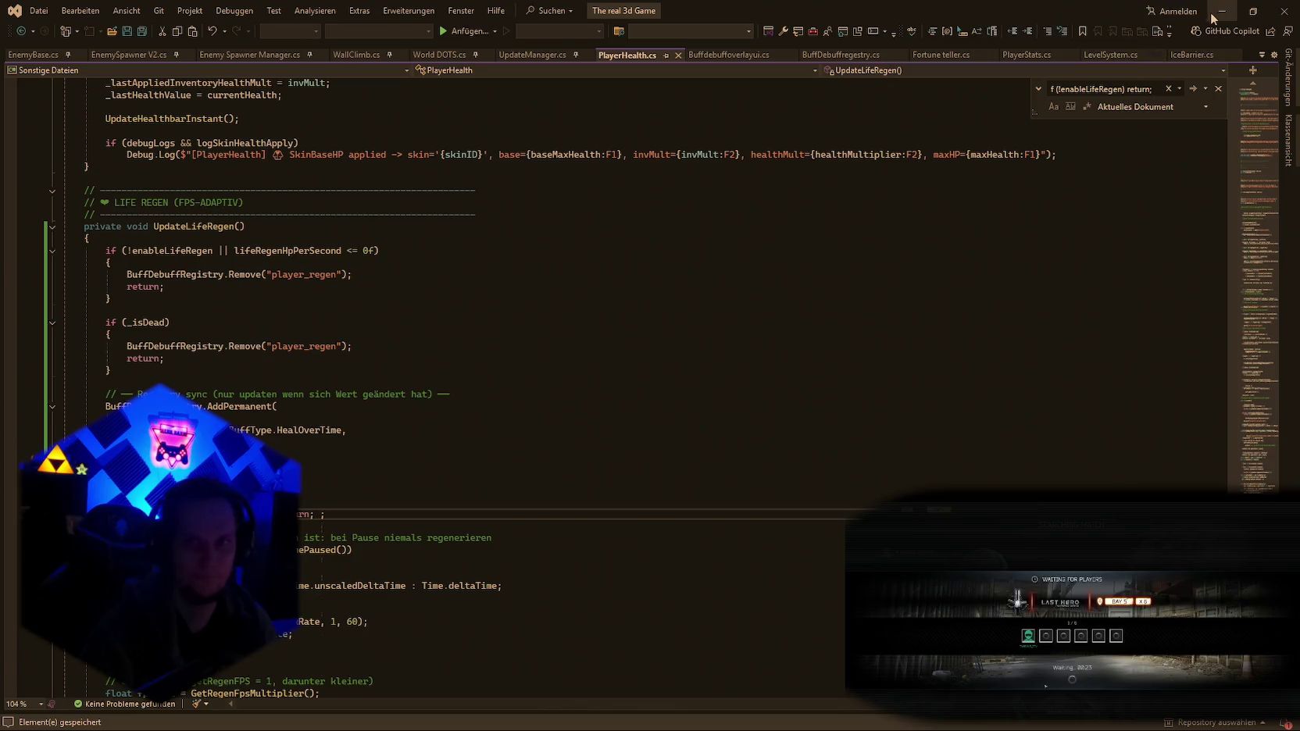
key("alt+Tab")
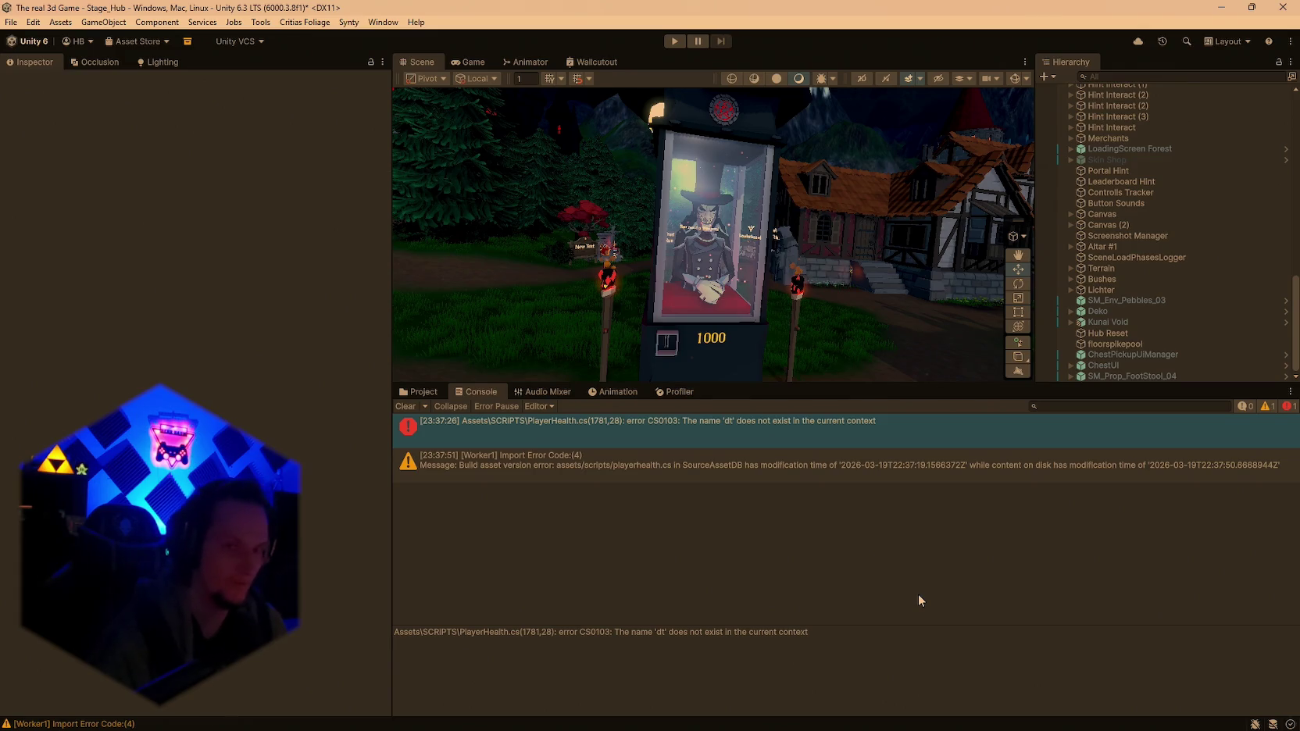
Step: Clear the Console log and show the Project's Assets > SCRIPTS folder
left_click(919, 597)
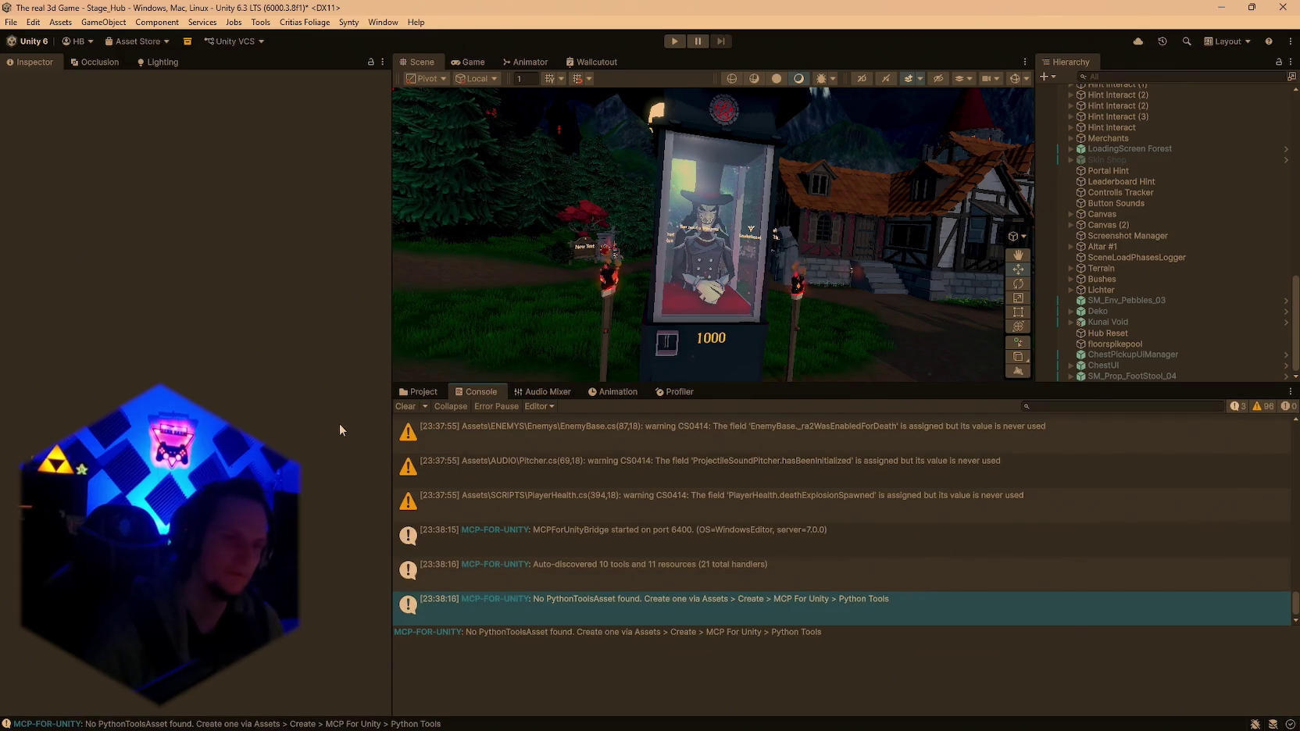
left_click(405, 406)
left_click(418, 391)
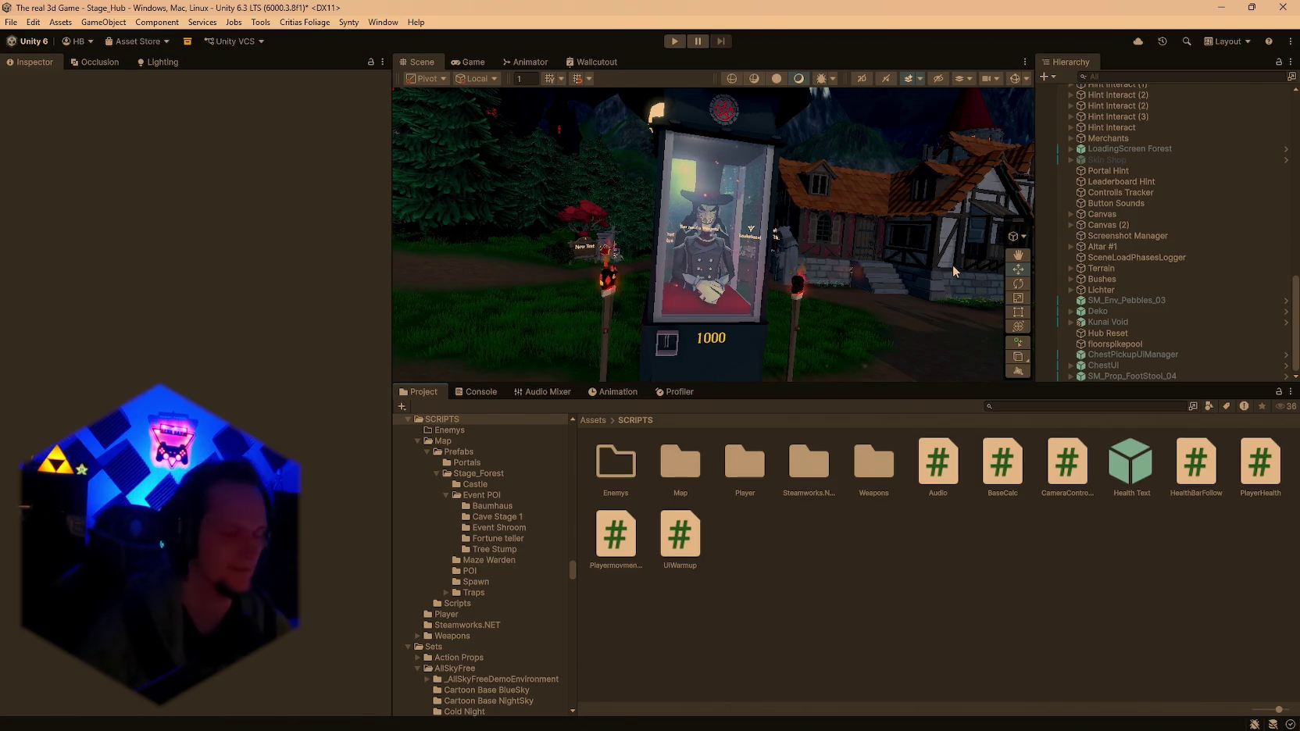
Step: Frame SM_Prop_FootStool_04, Apply All its prefab overrides, then delete it from Stage_Hub
mouse_move(491, 126)
left_mouse_down()
mouse_move(628, 271)
mouse_move(743, 297)
left_mouse_up()
double_click(1150, 376)
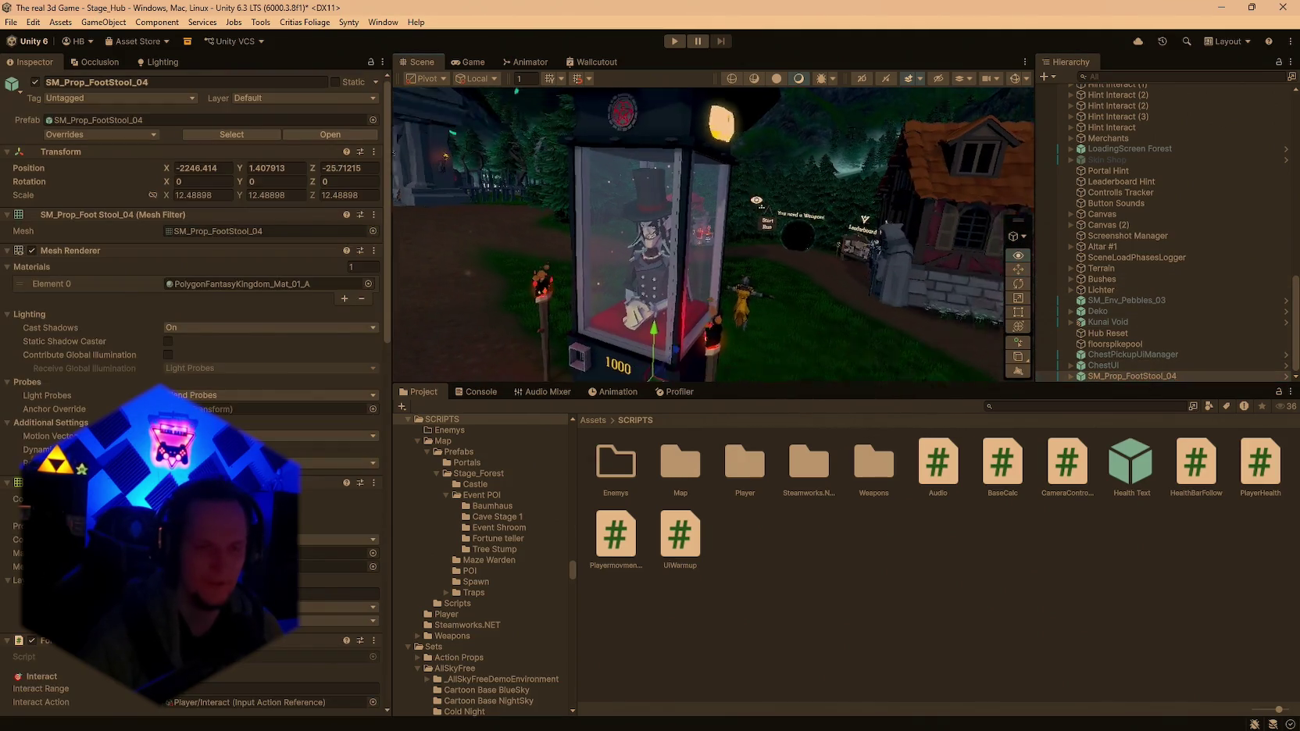
mouse_move(769, 209)
left_mouse_down()
mouse_move(979, 178)
mouse_move(704, 187)
mouse_move(804, 201)
mouse_move(1019, 332)
left_mouse_up()
key("s")
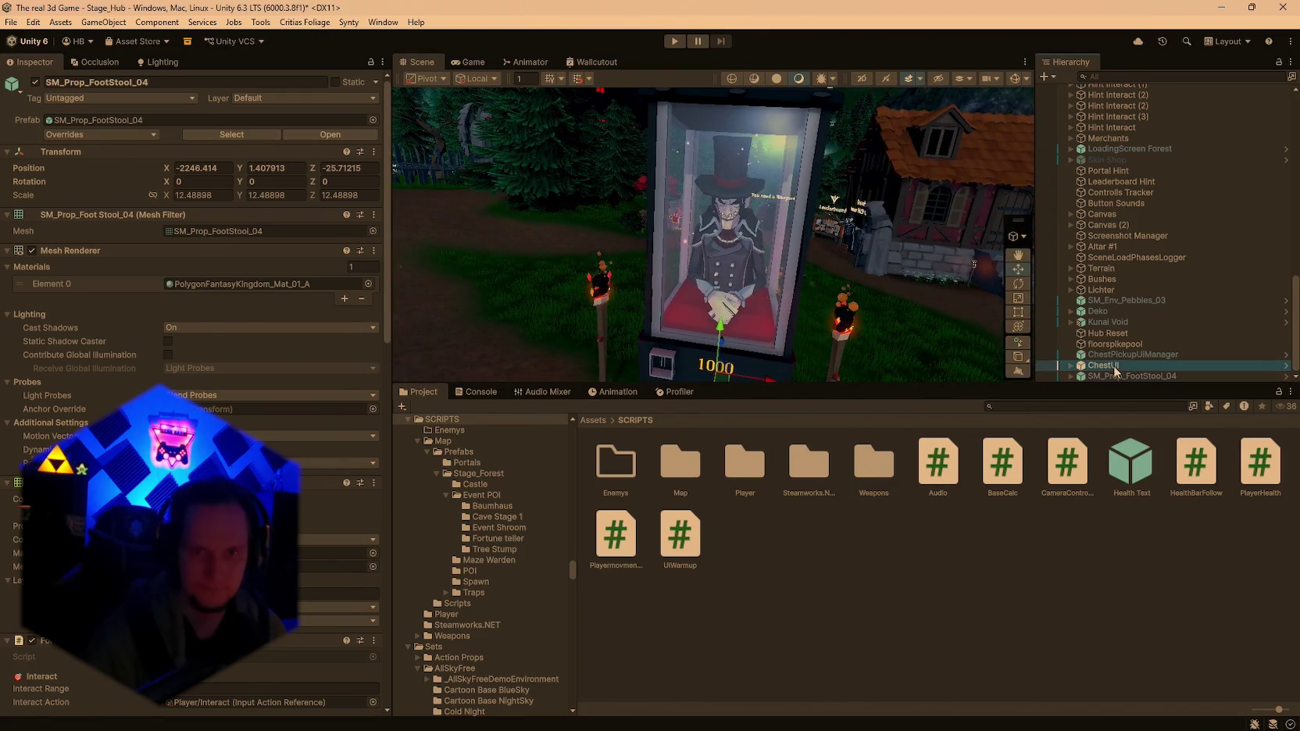
left_click(125, 135)
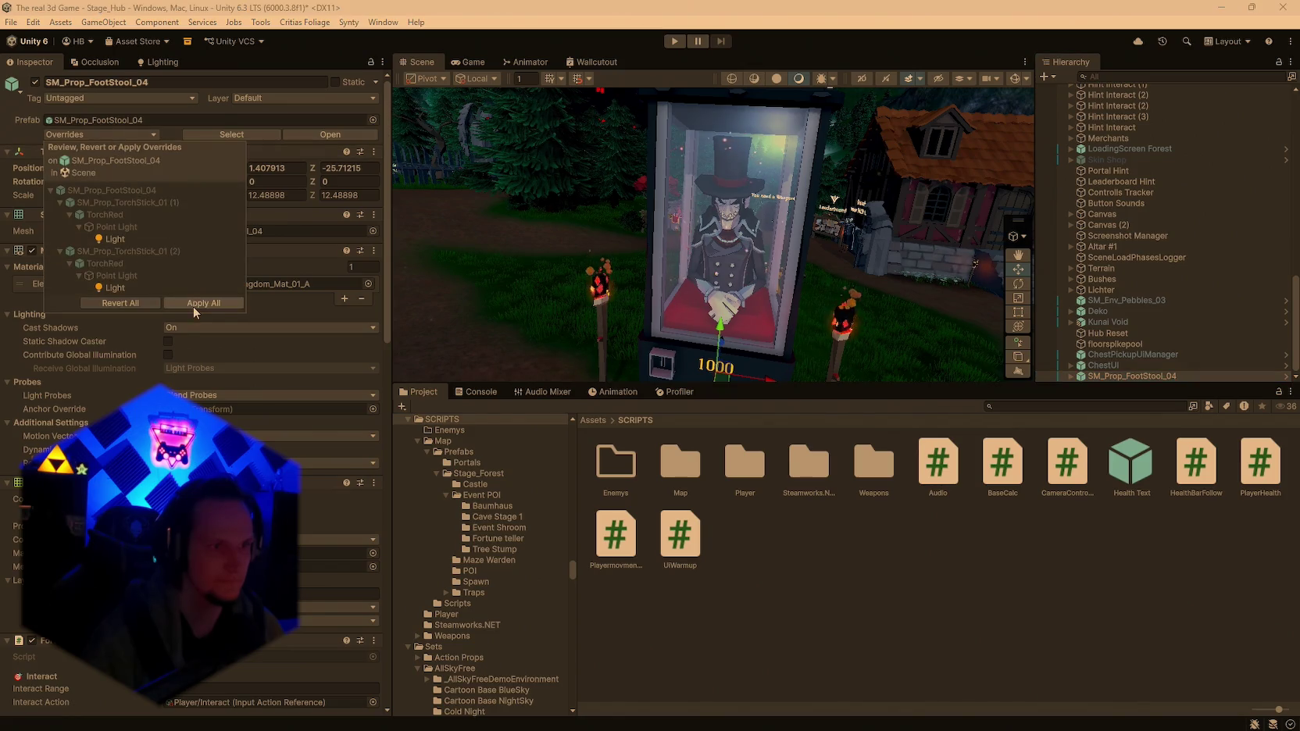
left_click(222, 303)
left_click(1094, 378)
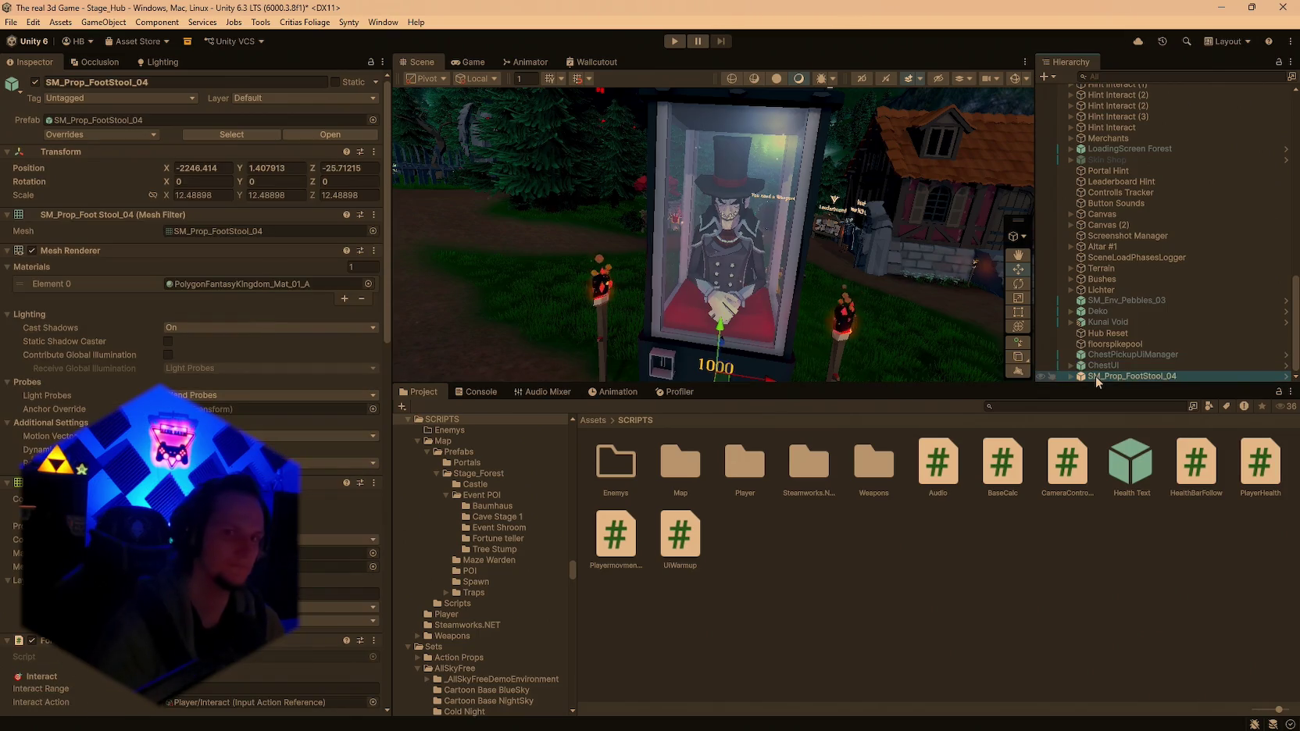
key("Delete")
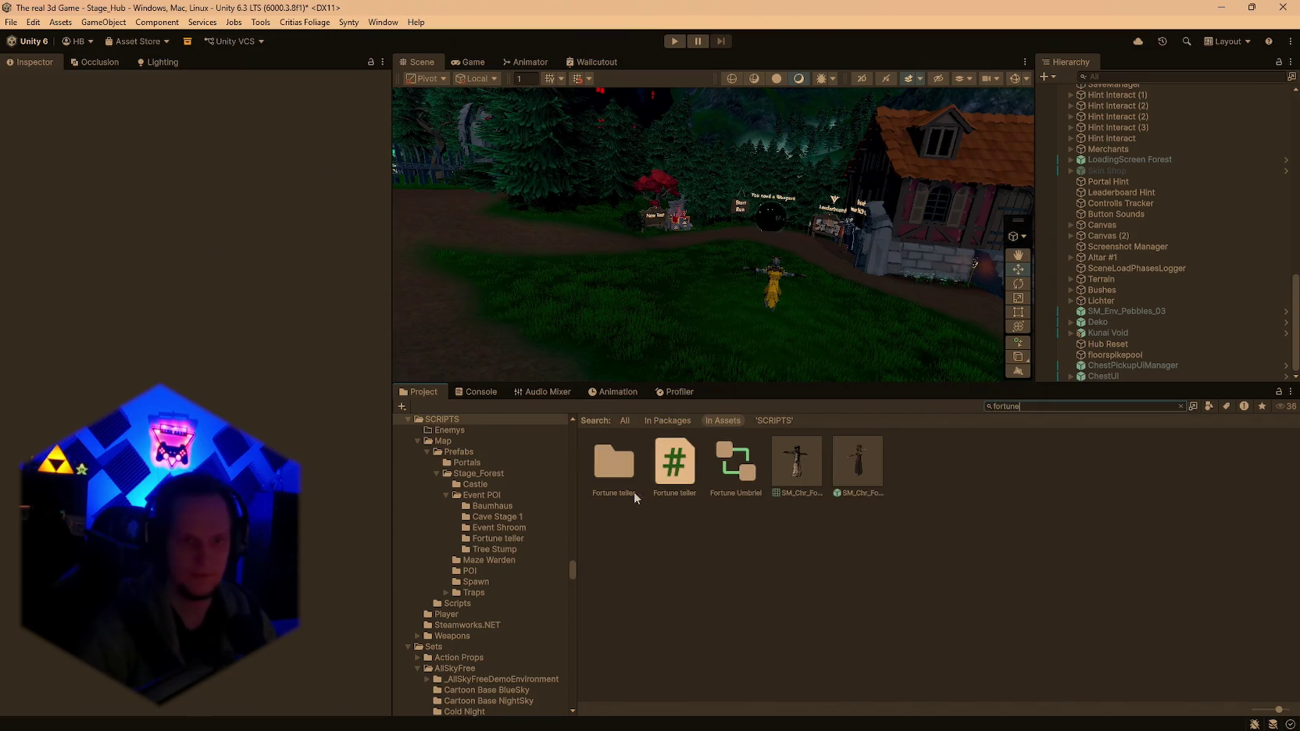
Step: Place the SM_Prop_FootStool_04 prefab from the Fortune teller folder in the scene, then enter Play mode
double_click(619, 474)
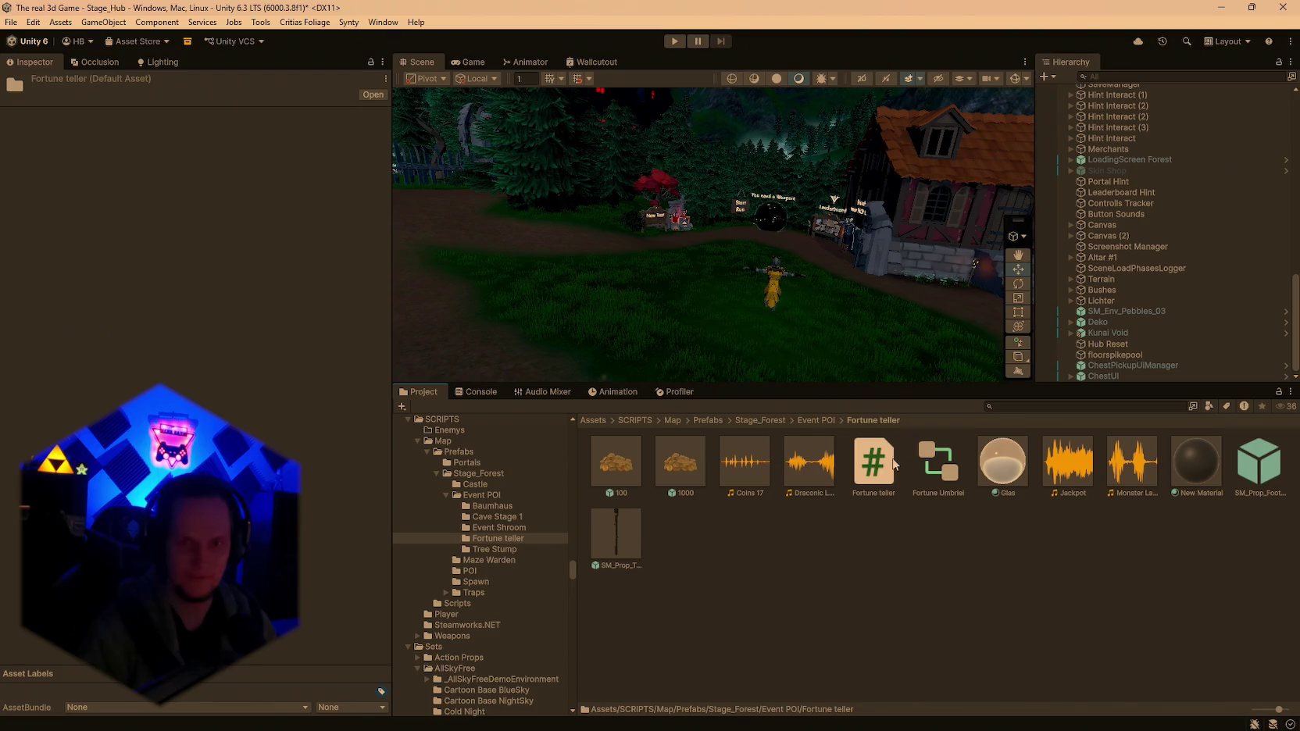
left_click_drag(976, 349, 732, 270)
left_click(675, 41)
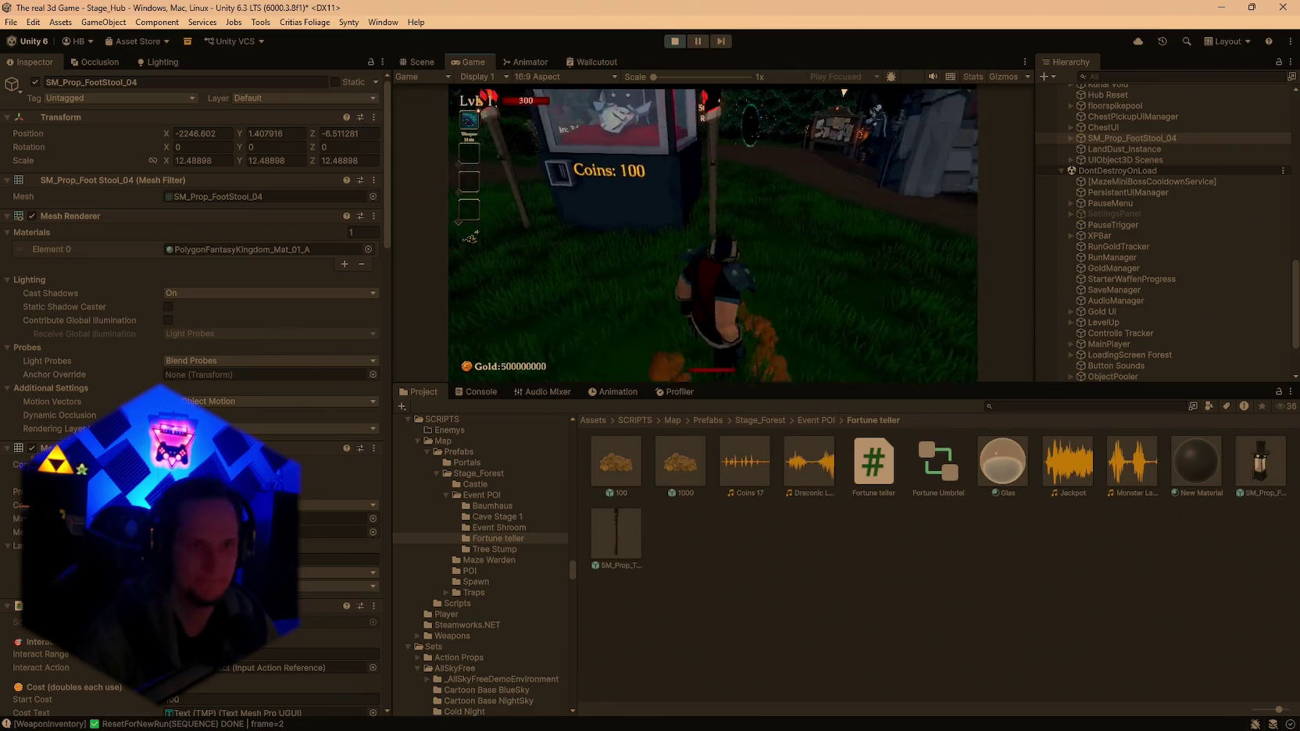
Step: Maximize the Game view, walk to the fortune booth and get a first reading
key("Escape")
key("shift+space")
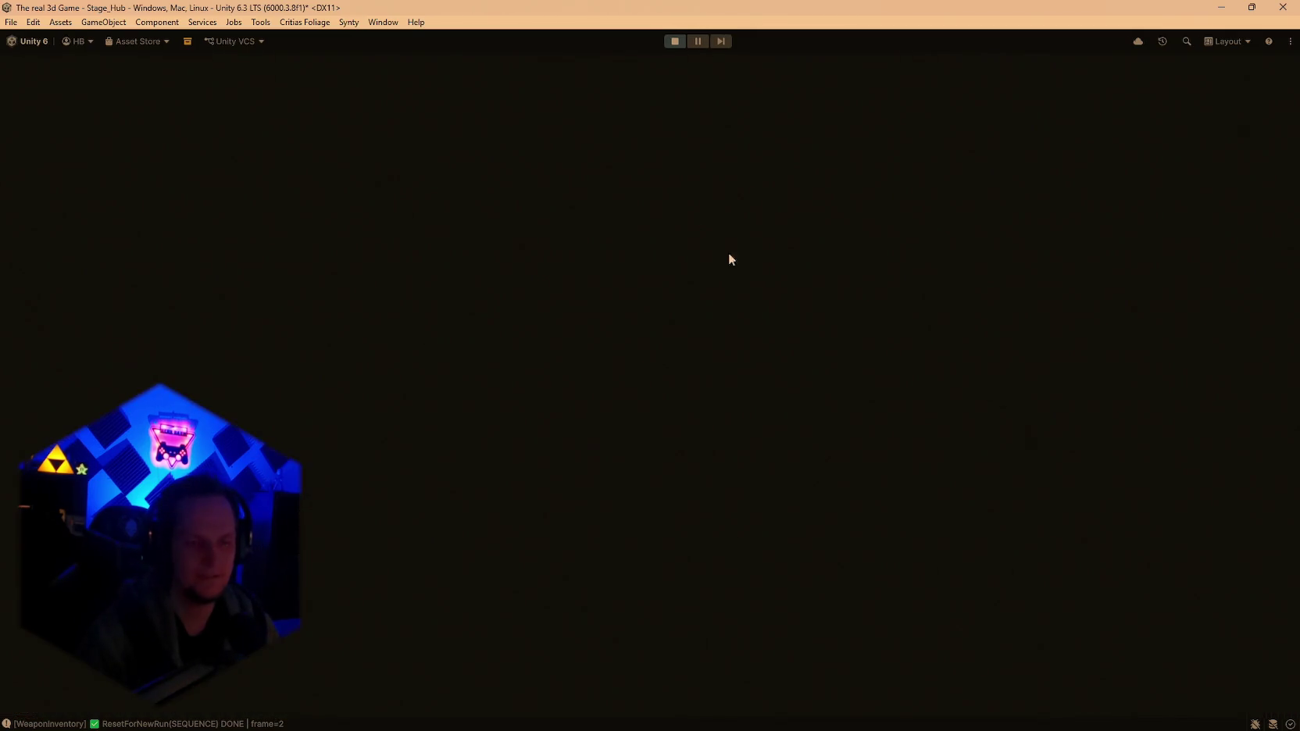
left_click(668, 362)
key("w")
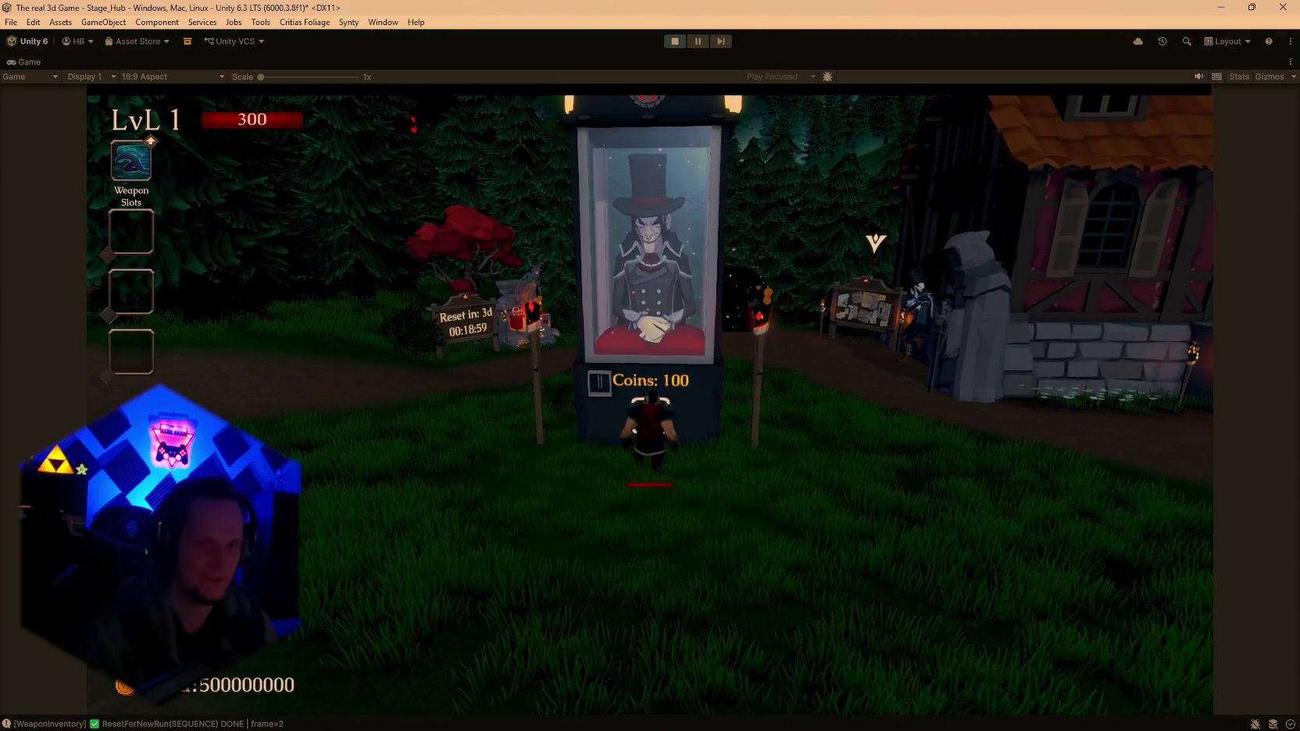
key("e")
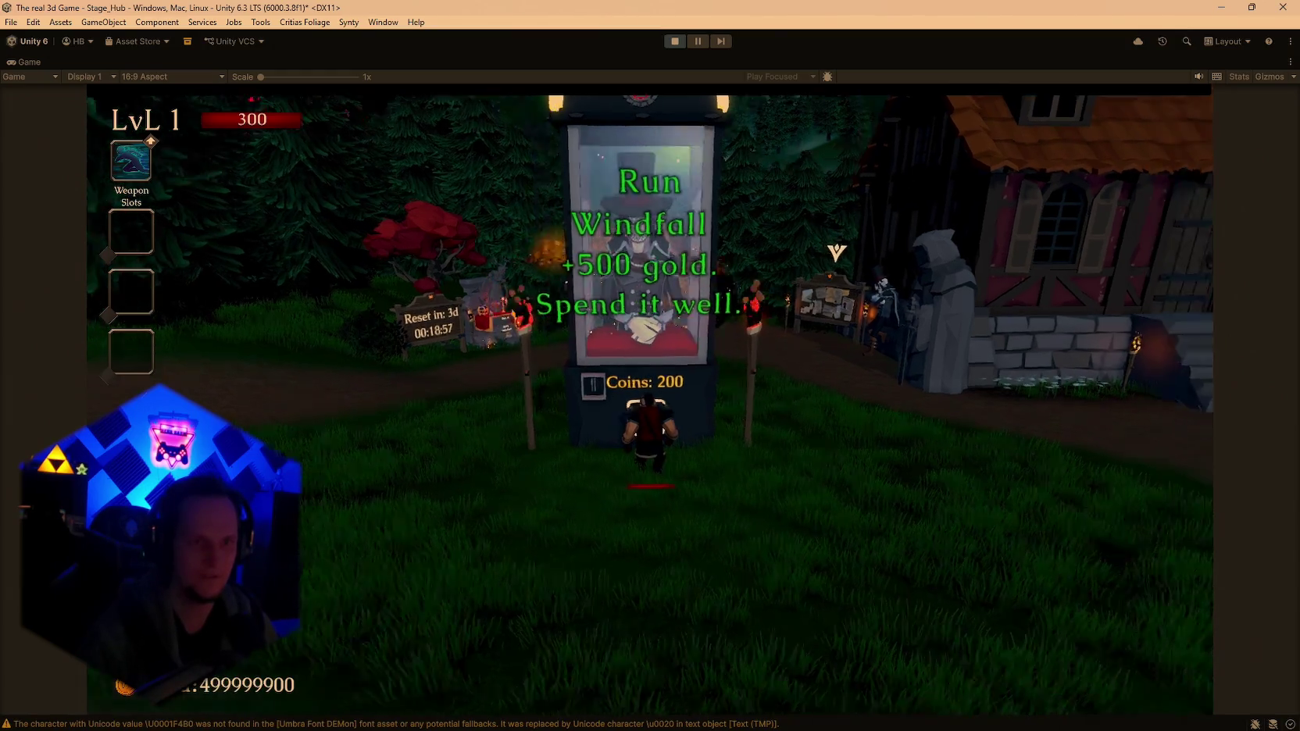
Step: Collect coin piles and use the booth again to reach the Fire Arrow / Ice Blade / Flamethrower choice
key("a")
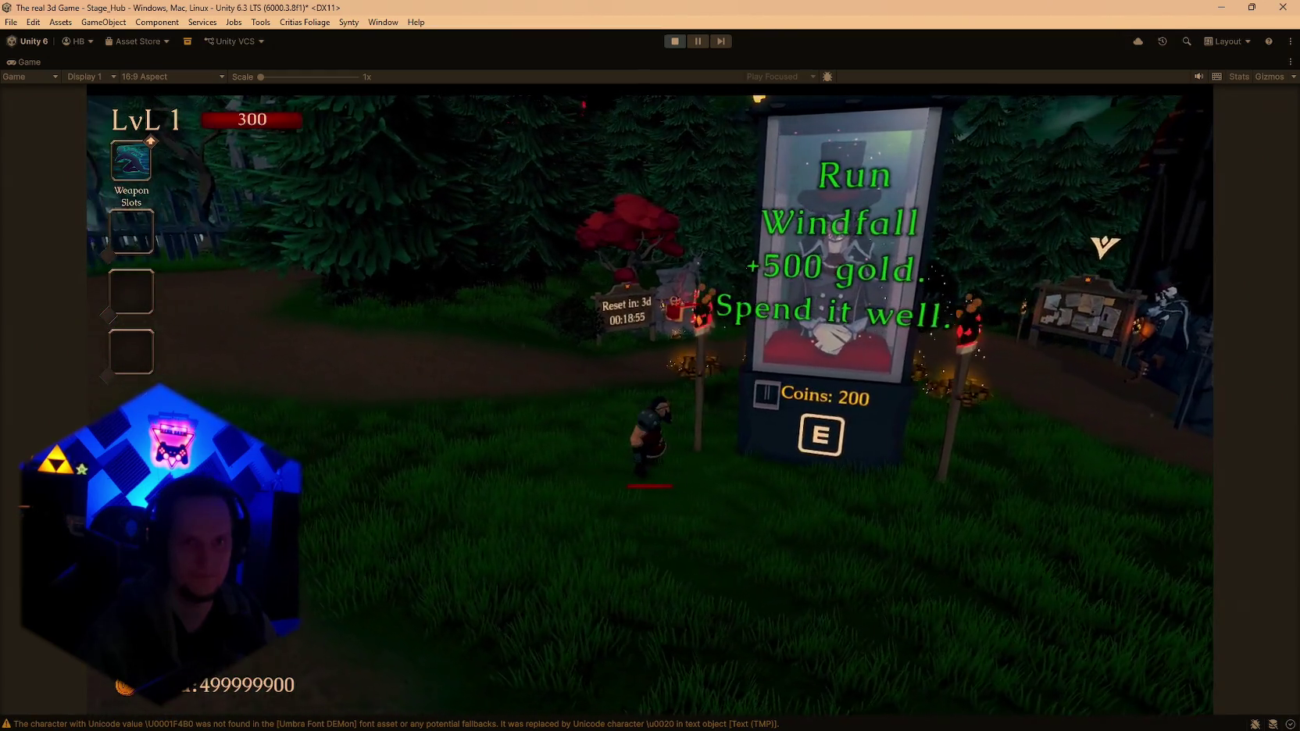
key("w")
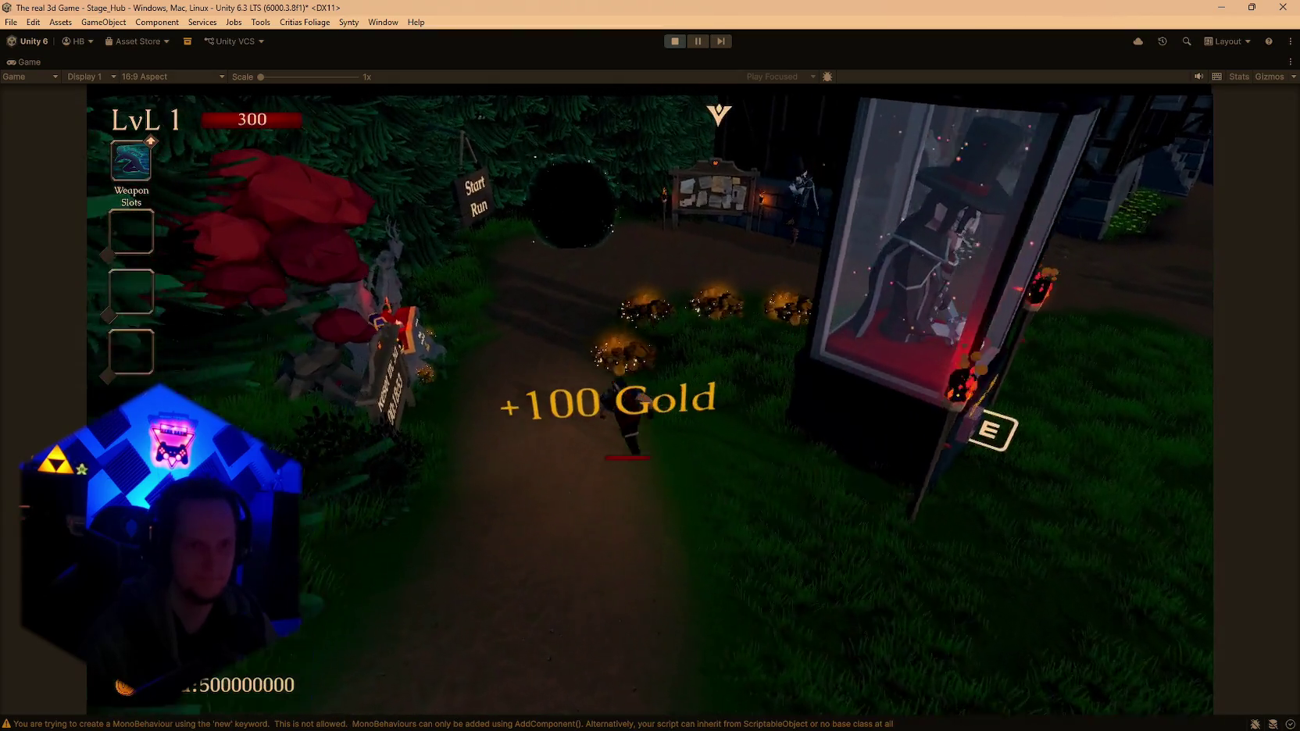
key("w")
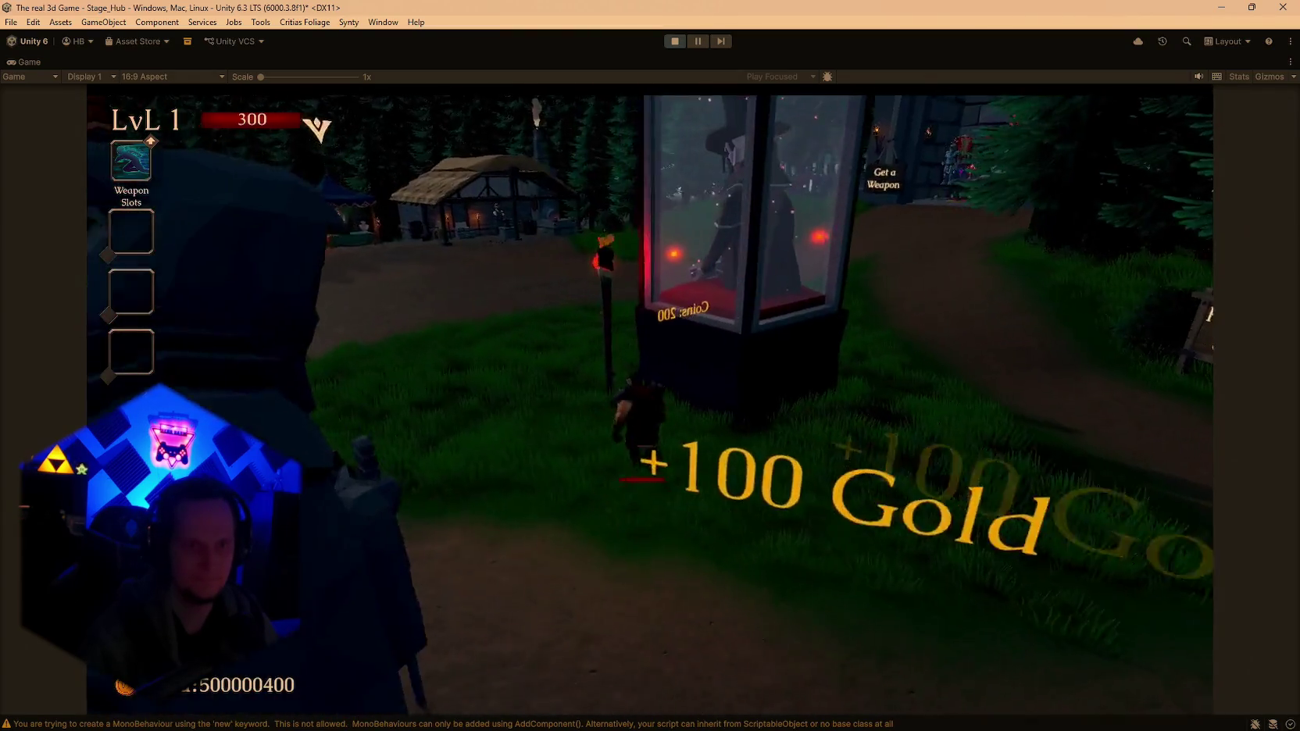
key("w")
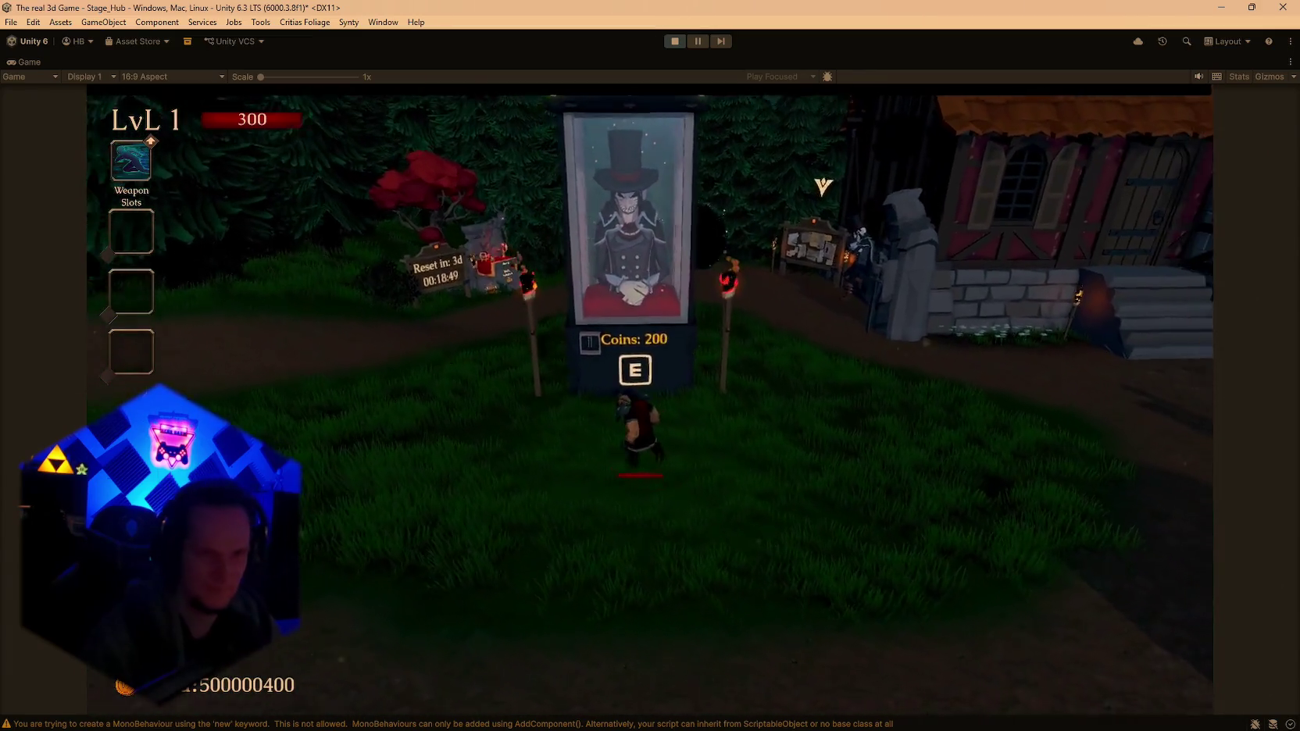
key("e")
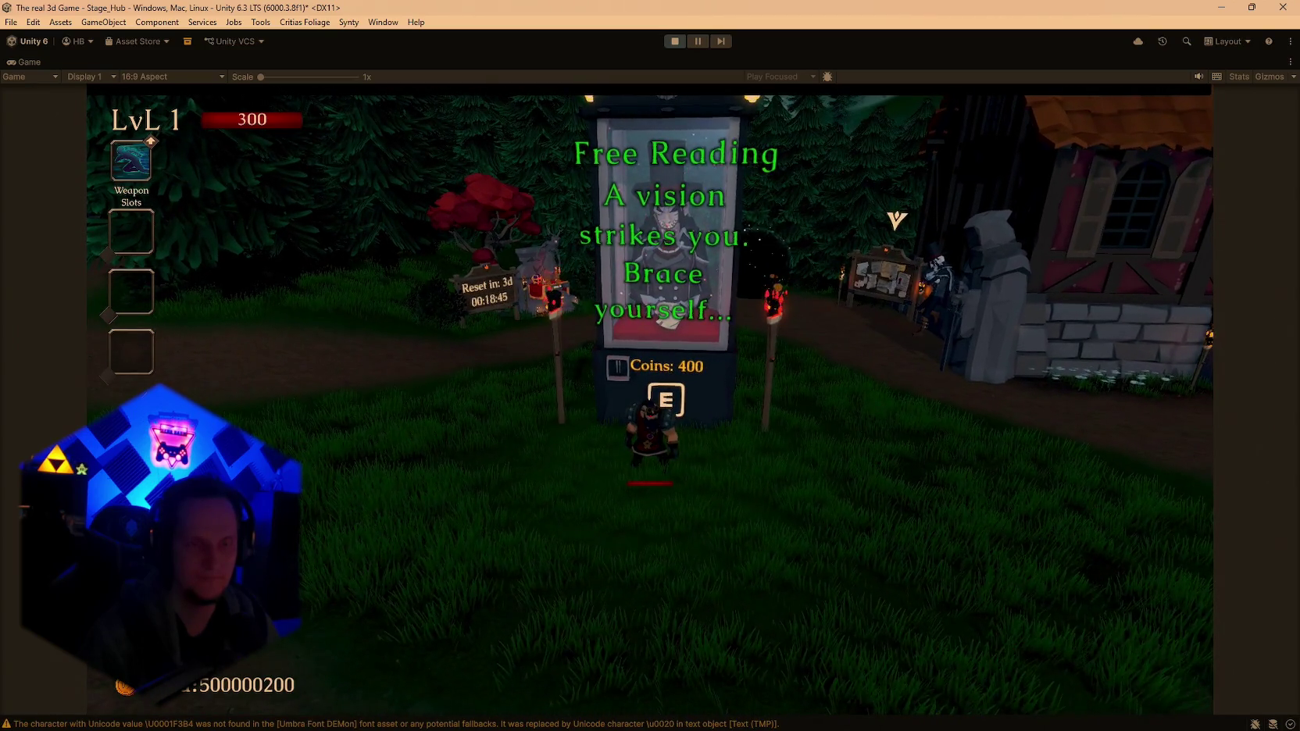
key("Escape")
key("Escape")
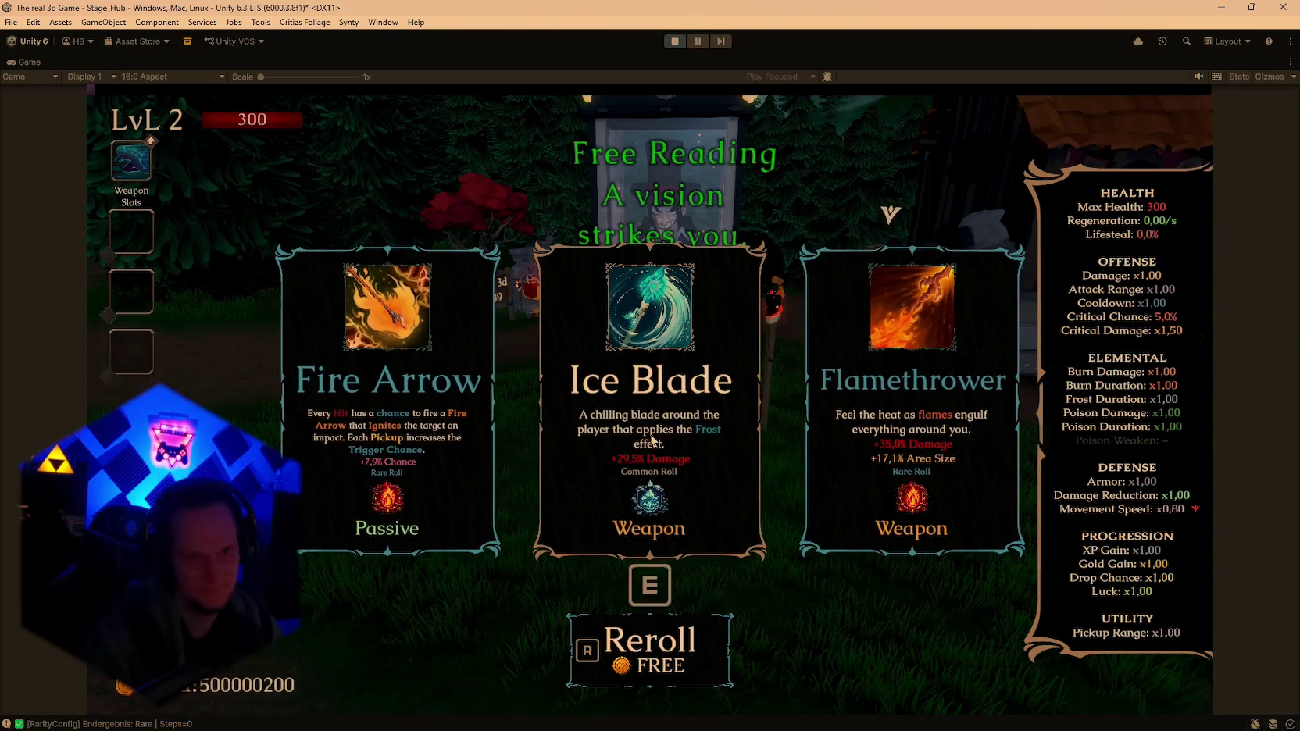
Step: Take Ice Blade, use the XP Surge booth, and pick the first level-up cards including Composter
left_click(688, 453)
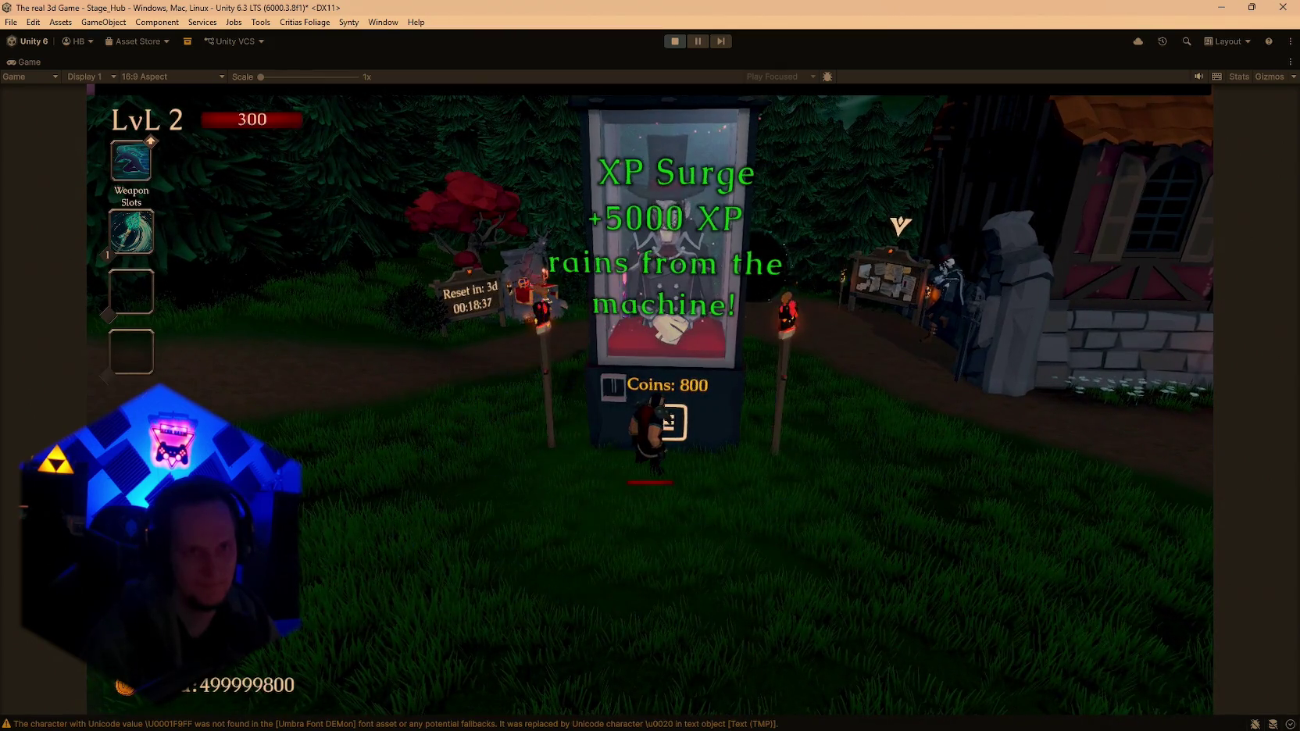
key("a")
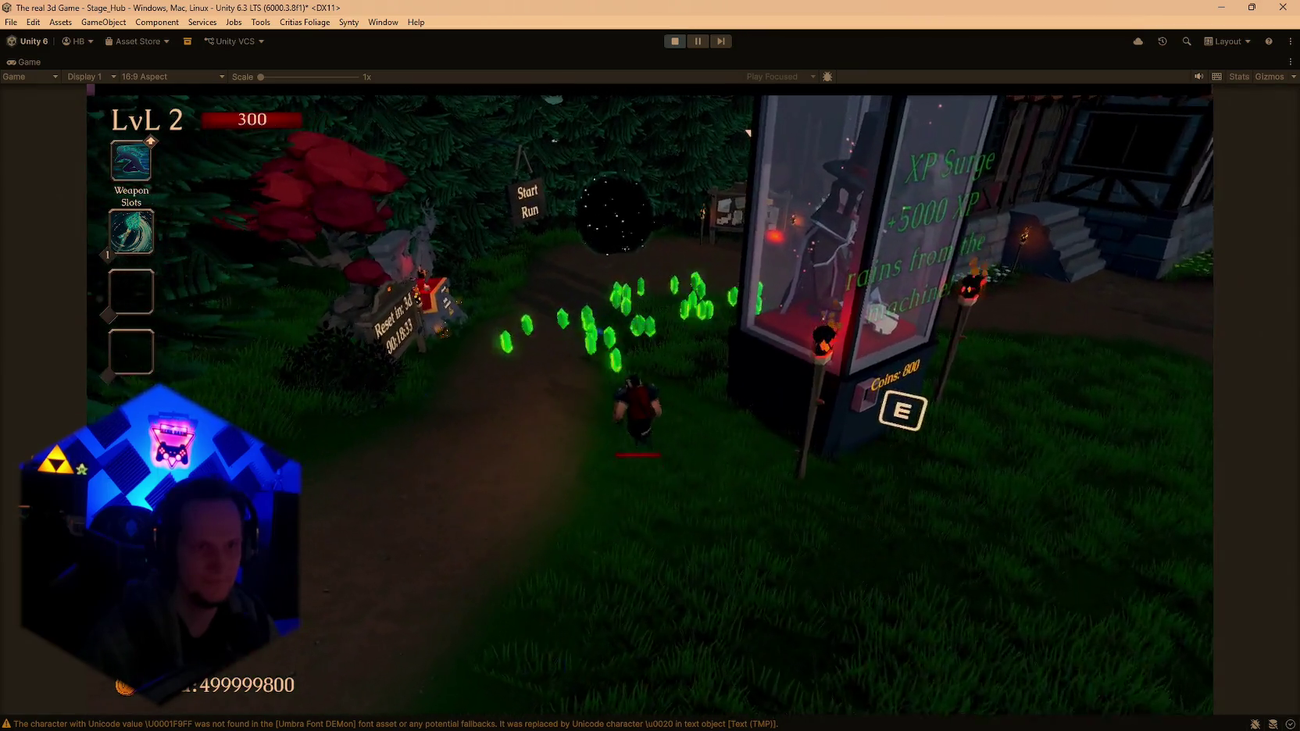
left_click(665, 419)
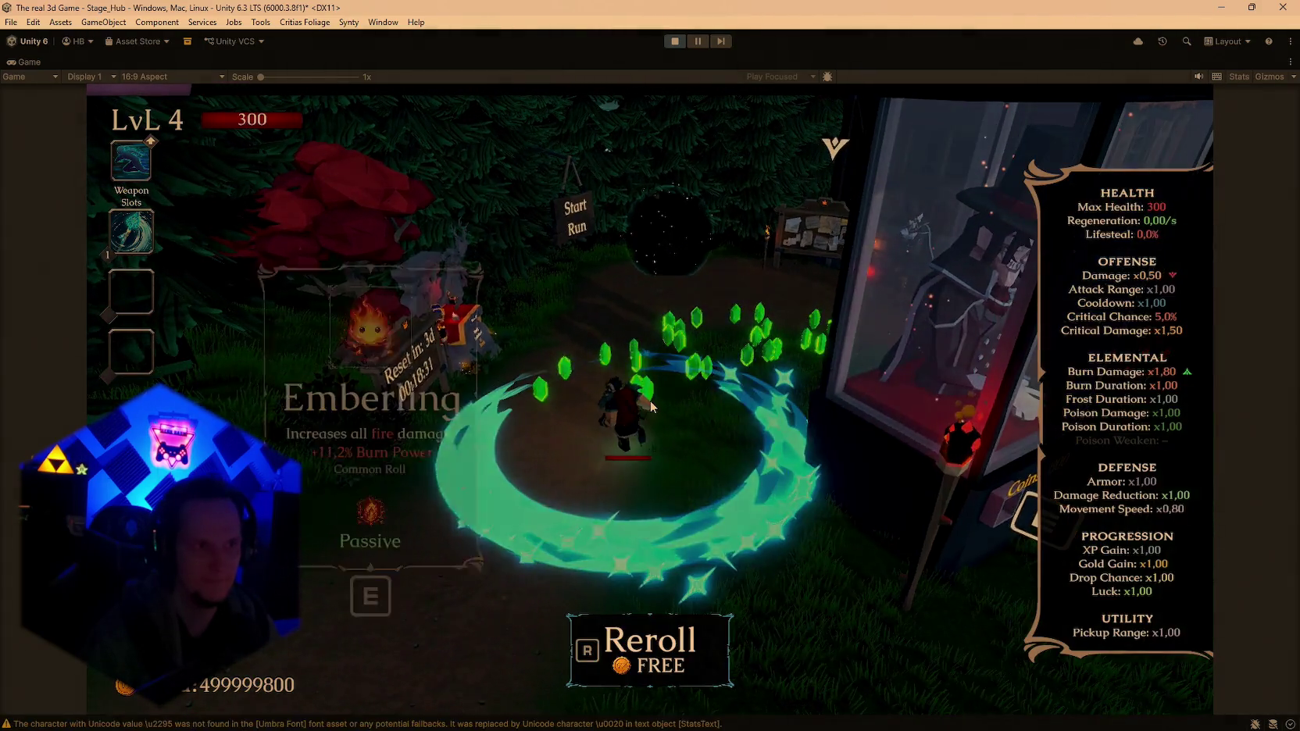
left_click(650, 400)
left_click(654, 401)
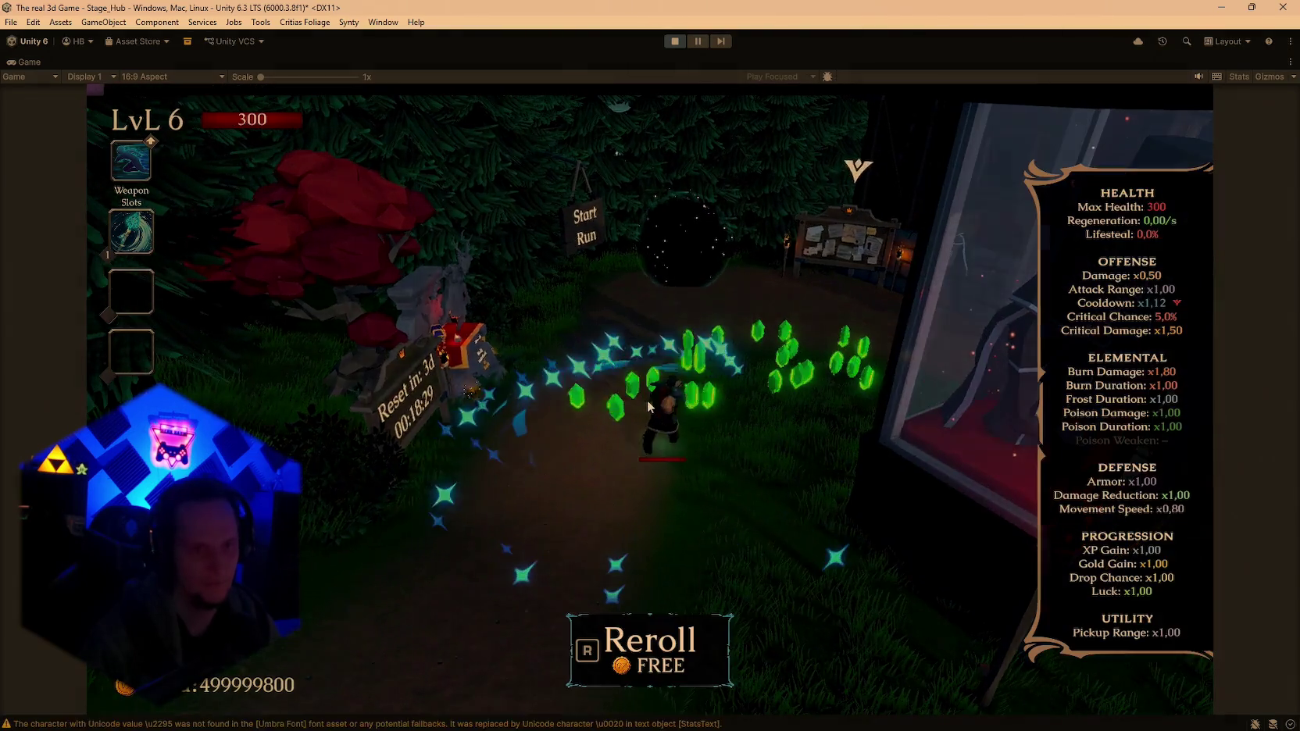
Step: Take Darkstep, Frost Core, Shadowstride, Predator's Eye, Ice Dash and Crimson Heart, reaching level 12 with 317 max health
left_click(645, 401)
left_click(649, 403)
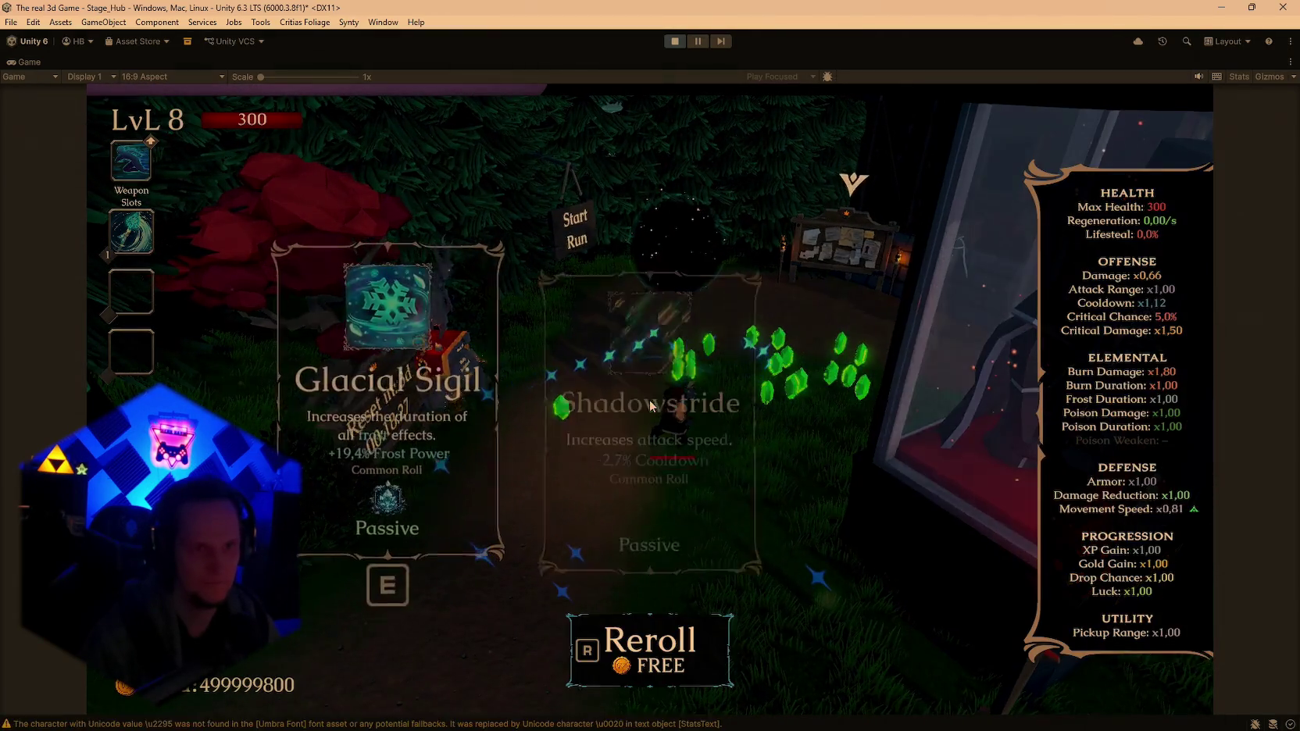
left_click(647, 400)
left_click(645, 403)
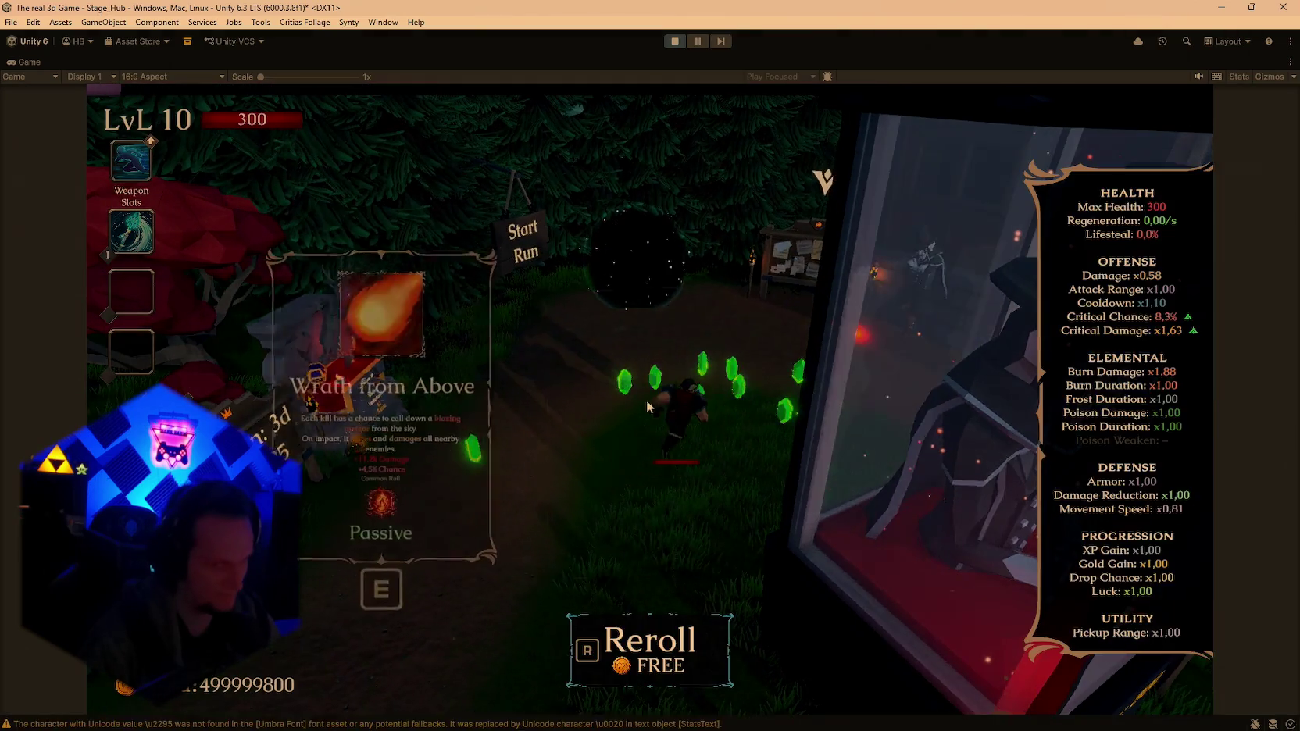
left_click(645, 403)
left_click(645, 406)
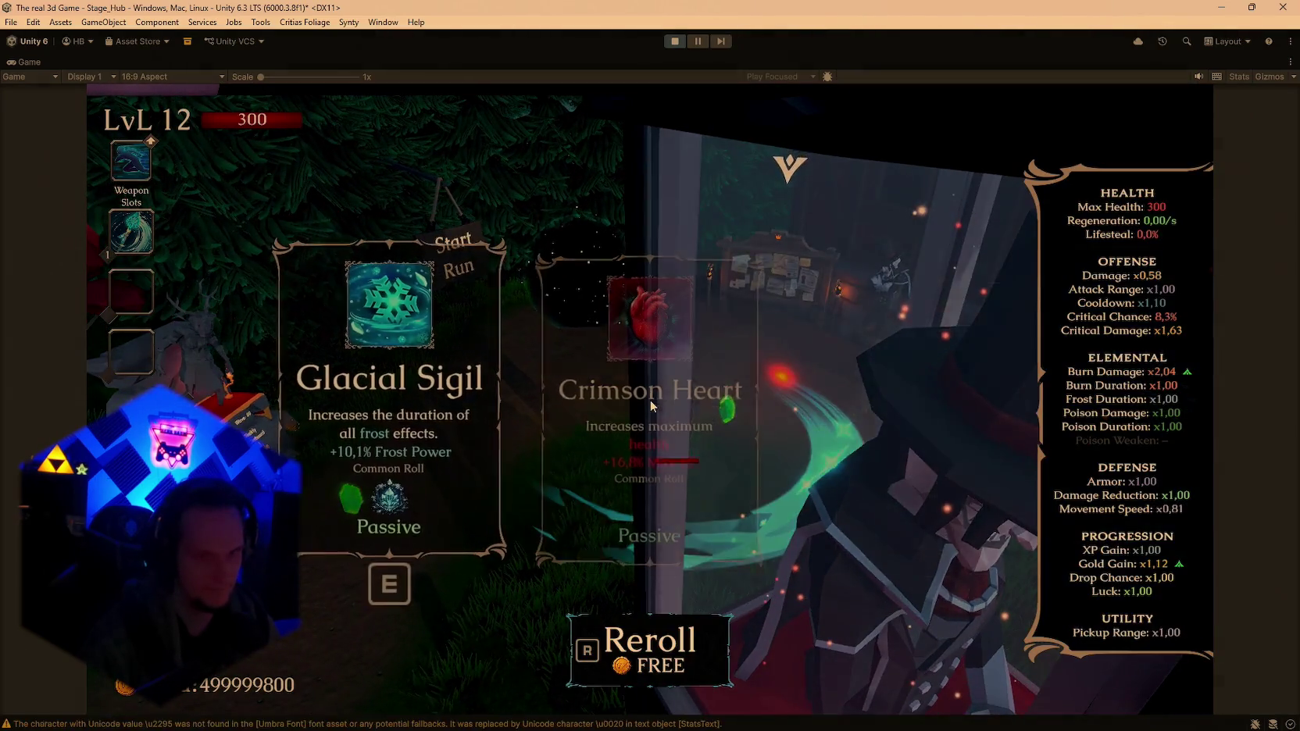
left_click(645, 406)
key("d")
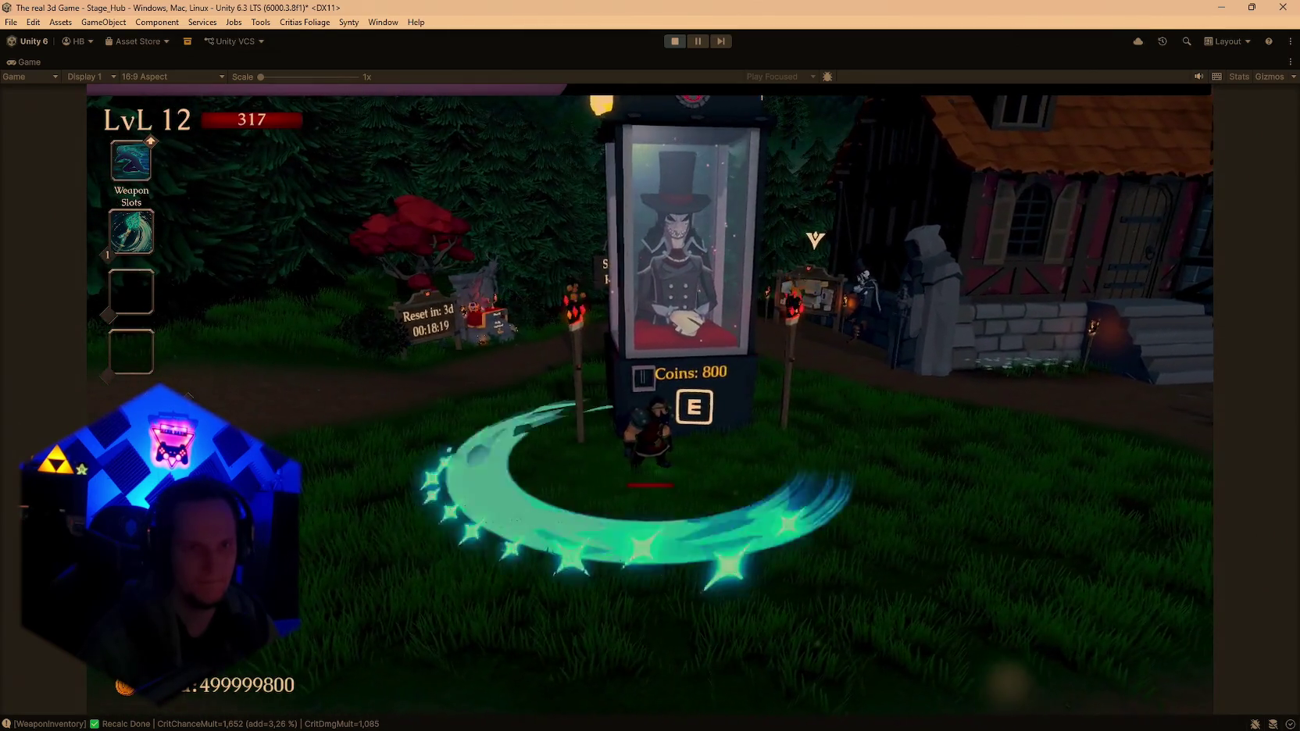
Step: Buy a reading at the coin machine and check the pause stats panel
key("e")
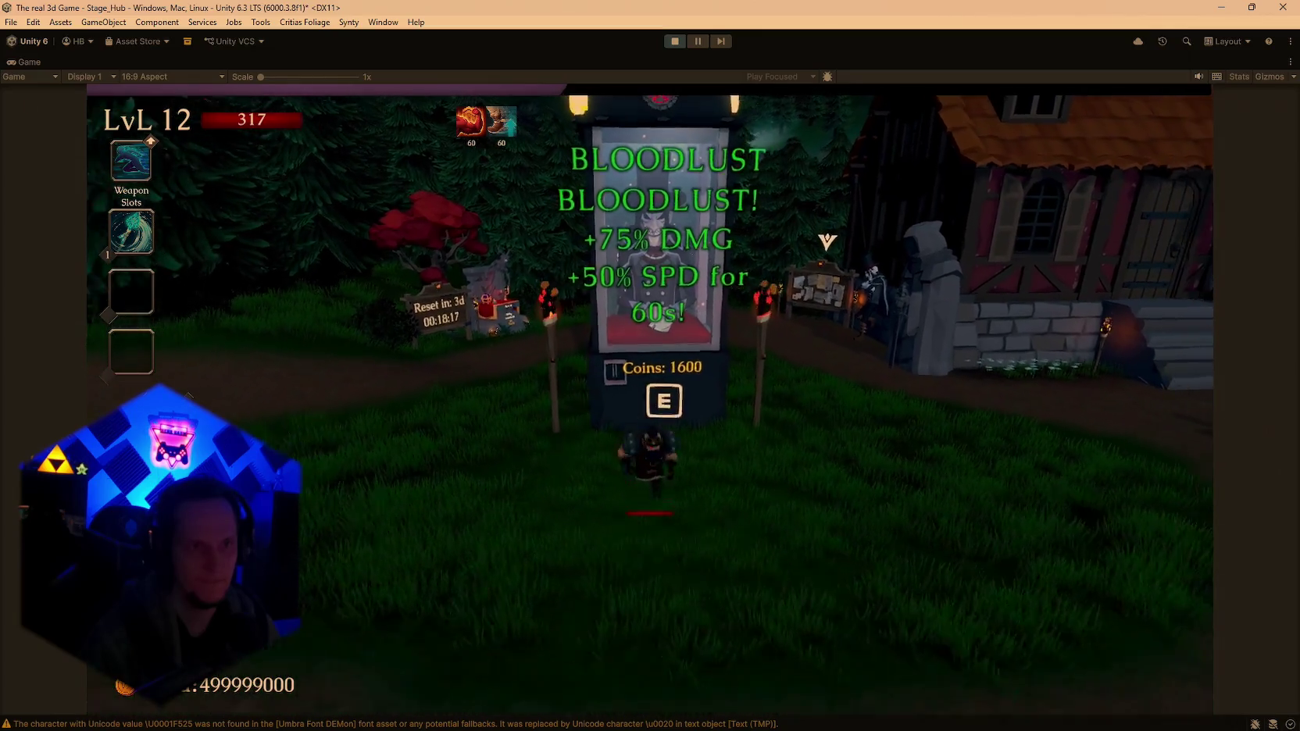
key("s")
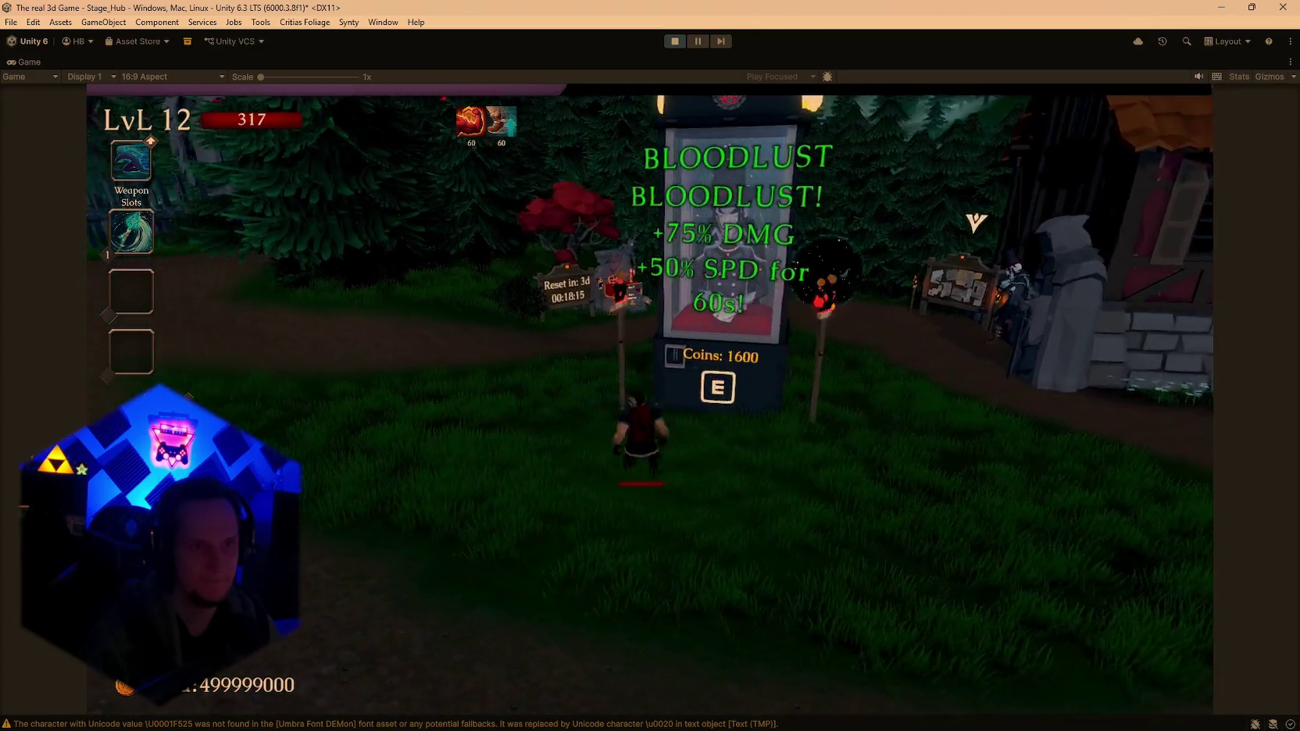
key("Escape")
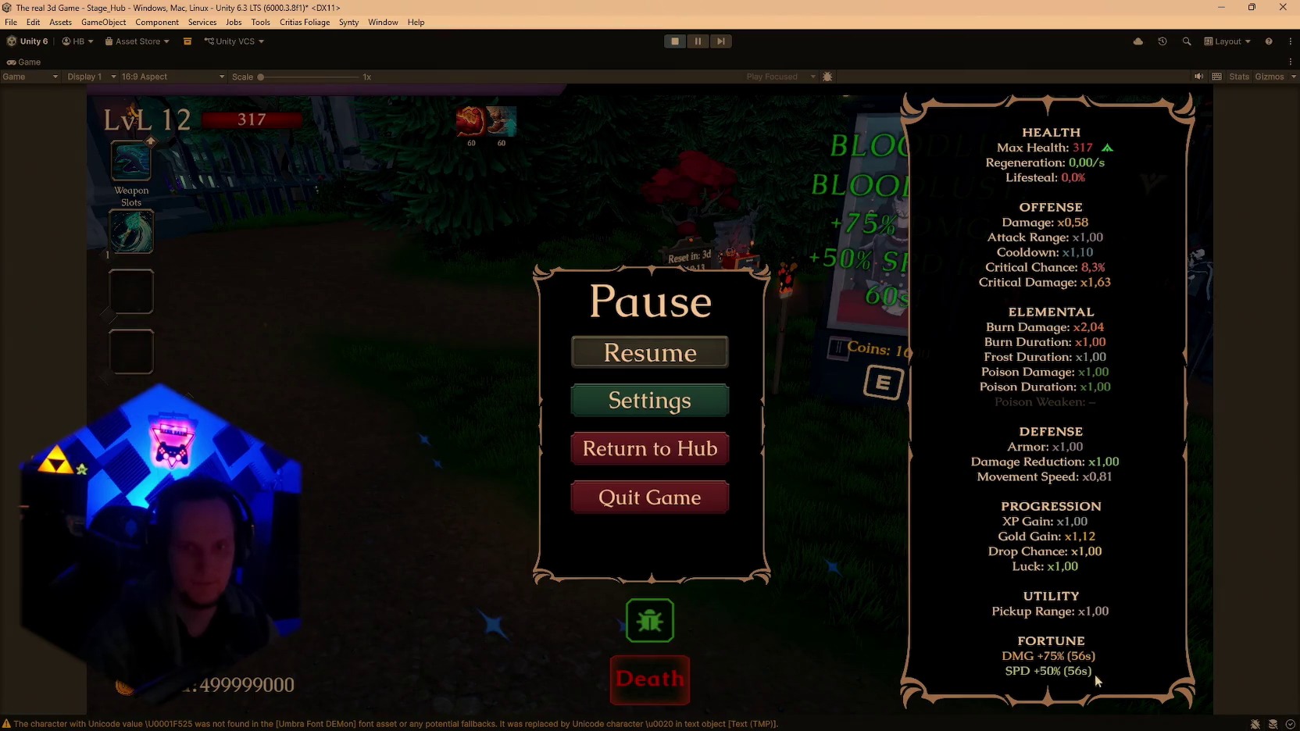
key("Escape")
key("w")
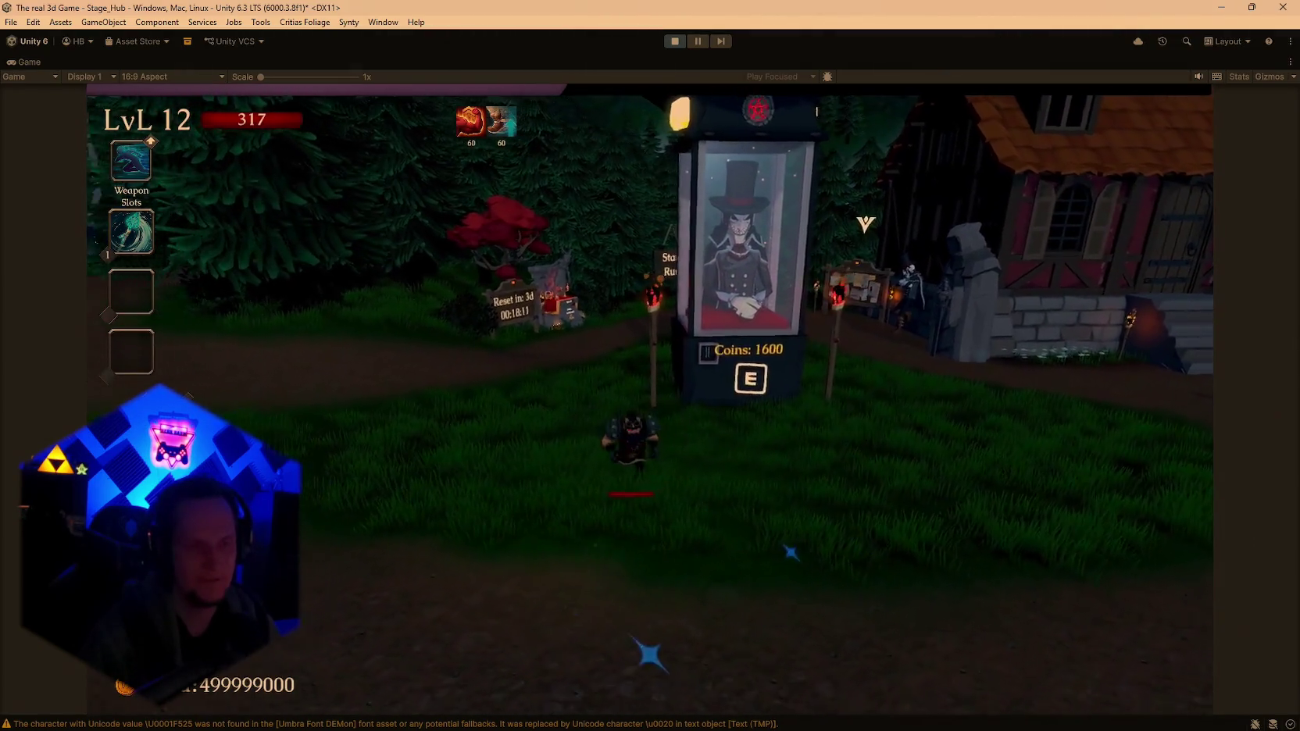
key("a")
key("Escape")
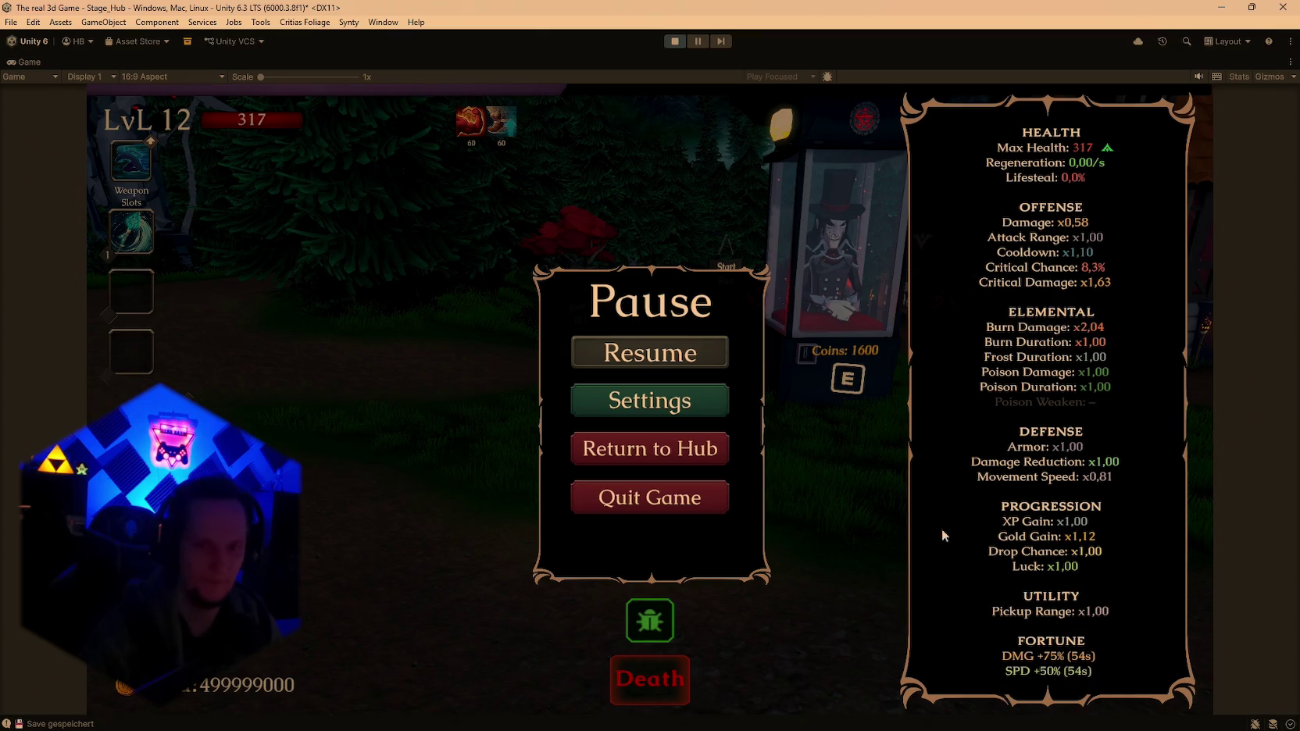
left_click(678, 359)
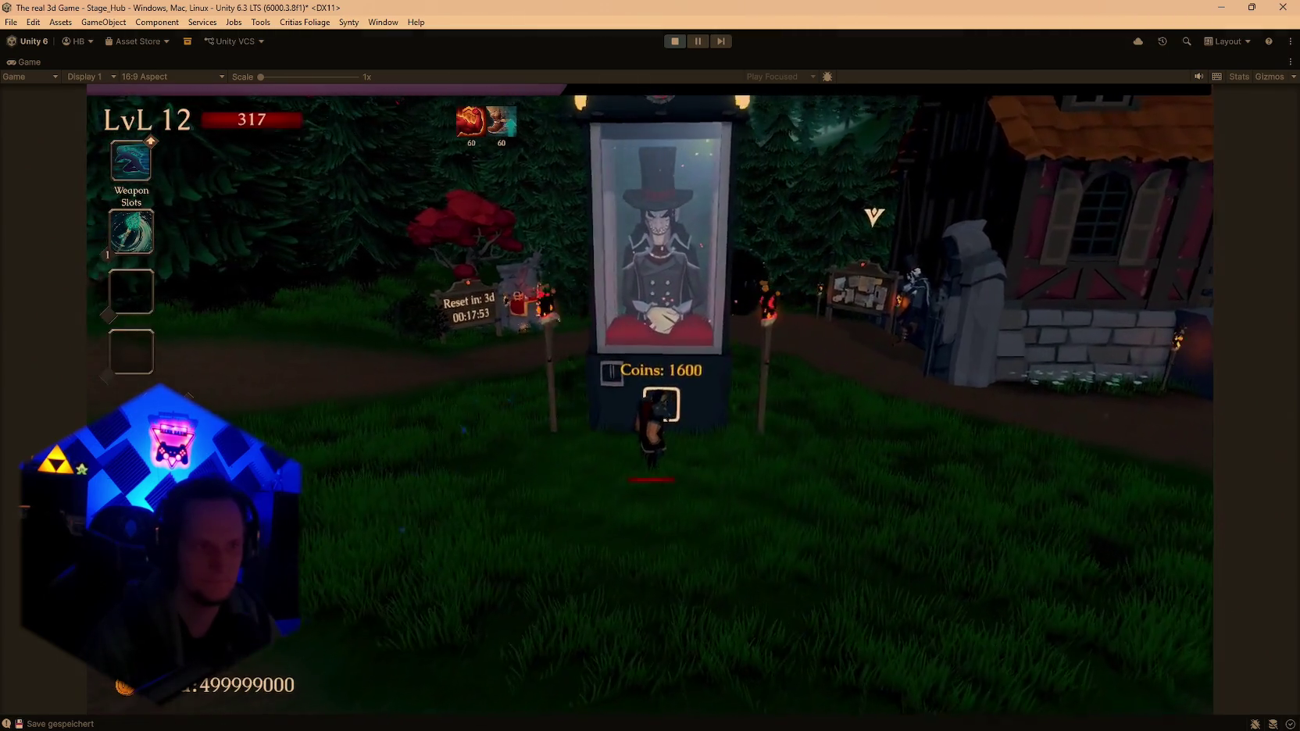
Step: Buy the Cursed Blade fortune and check its effect in the stats panel
key("e")
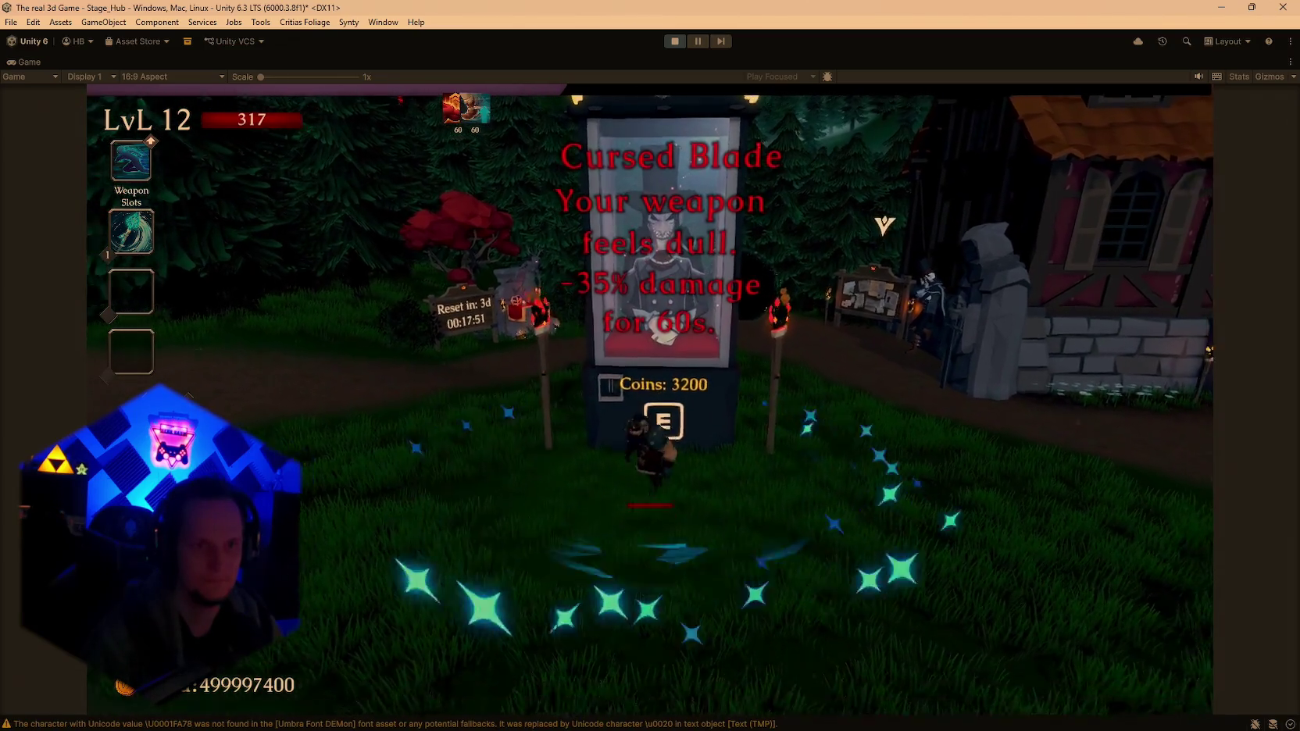
key("Escape")
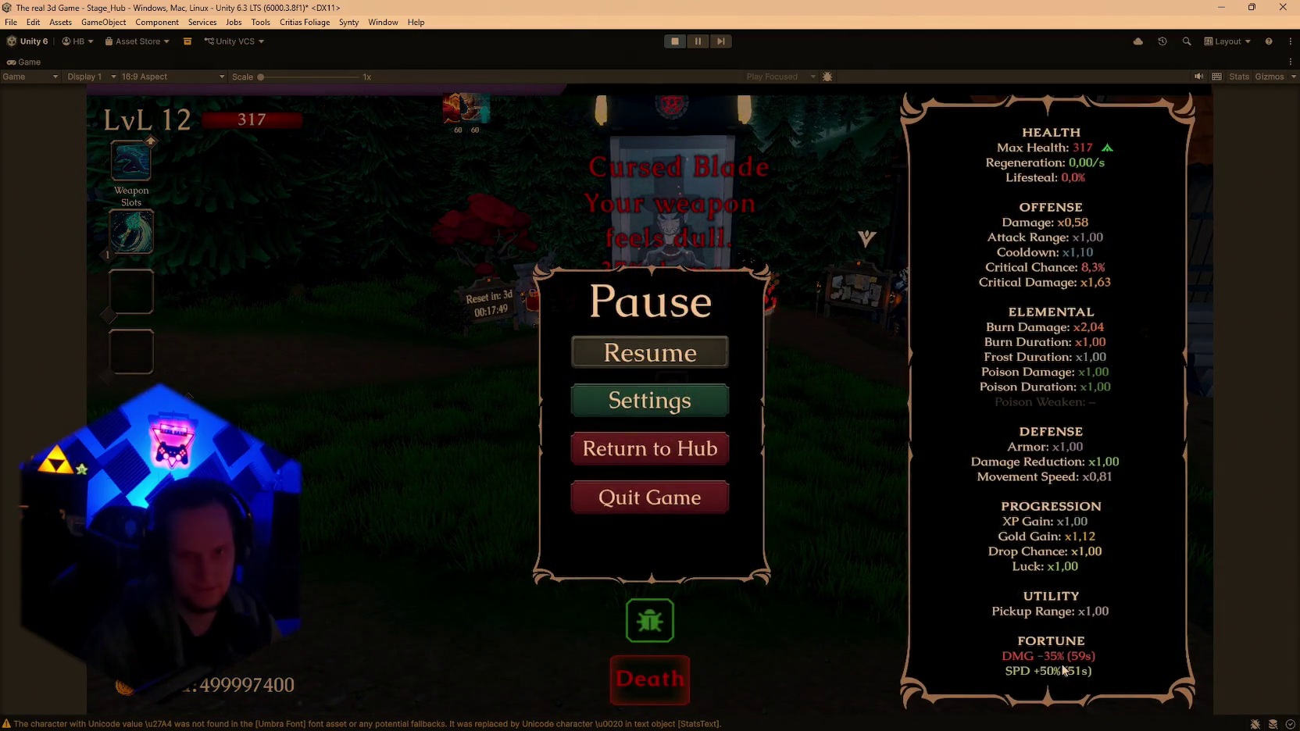
key("Escape")
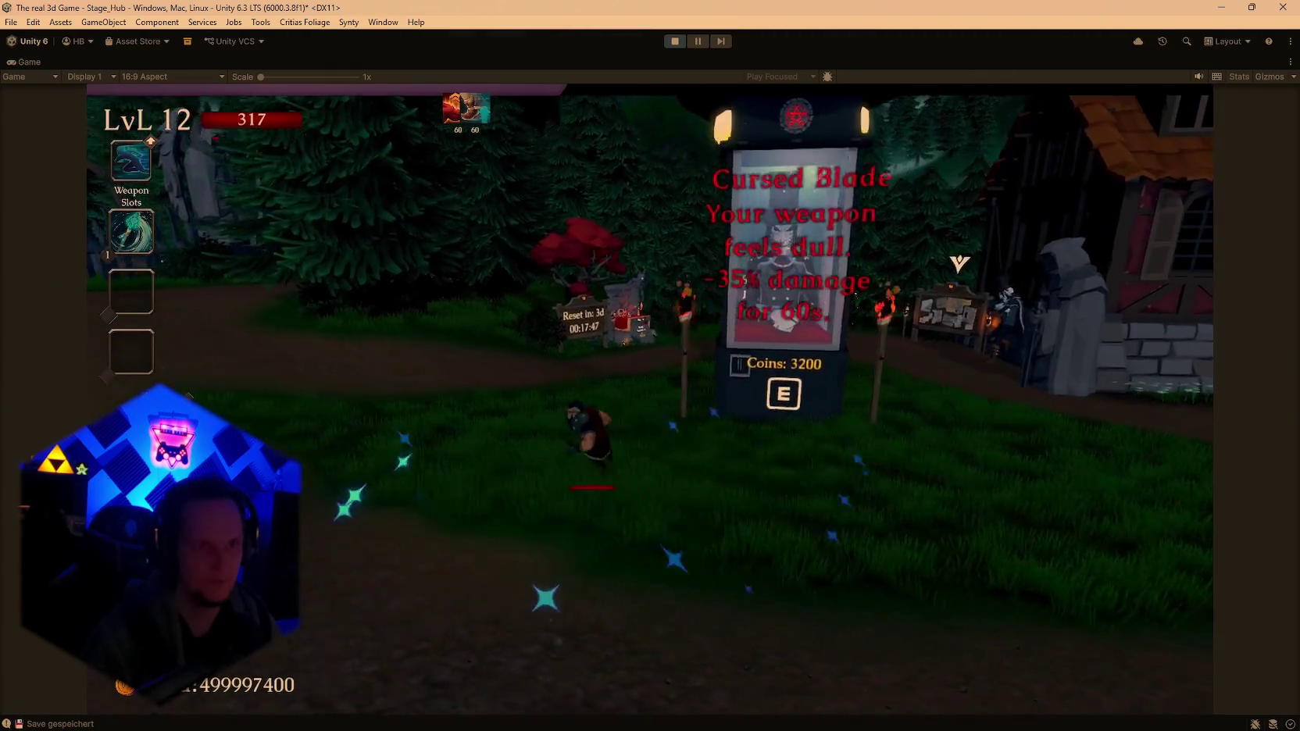
key("w")
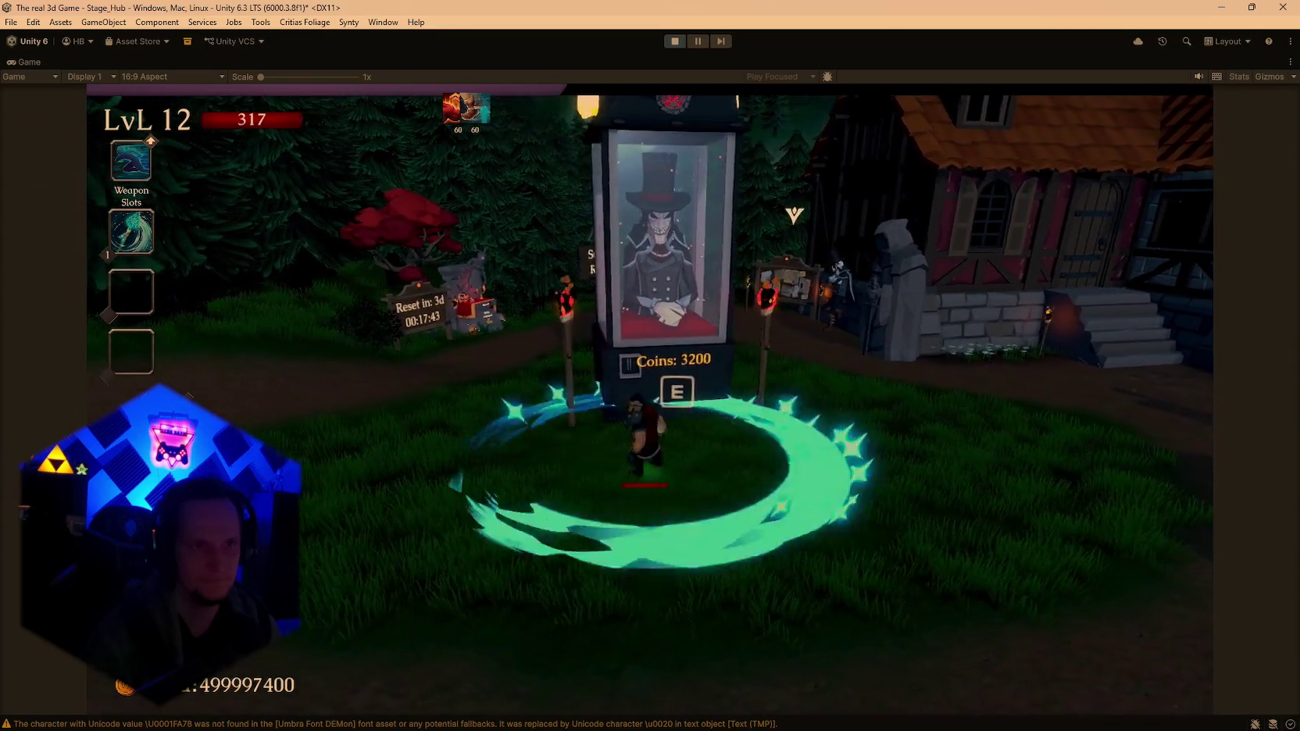
key("Escape")
key("Escape")
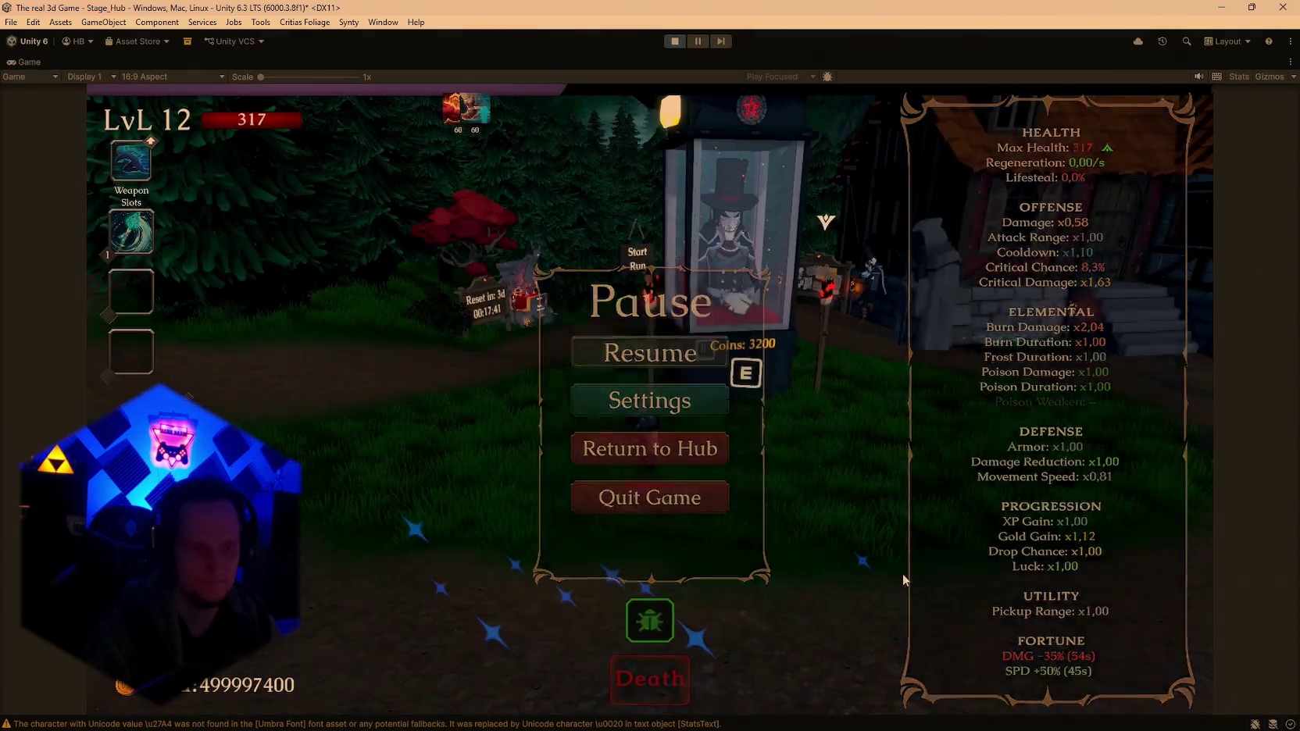
key("w")
Step: Buy the Full Heal + Power fortune and check the new damage buff in the stats
key("e")
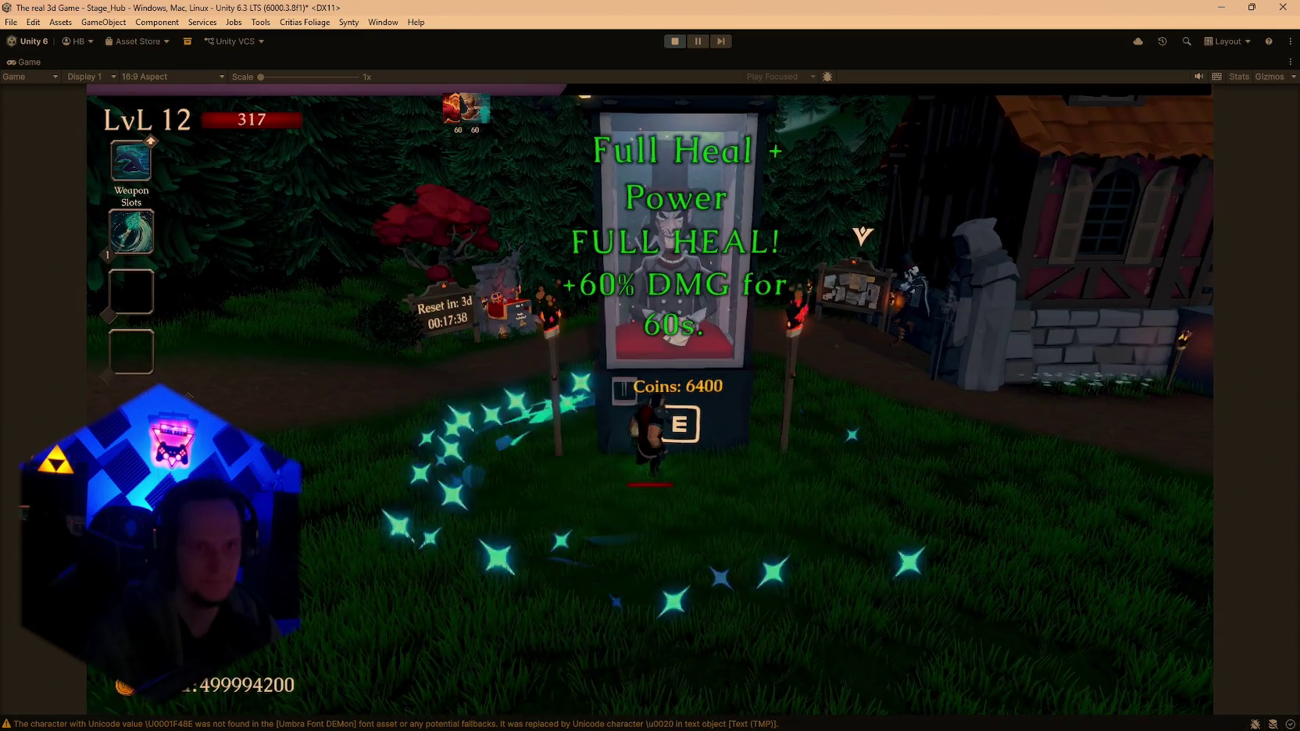
key("Escape")
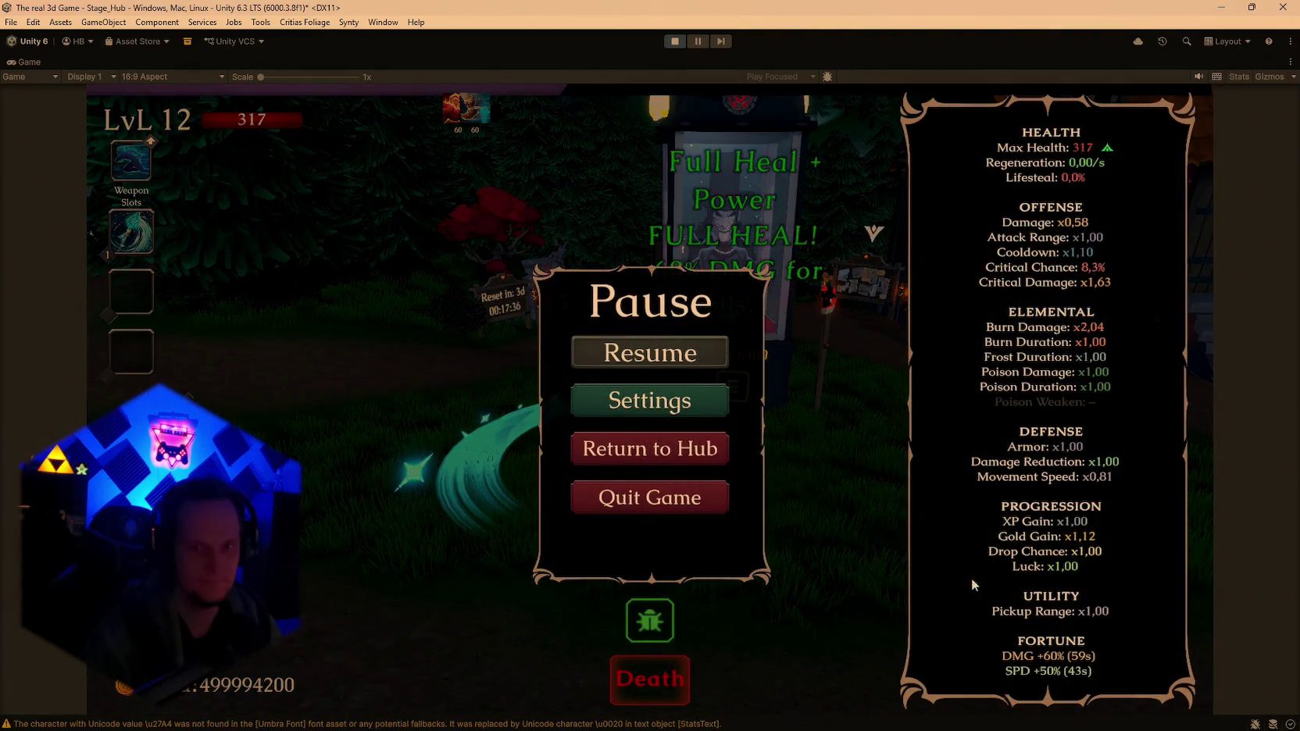
key("Escape")
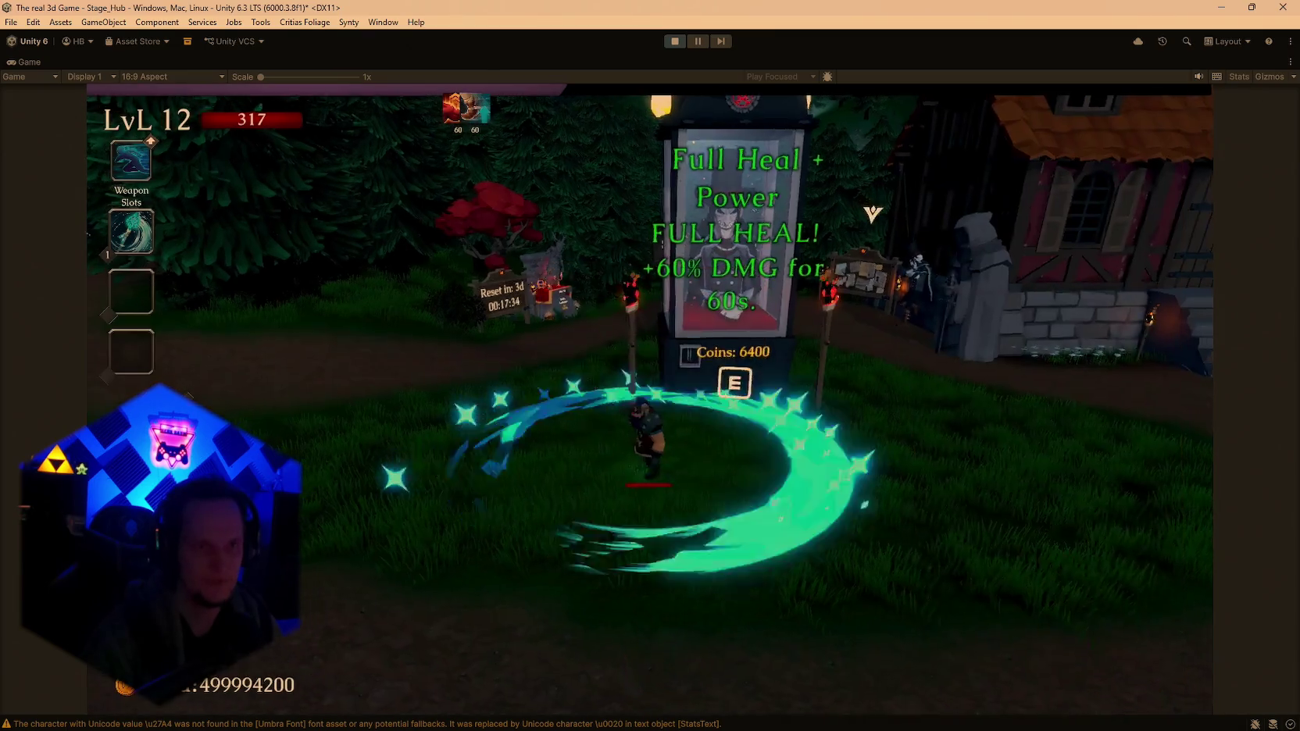
key("w")
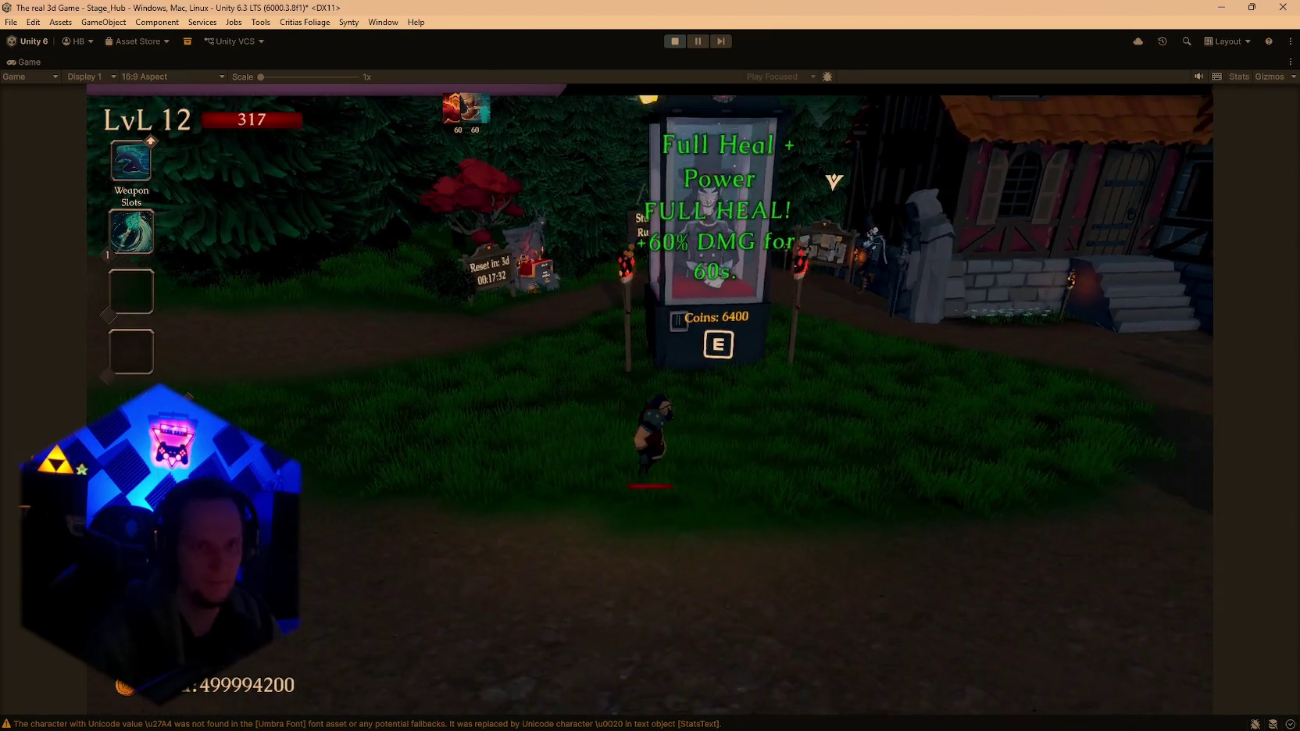
key("Escape")
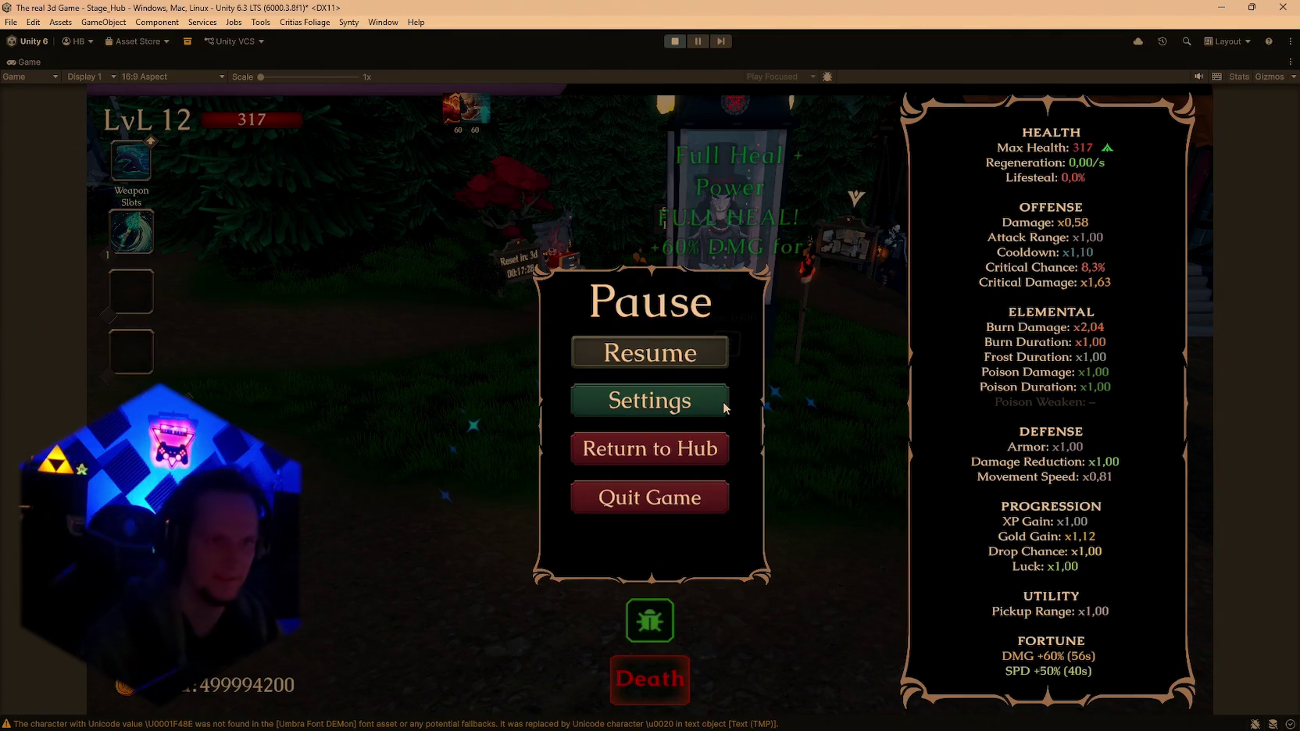
left_click(623, 352)
Step: Pause with the Fortune buffs DMG +60% and SPD +50% listed, and restore the editor layout
key("Escape")
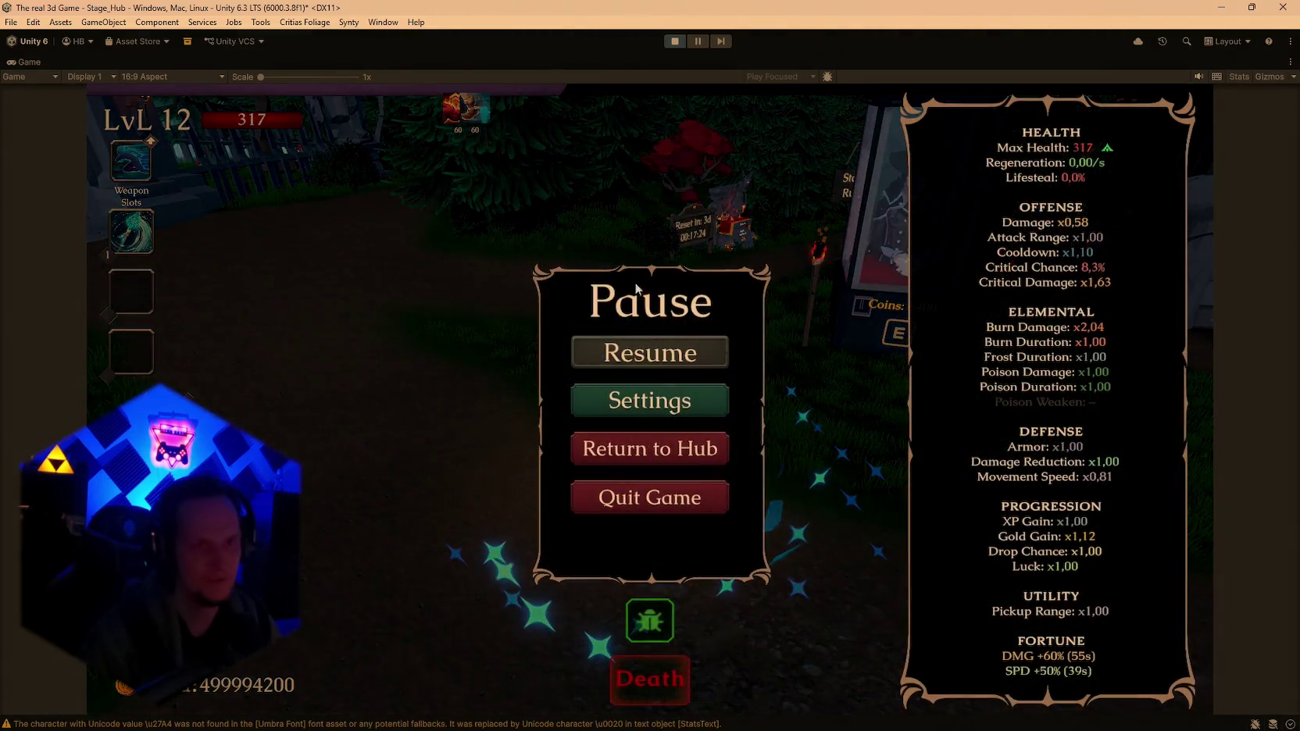
key("Escape")
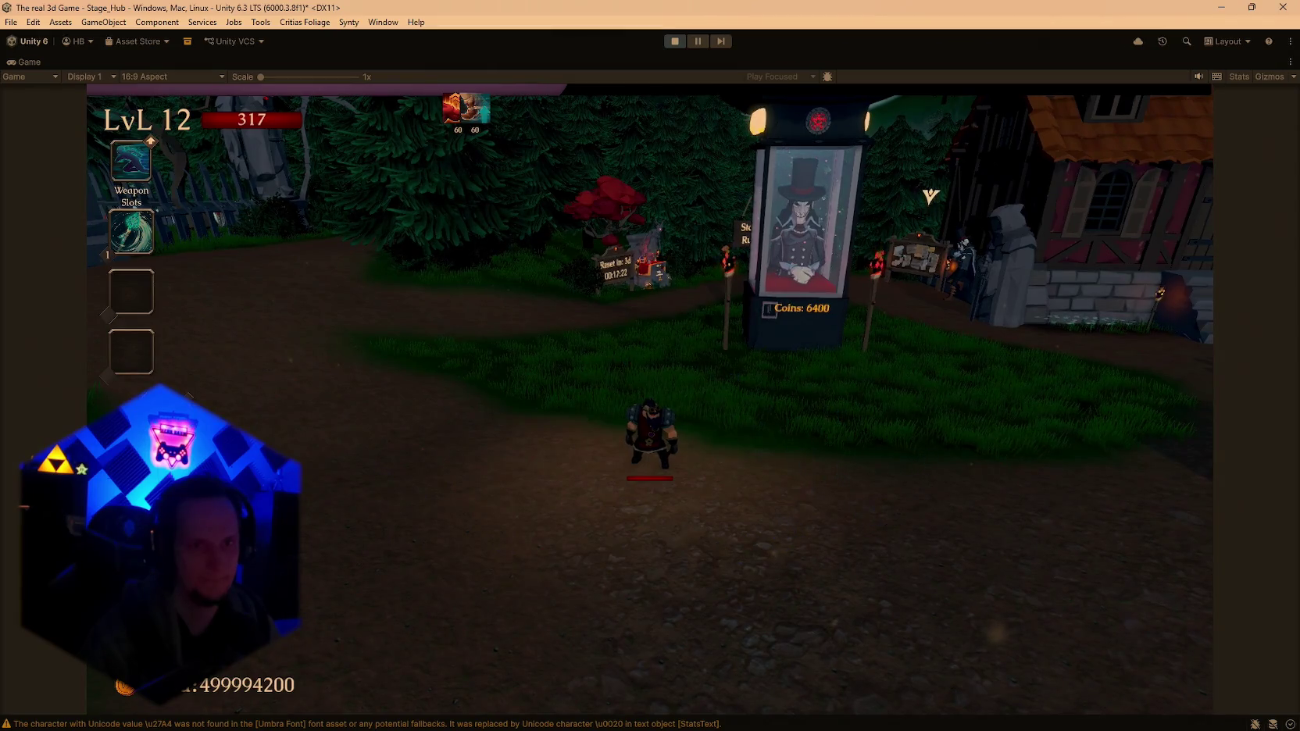
key("Escape")
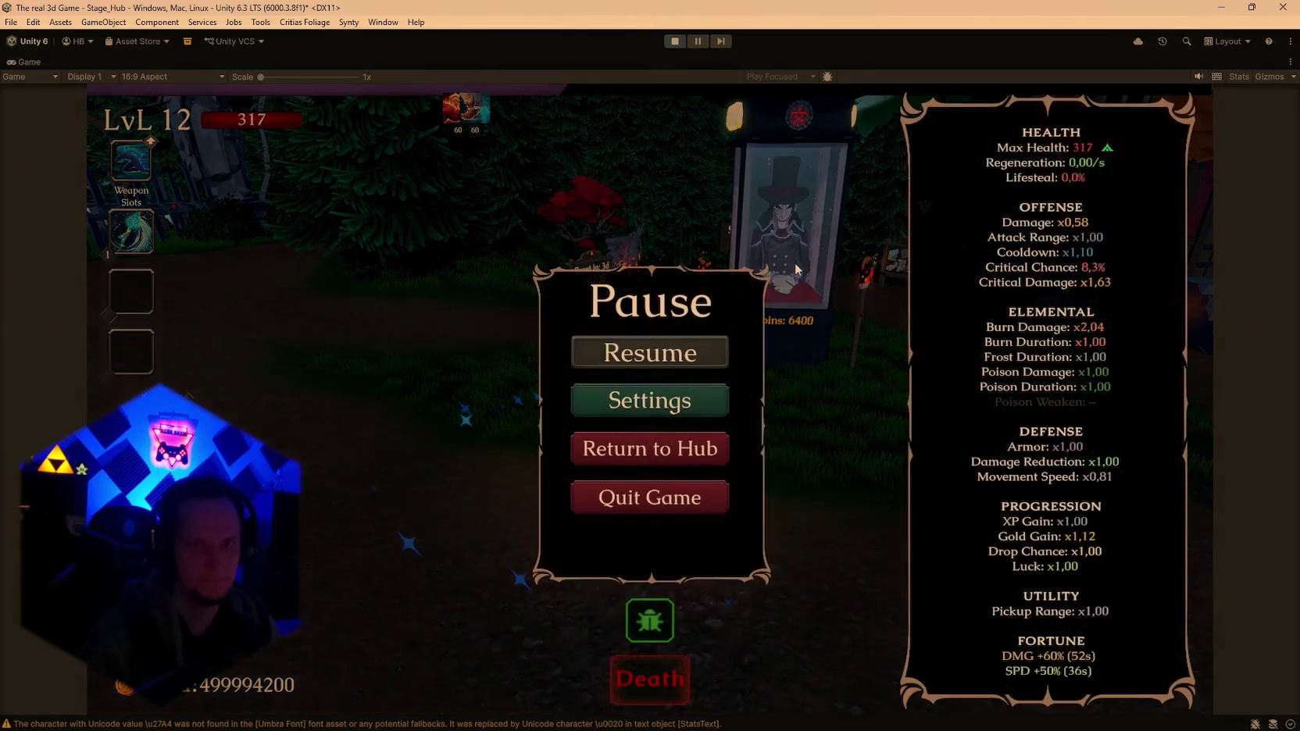
double_click(27, 61)
Step: Scroll through the Hierarchy to review the paused game's runtime objects
scroll(1157, 235, "up", 5)
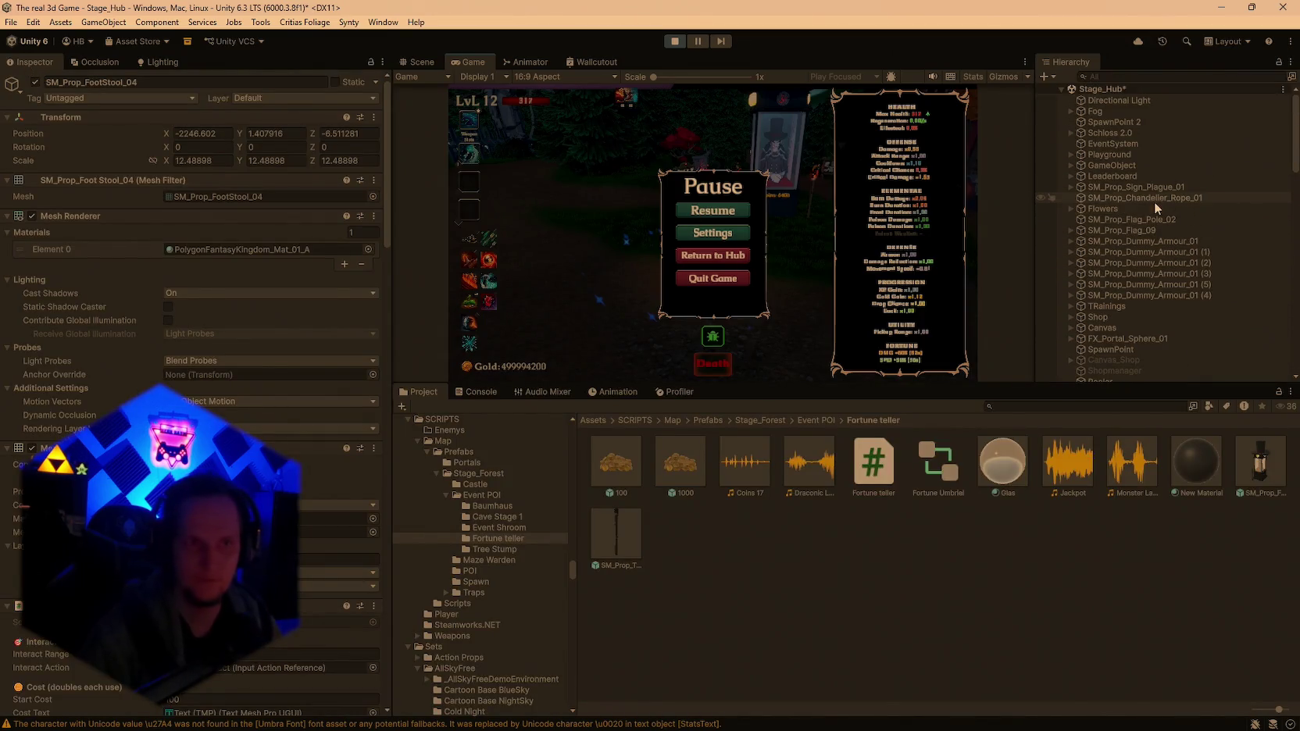
scroll(1167, 221, "down", 5)
scroll(1169, 225, "down", 10)
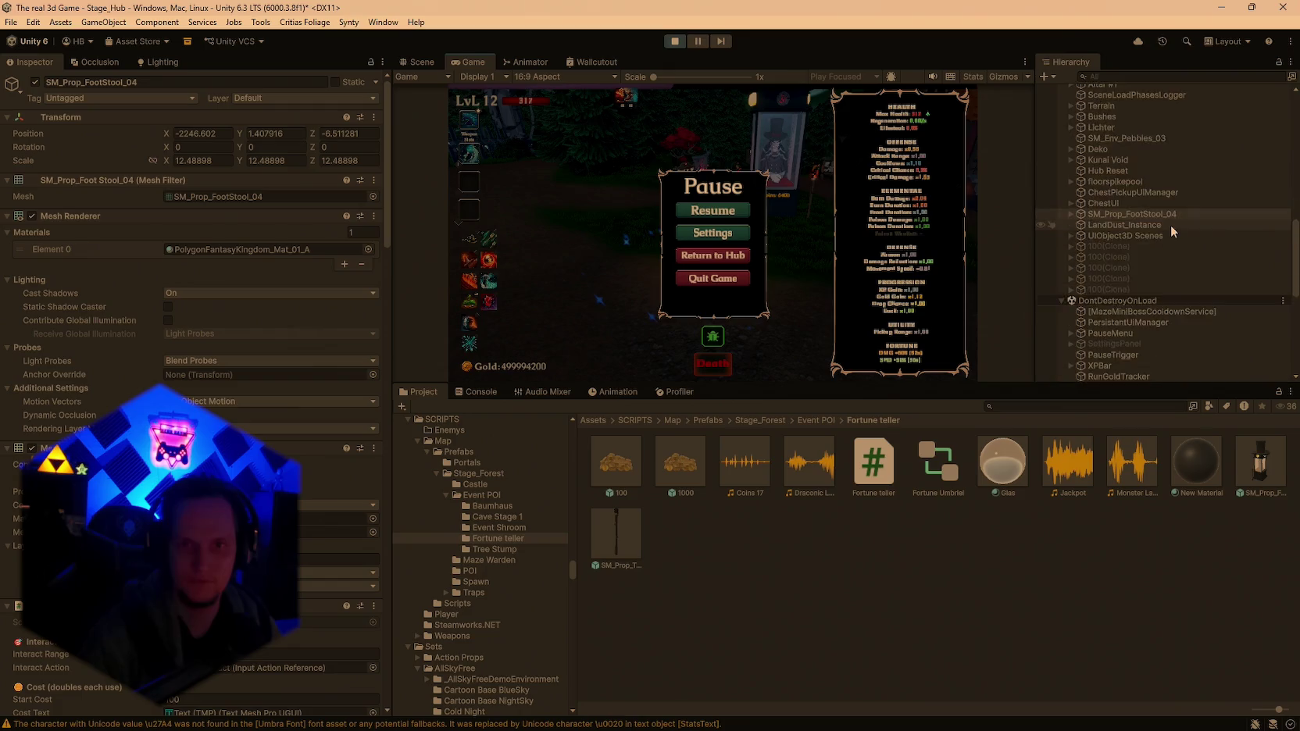
scroll(1146, 344, "up", 8)
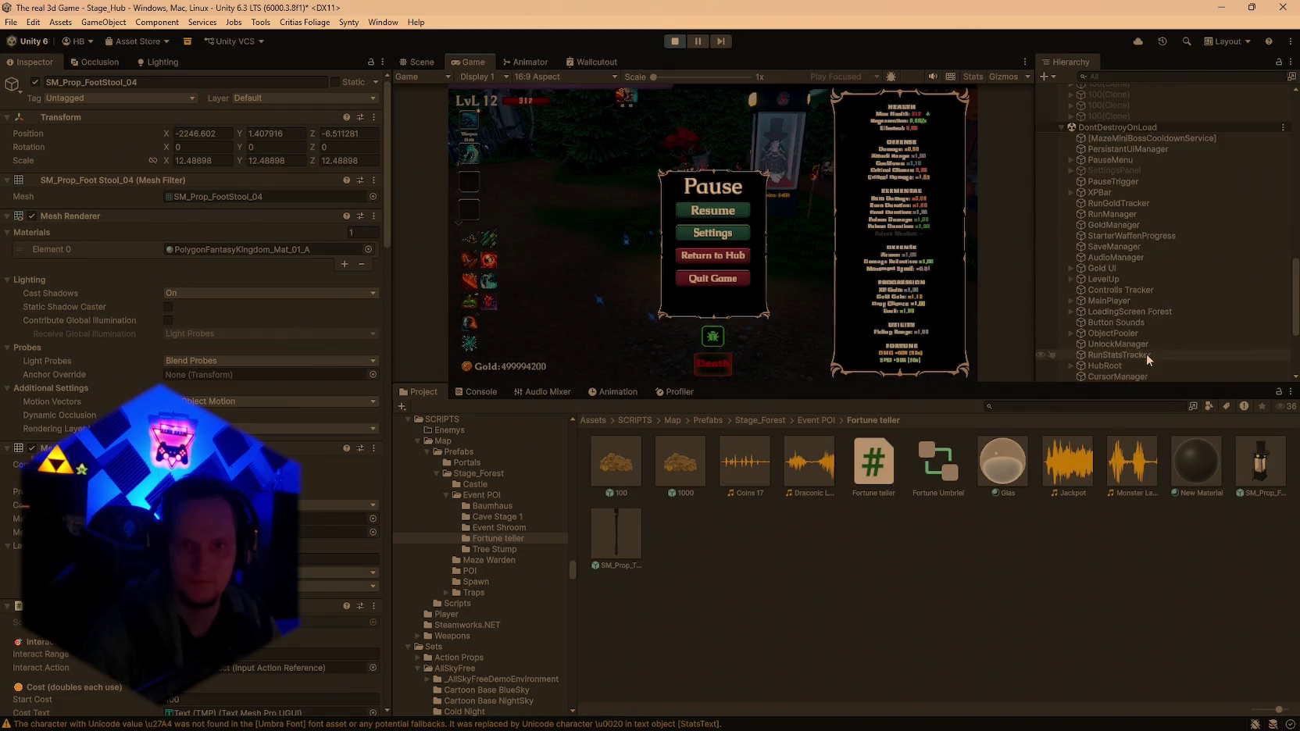
scroll(1112, 264, "up", 7)
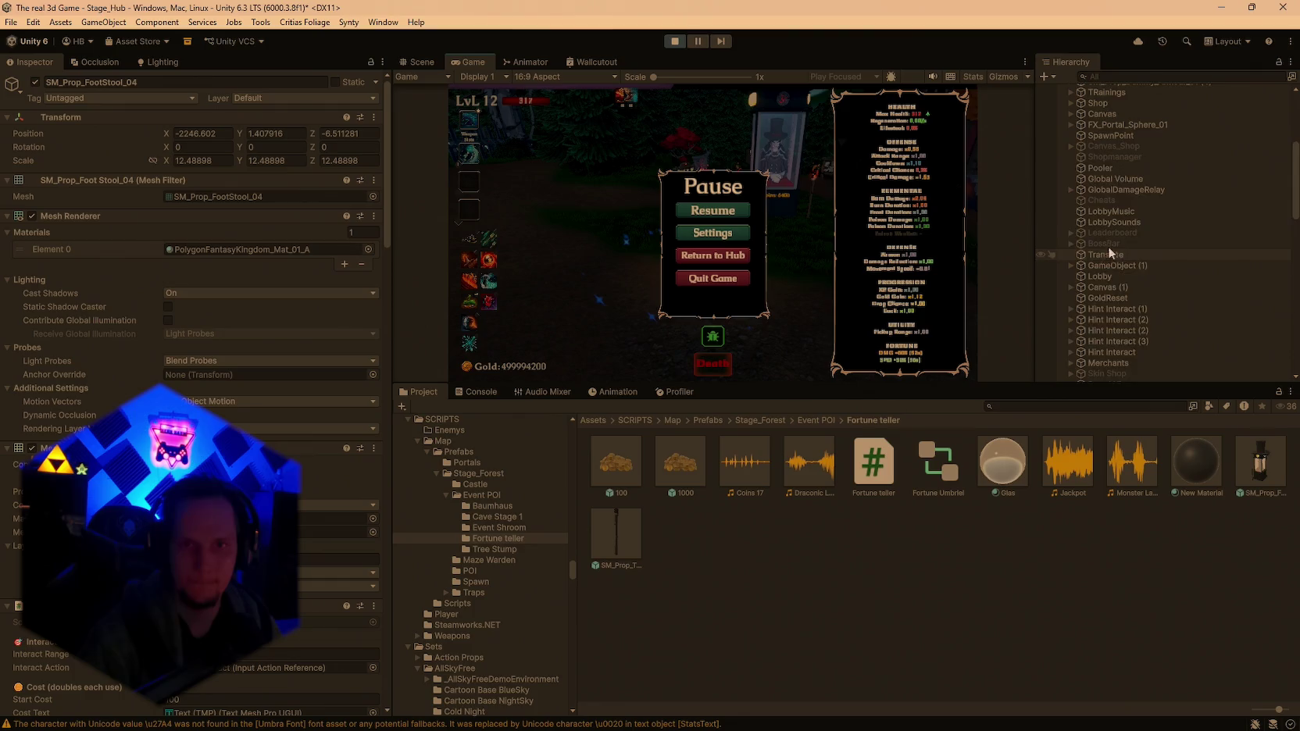
scroll(1115, 180, "down", 10)
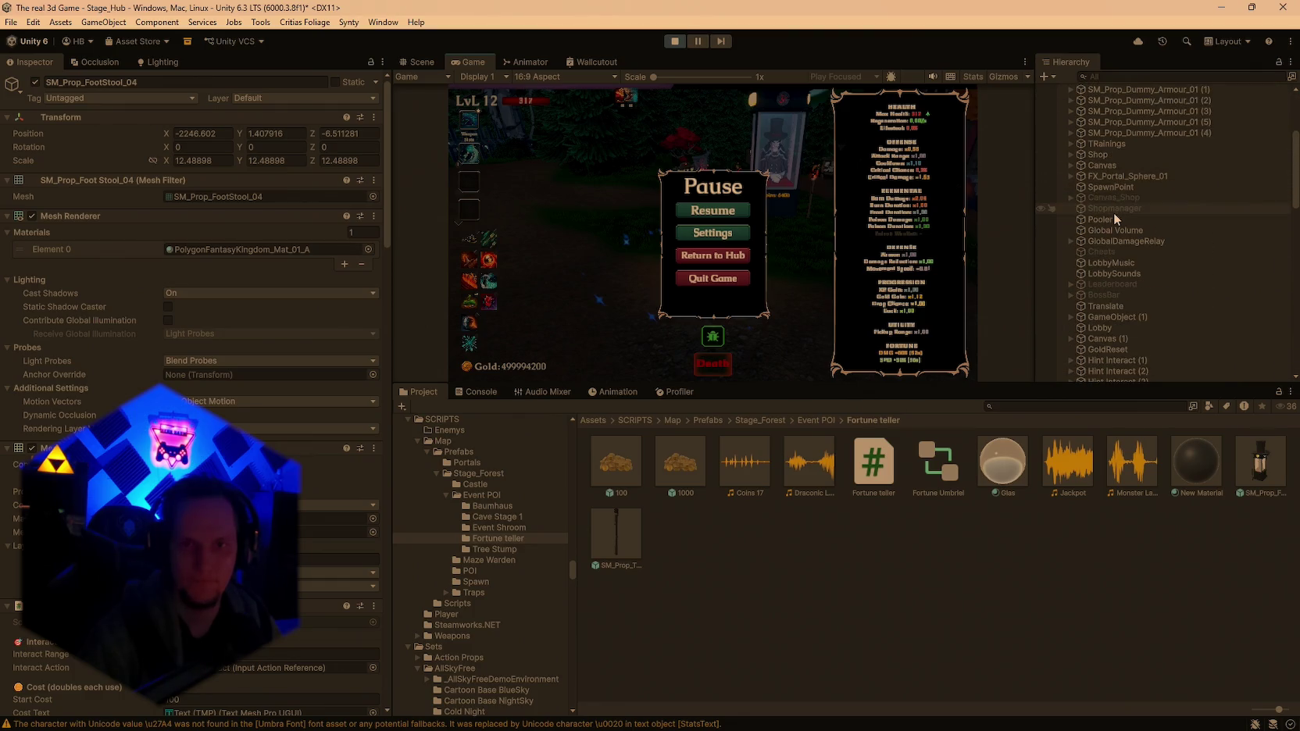
scroll(1125, 261, "down", 2)
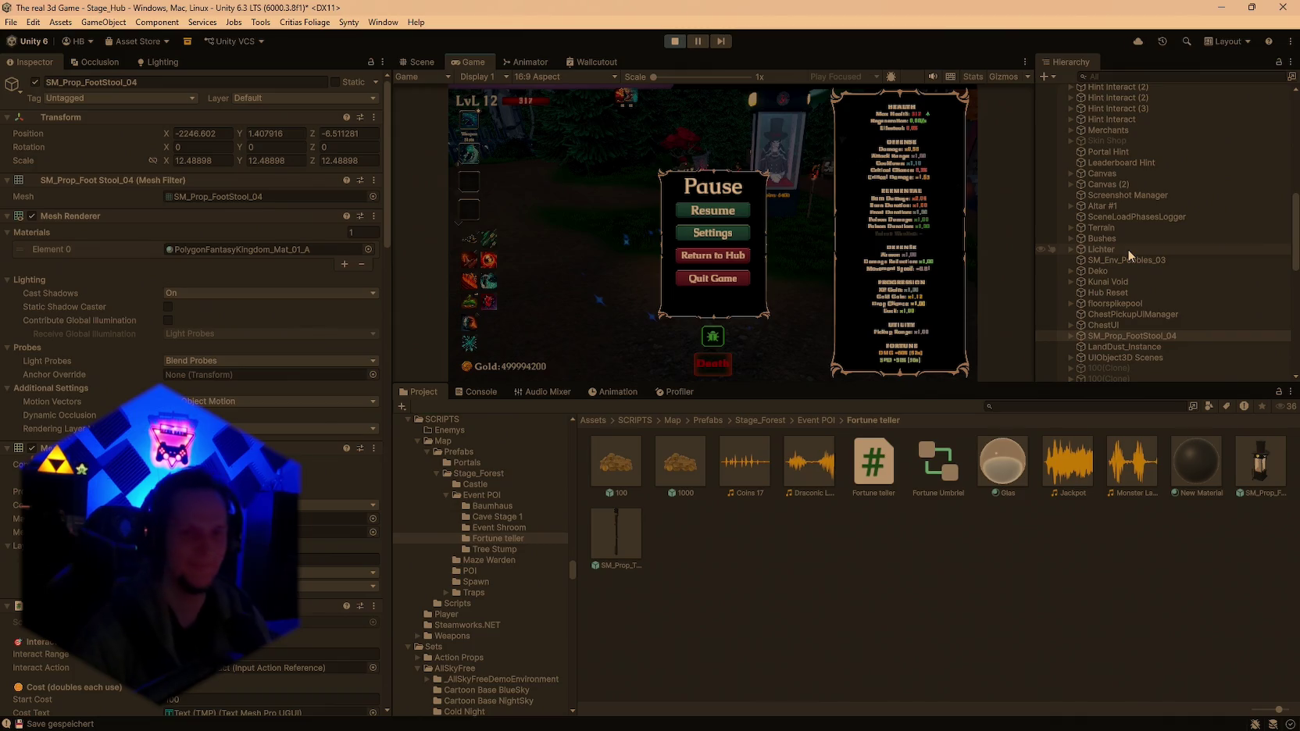
Step: Search the Hierarchy for 'xpb', select the XPBar object and expand its children
scroll(1141, 228, "up", 5)
scroll(1141, 228, "up", 6)
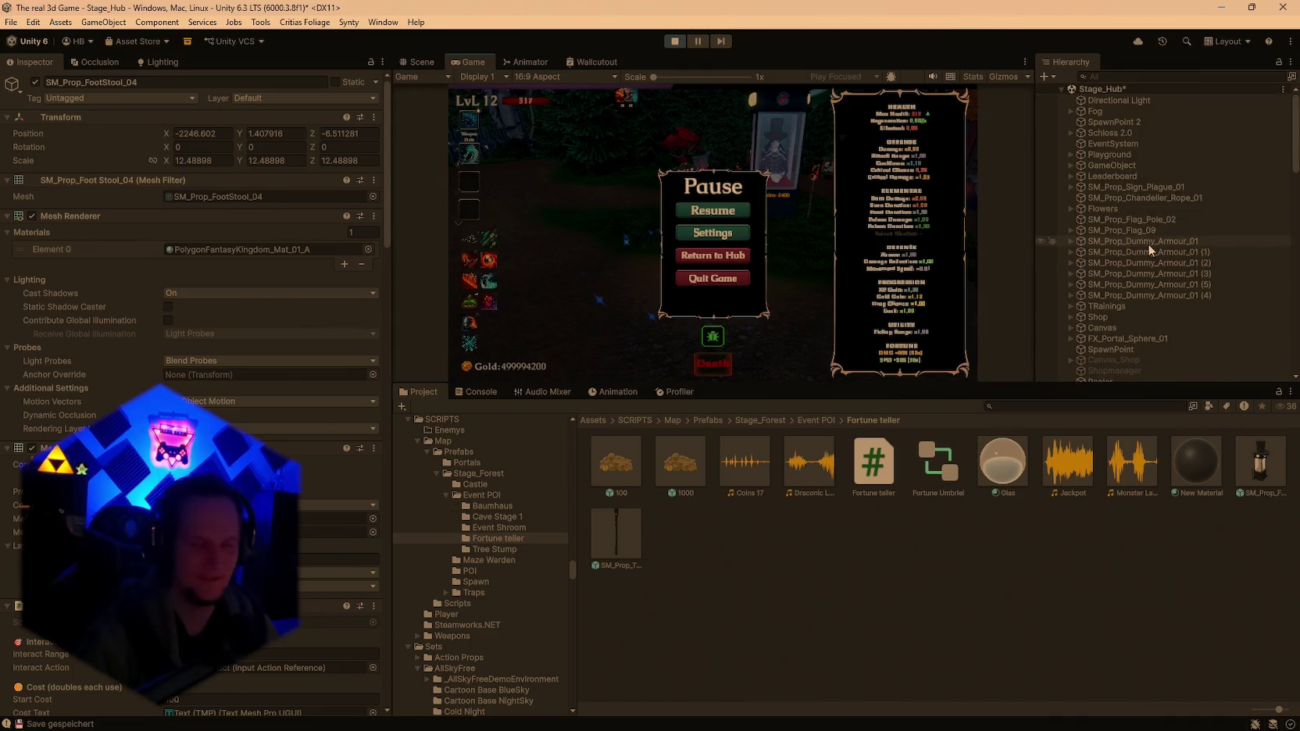
scroll(1150, 227, "down", 10)
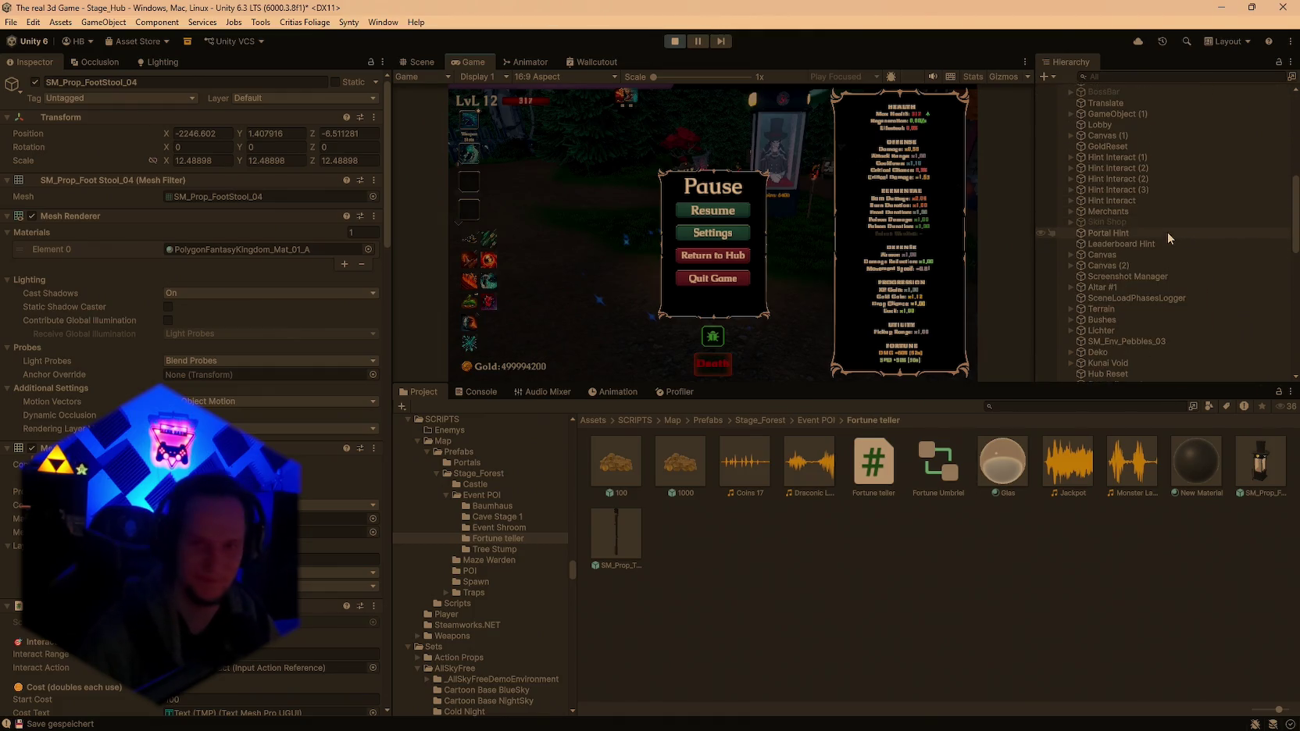
scroll(1167, 231, "down", 3)
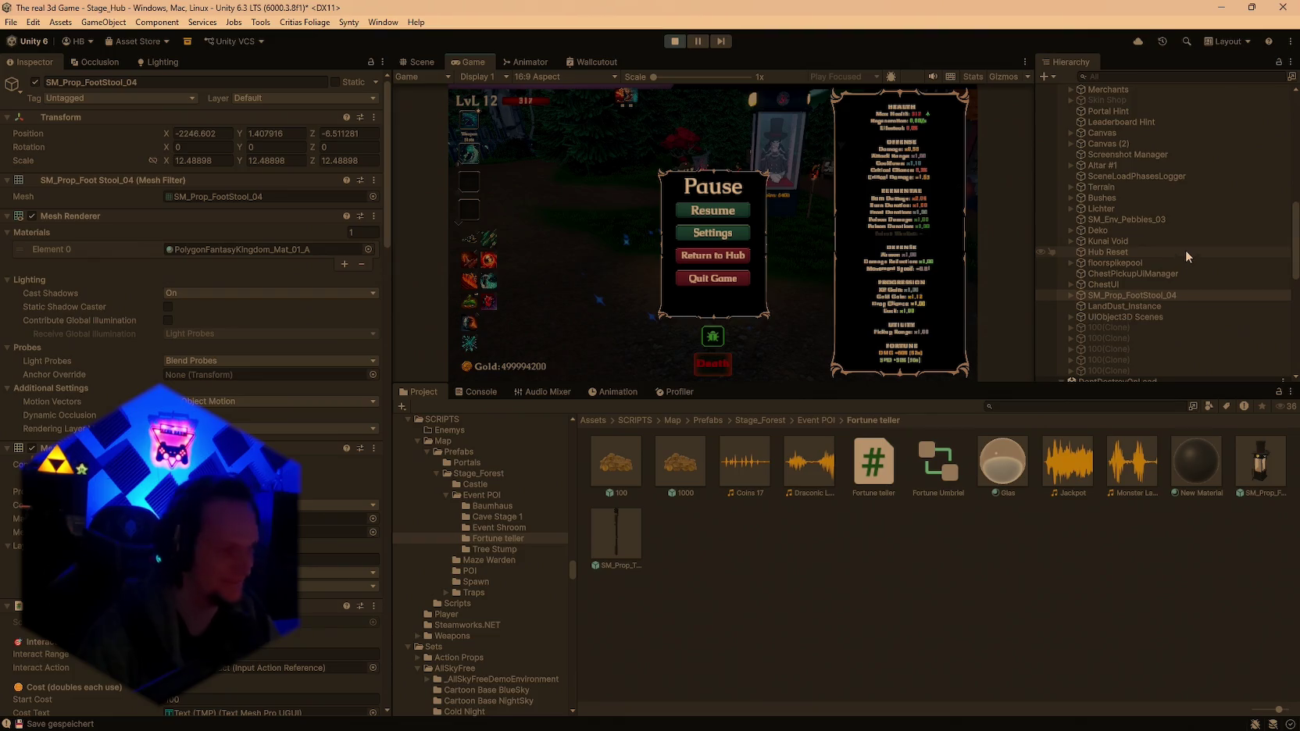
scroll(1172, 260, "down", 5)
scroll(1173, 260, "up", 5)
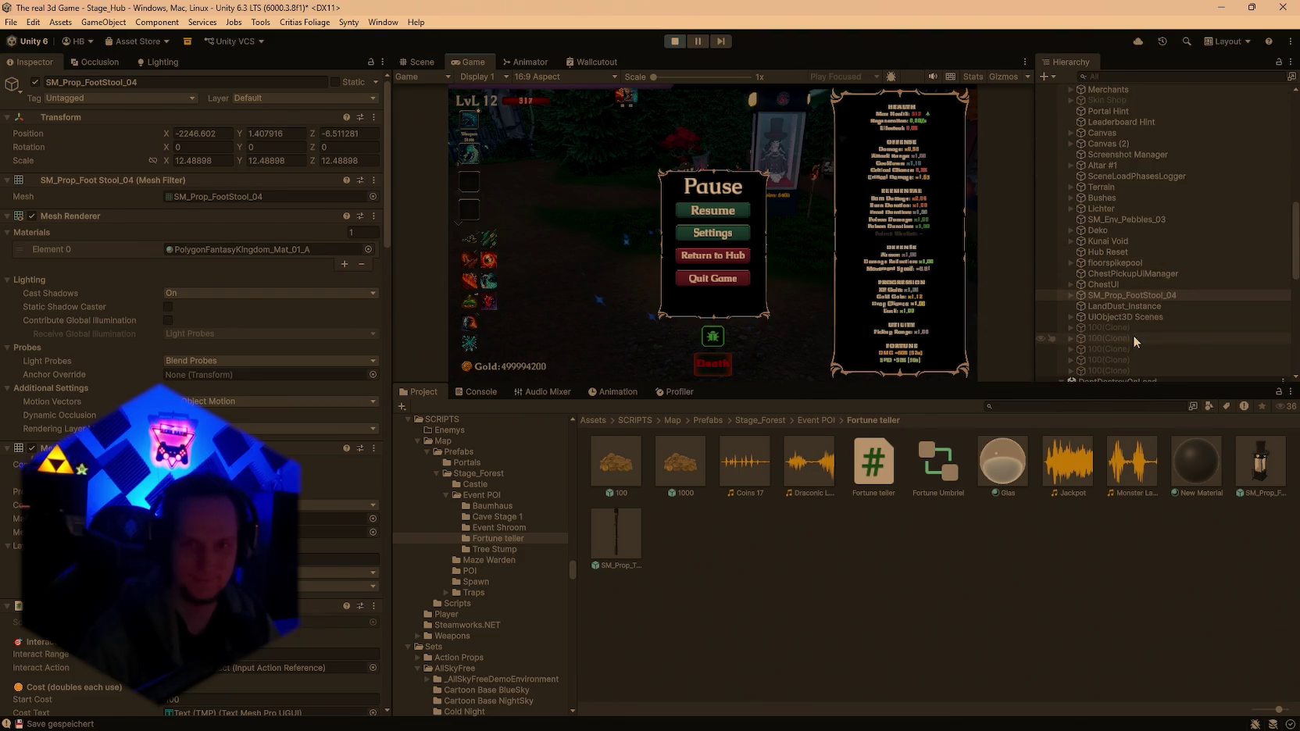
scroll(1139, 325, "up", 8)
scroll(1143, 310, "up", 1)
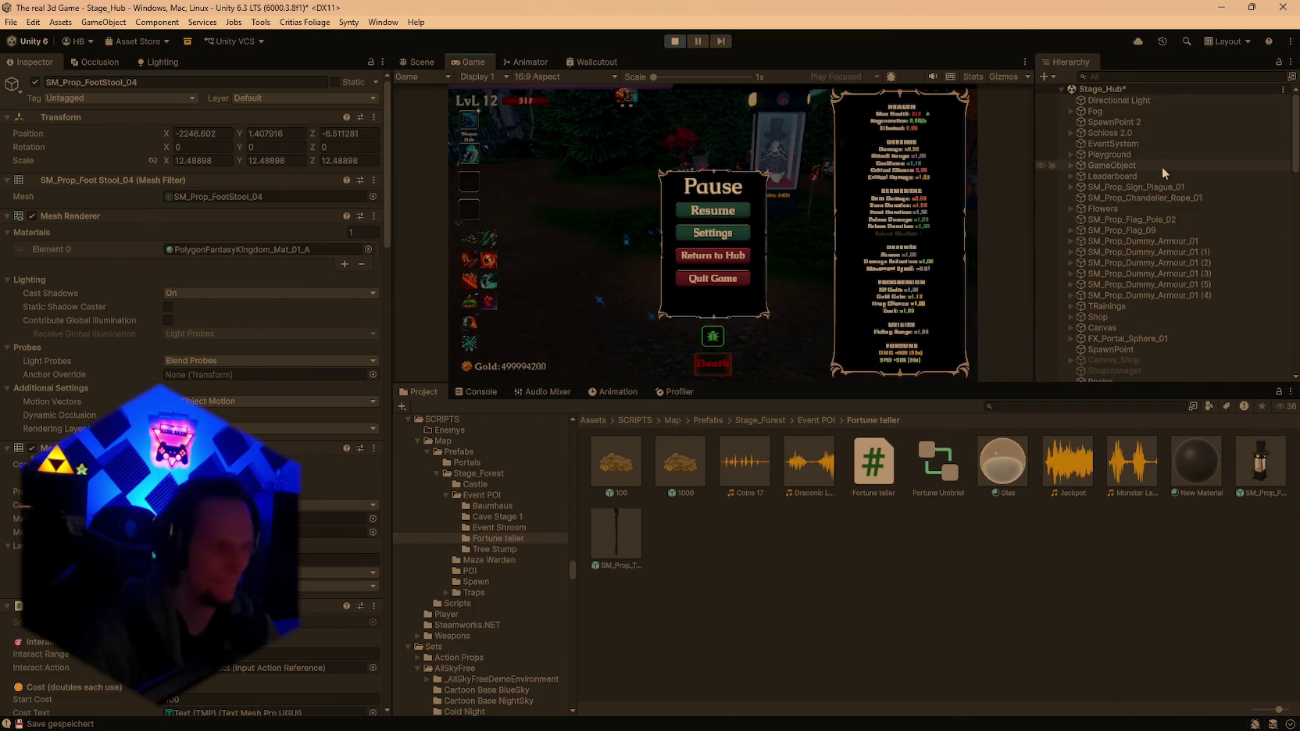
scroll(1180, 195, "down", 4)
scroll(1194, 209, "down", 5)
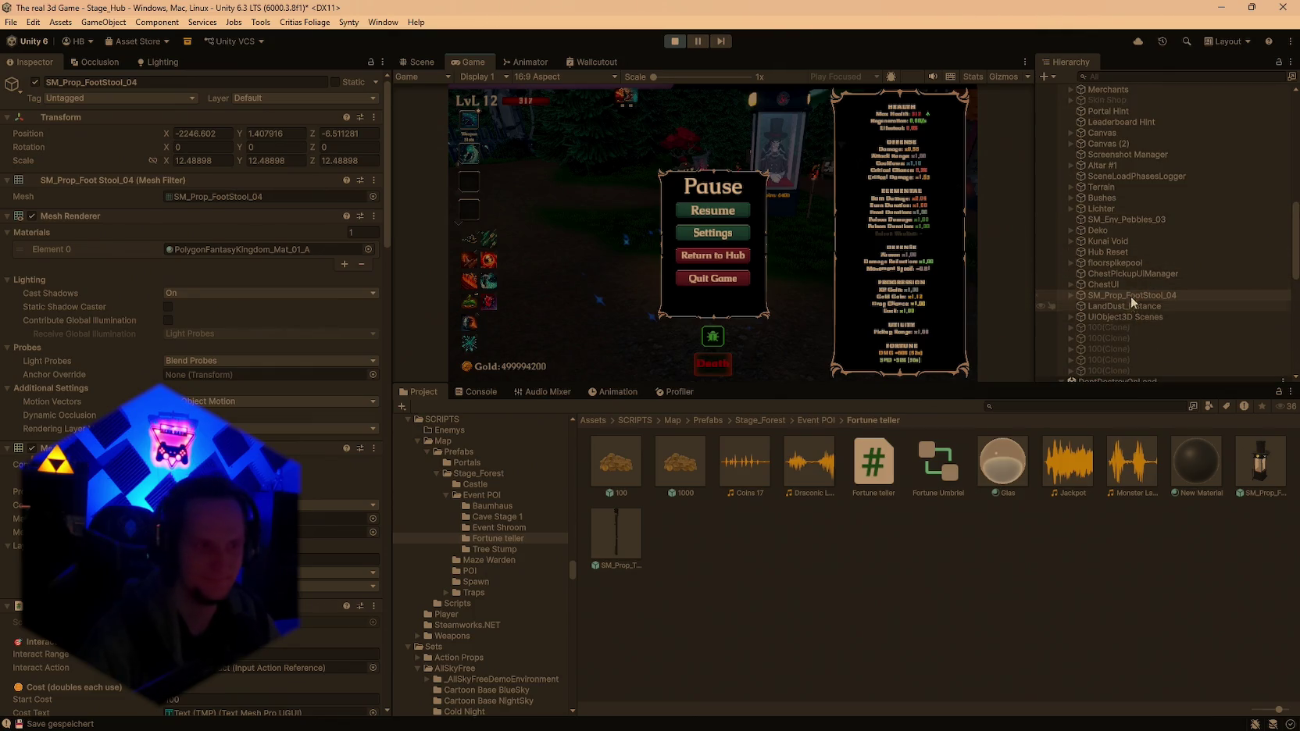
scroll(1108, 323, "up", 10)
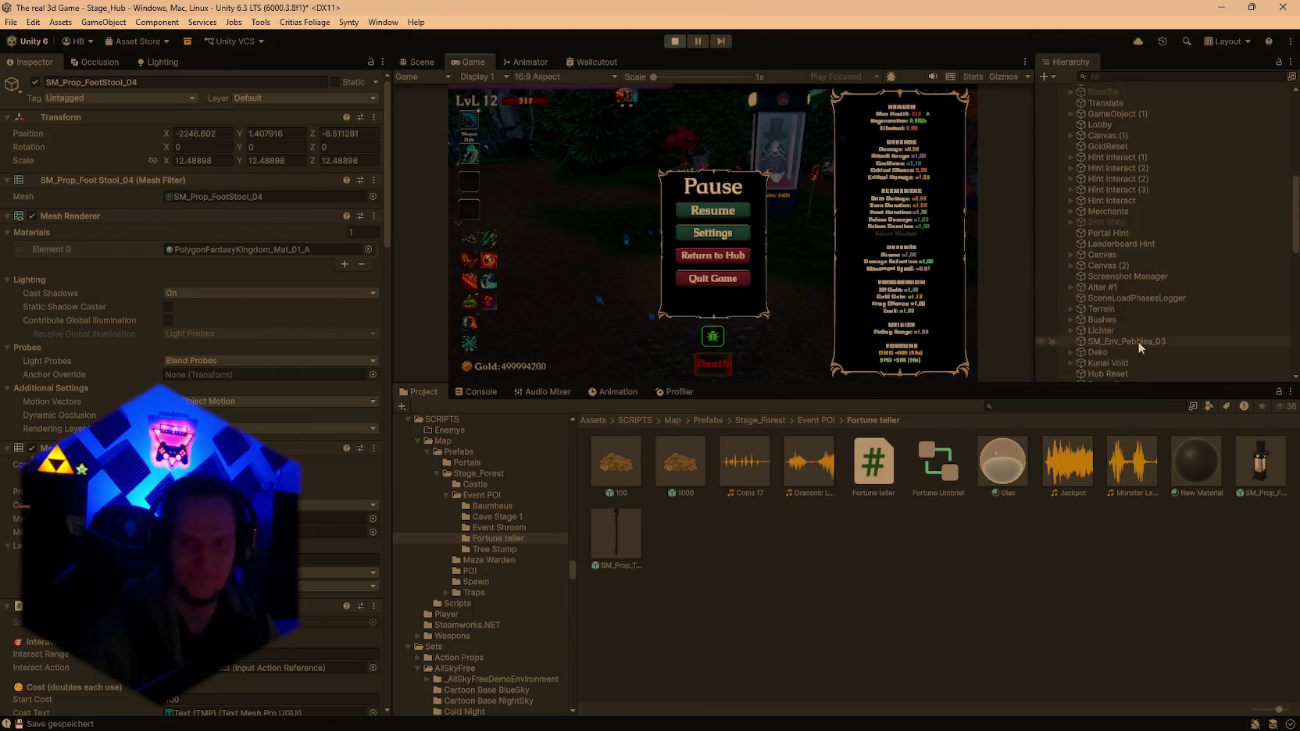
scroll(1149, 234, "down", 4)
scroll(1110, 258, "up", 3)
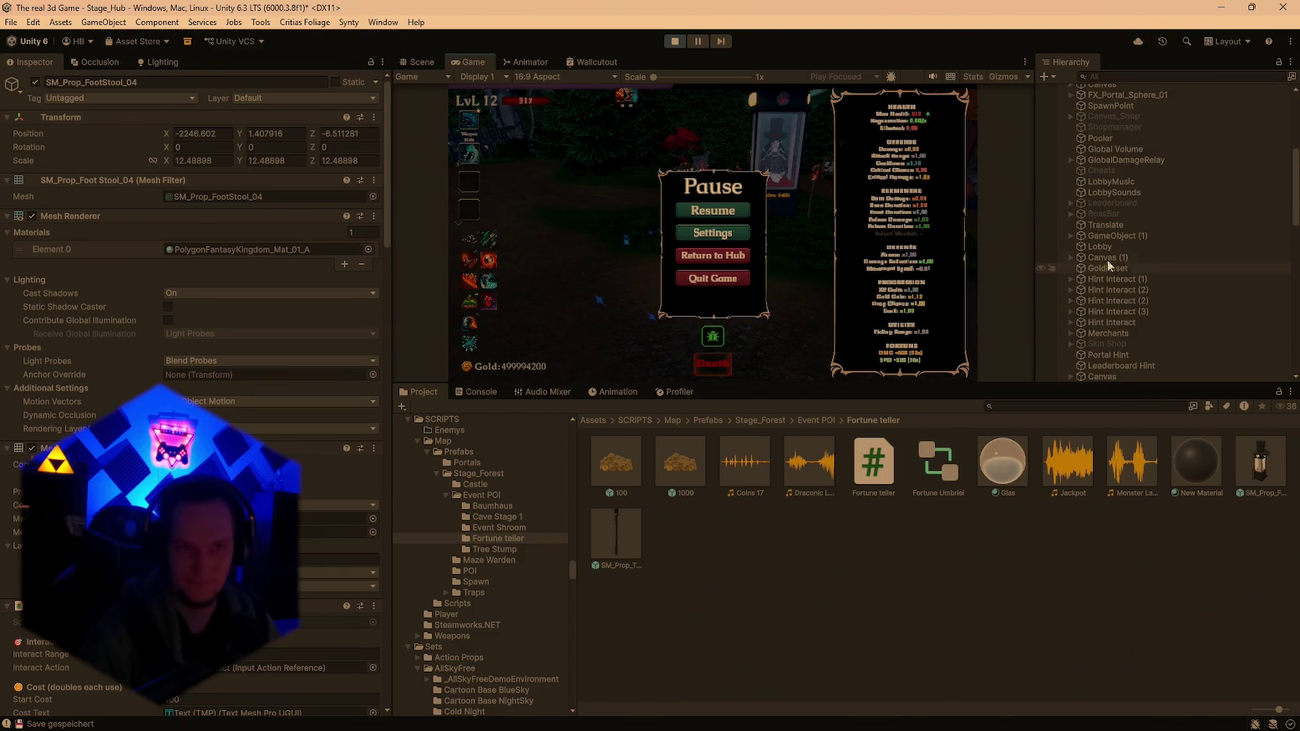
scroll(1094, 129, "up", 5)
left_click(1119, 77)
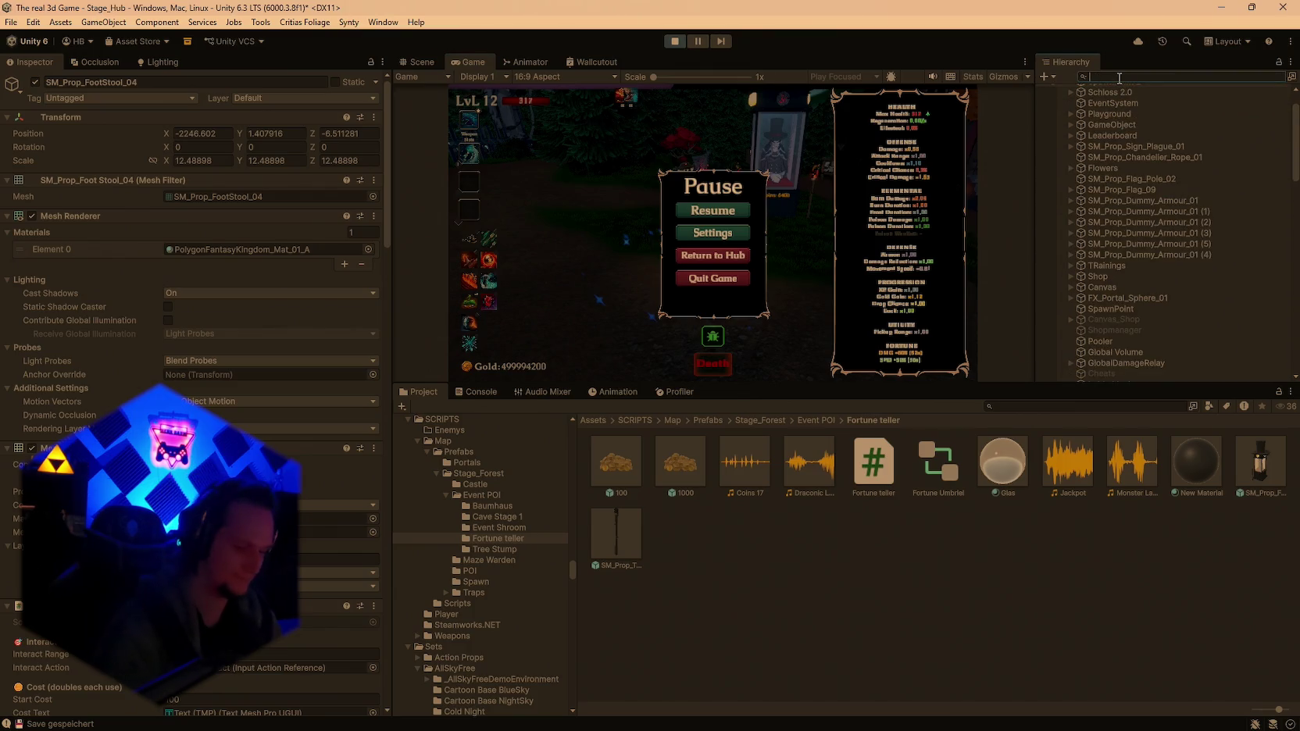
type("xpb")
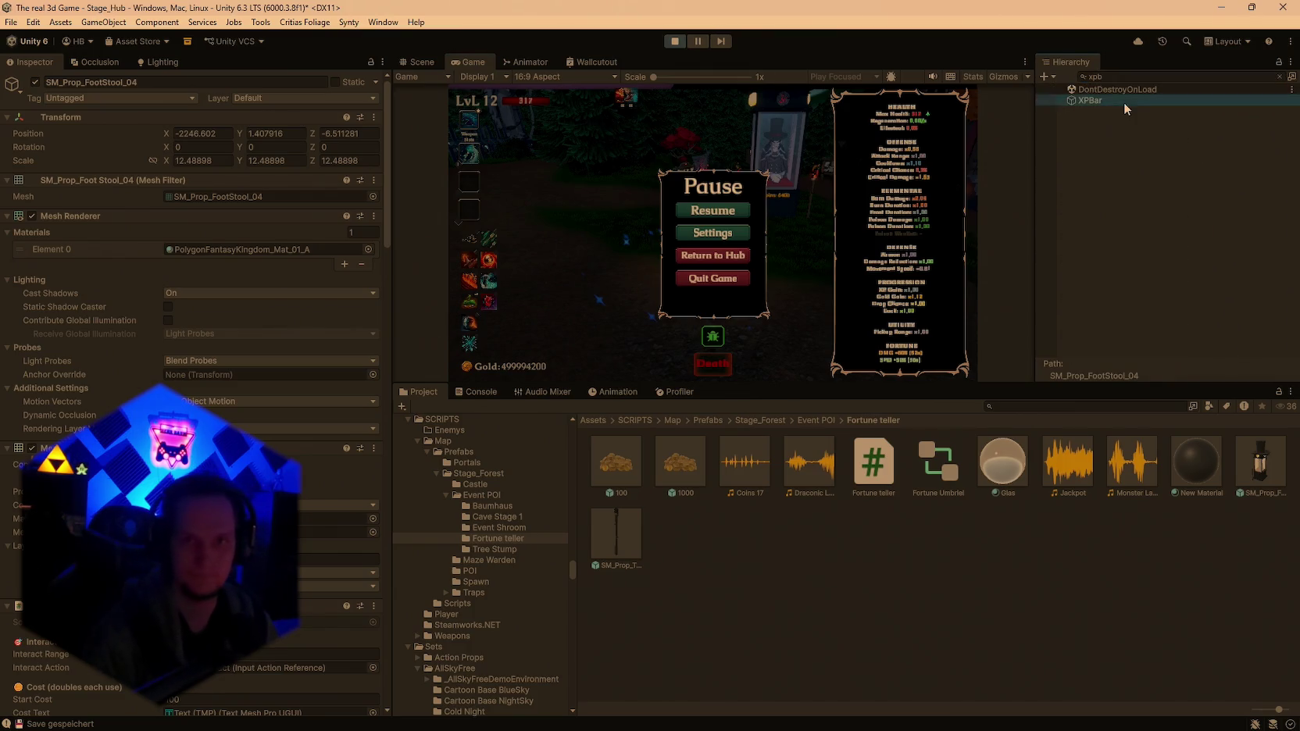
left_click(1123, 101)
left_click(1279, 77)
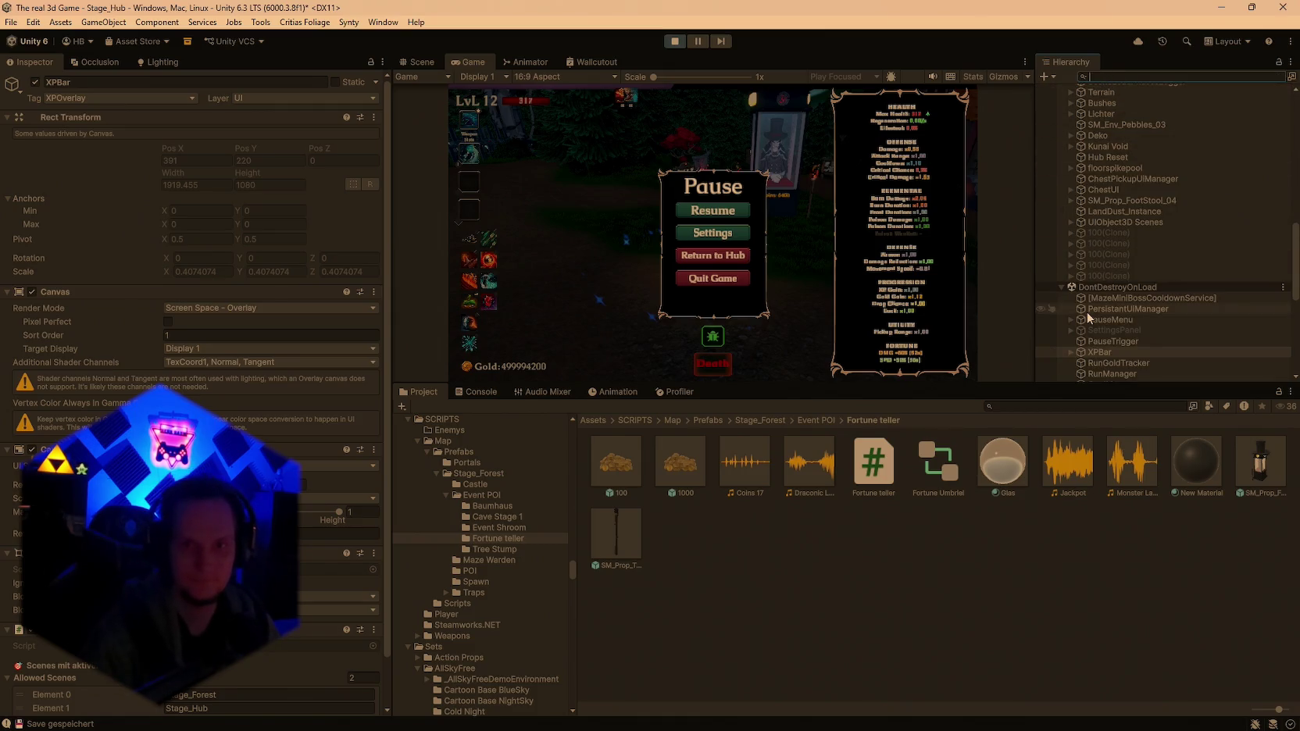
left_click(1071, 353)
Step: Select Debuff Buff and browse its Buff Debuff Overlay UI library of 44 icon types
scroll(1142, 335, "down", 6)
left_click(1090, 237)
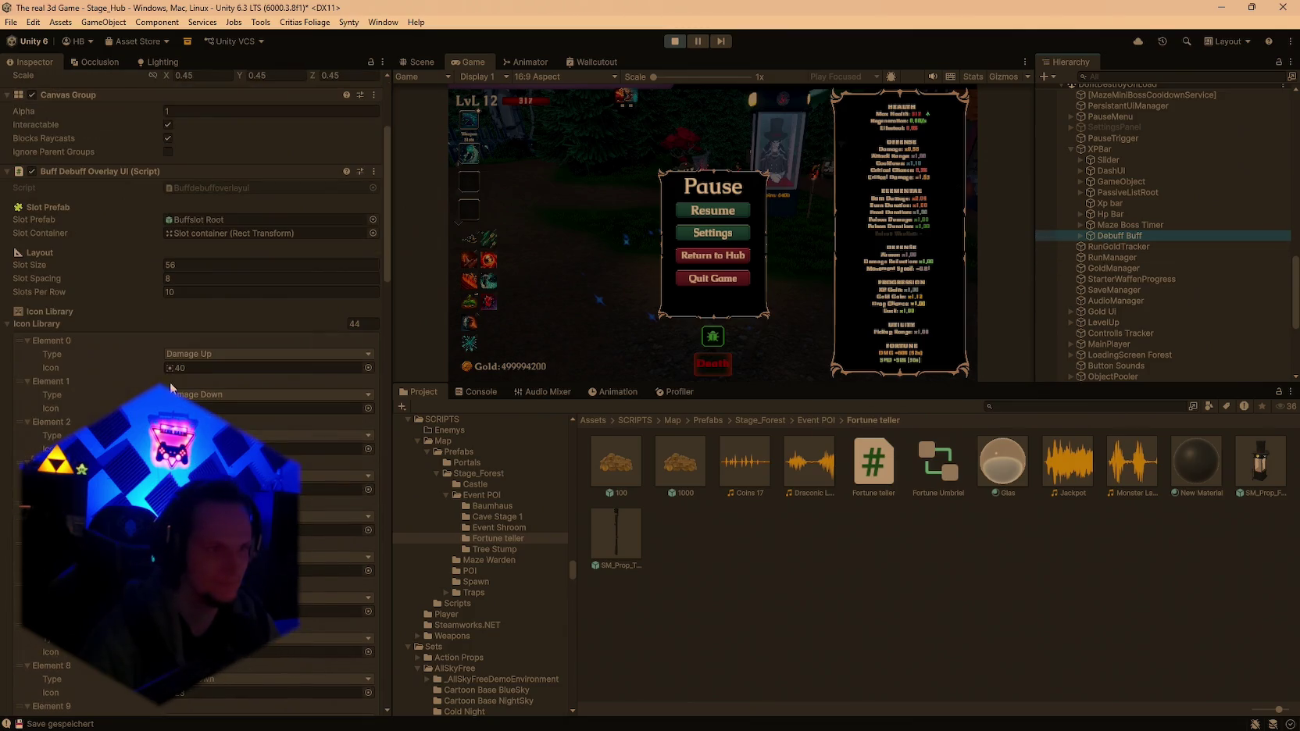
scroll(197, 383, "down", 15)
scroll(198, 383, "down", 10)
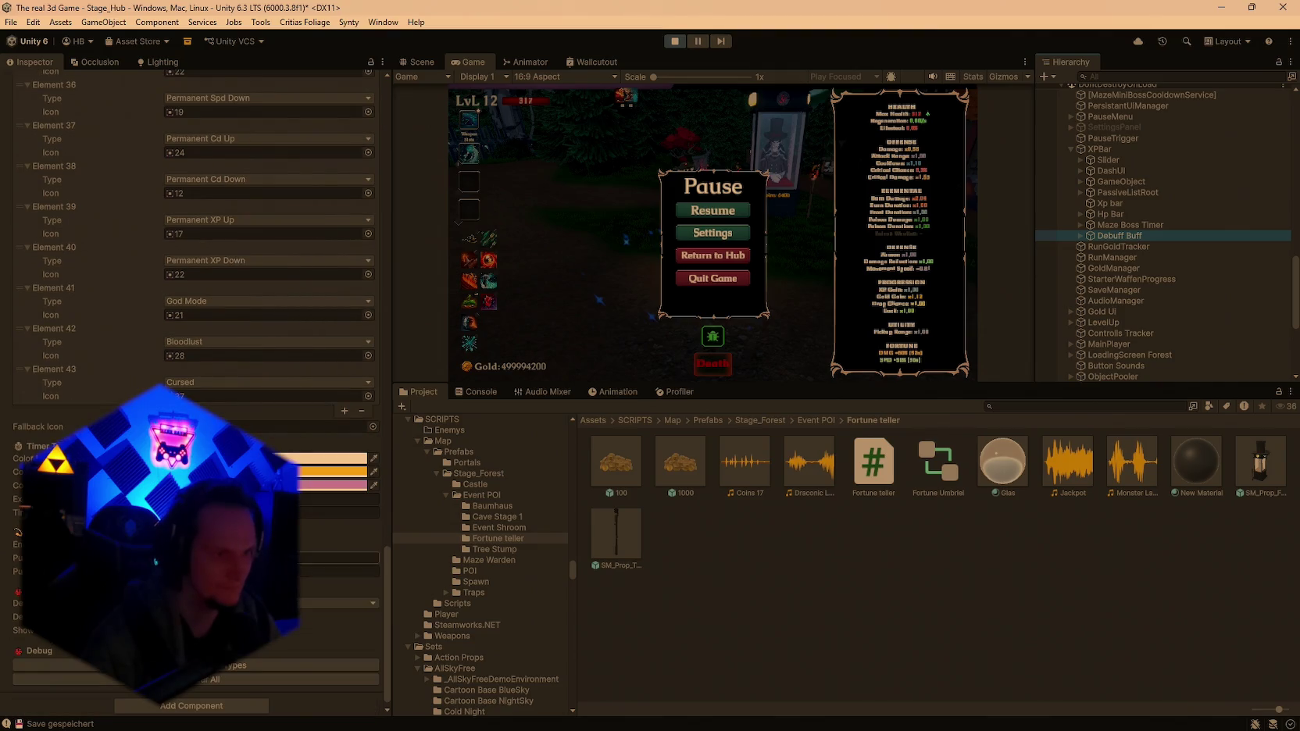
scroll(198, 383, "up", 2)
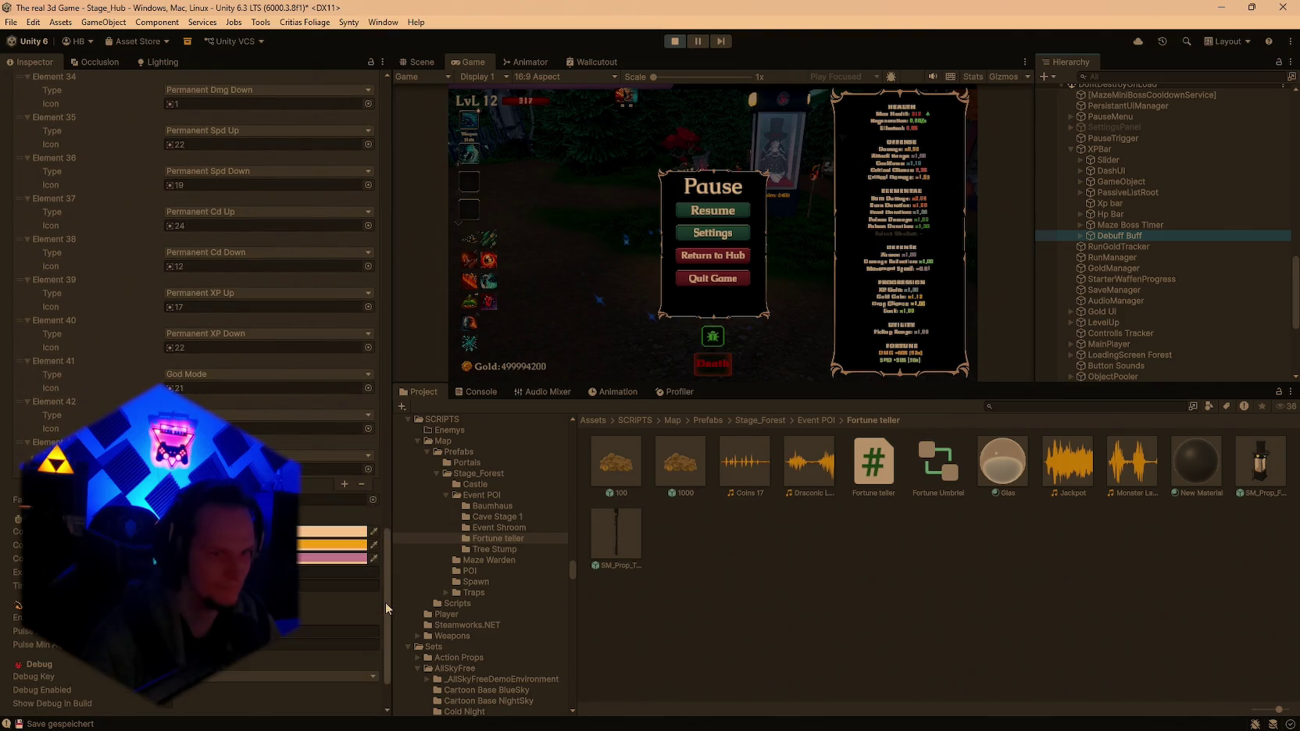
scroll(265, 352, "up", 20)
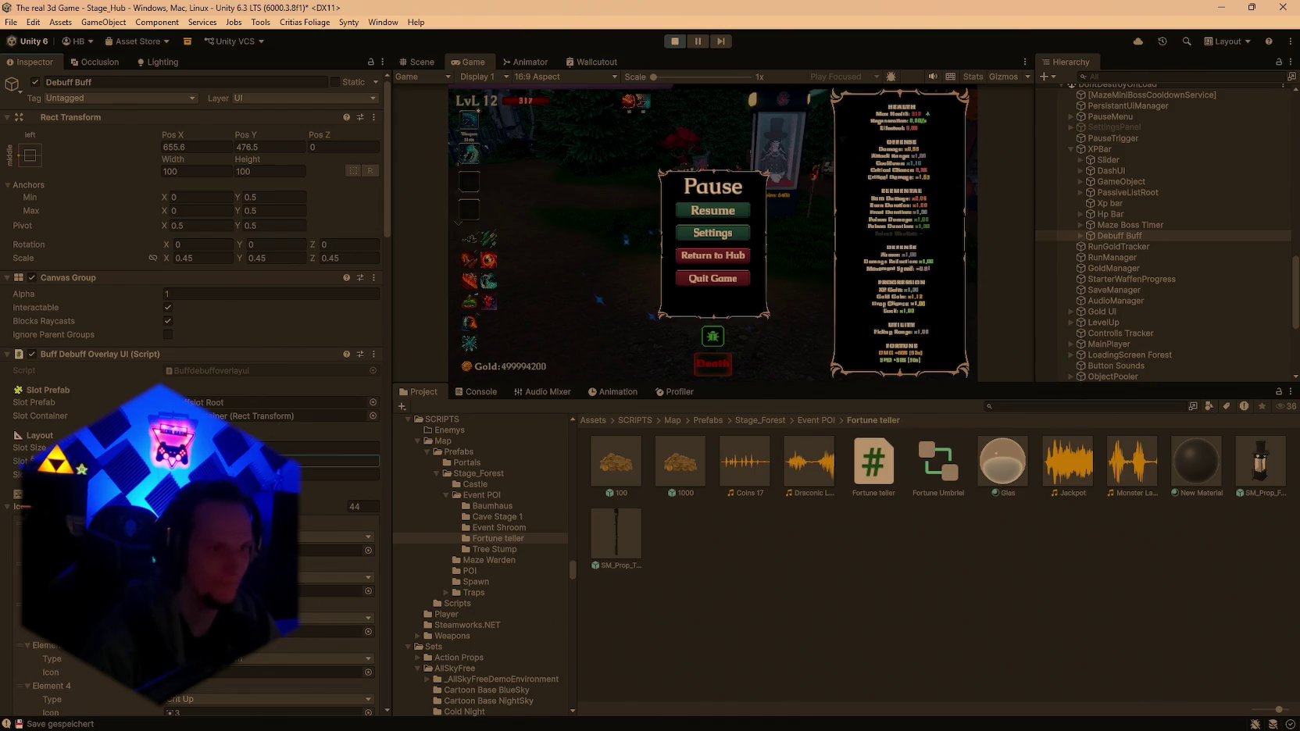
left_click(688, 210)
key("Escape")
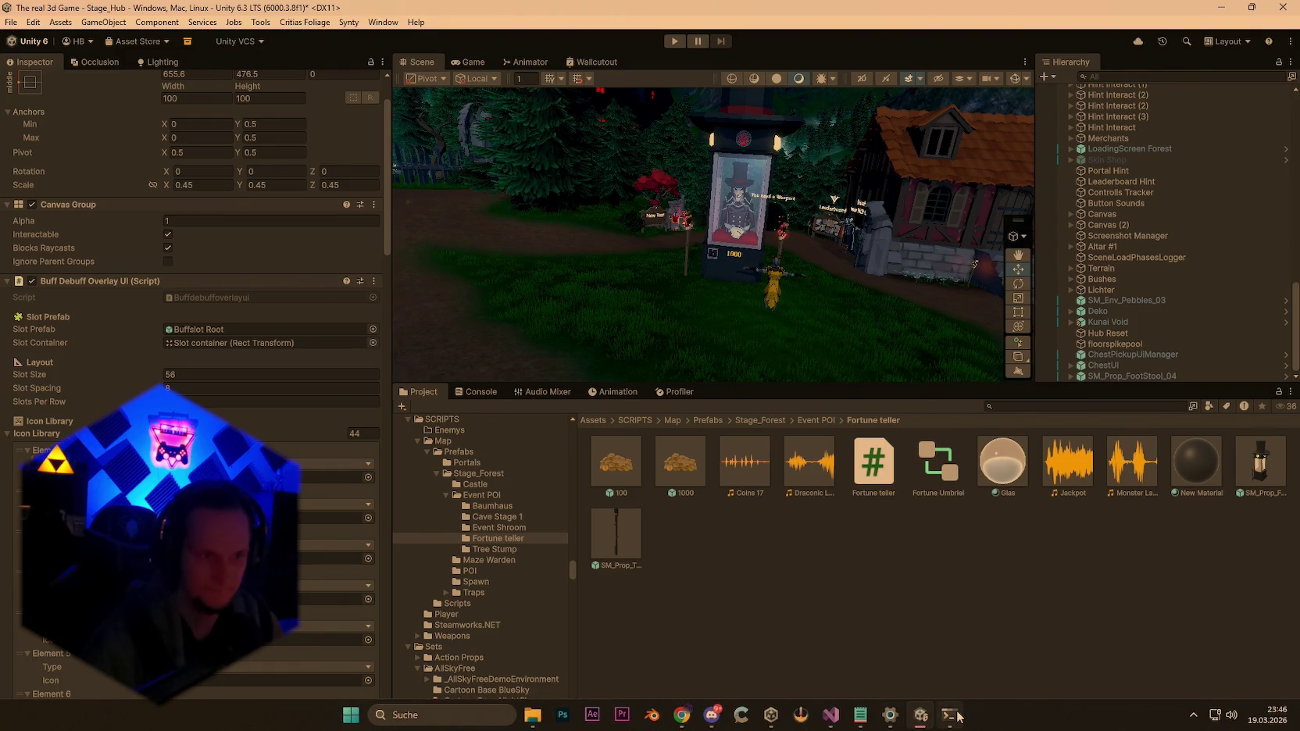
Step: Return to the Stage_Hub Scene view showing the fortune booth and its 1000 cost sign
mouse_move(950, 716)
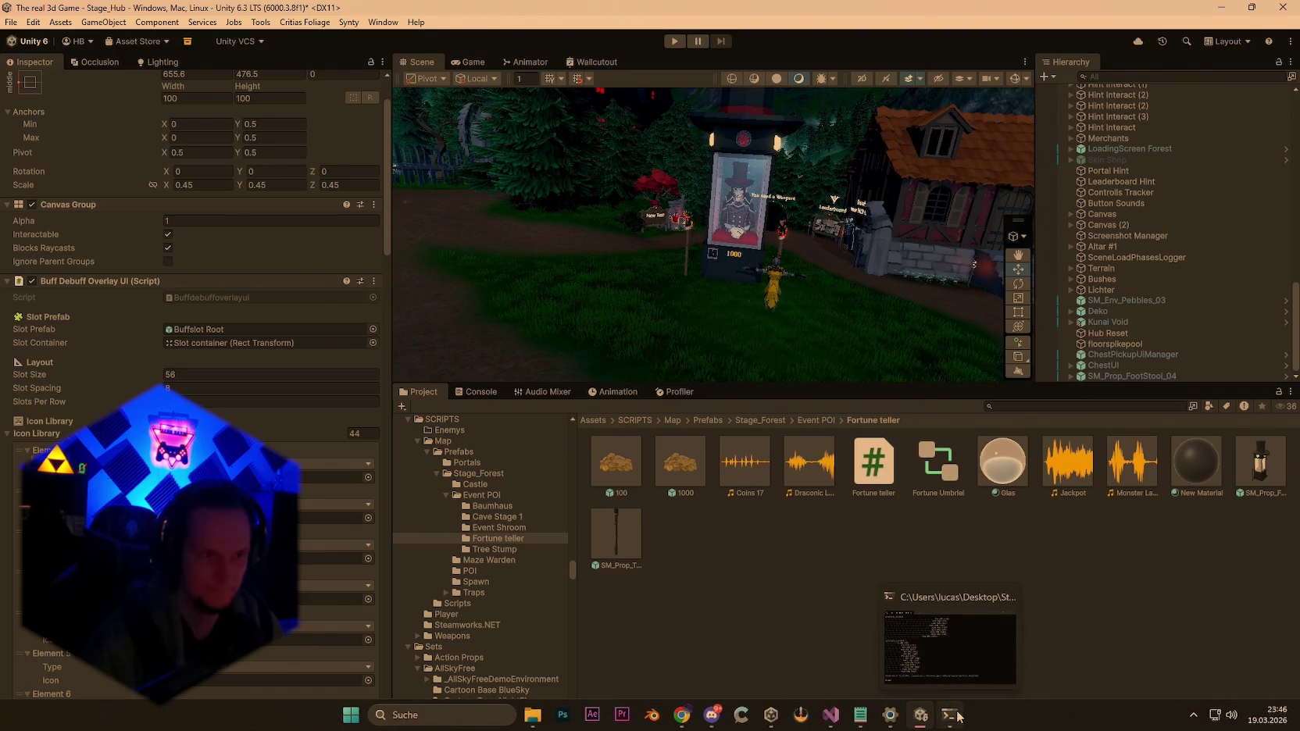
Step: Open the Buff Debuff Overlay UI component's extra-actions menu, then enter Play mode in the hub
left_click(375, 280)
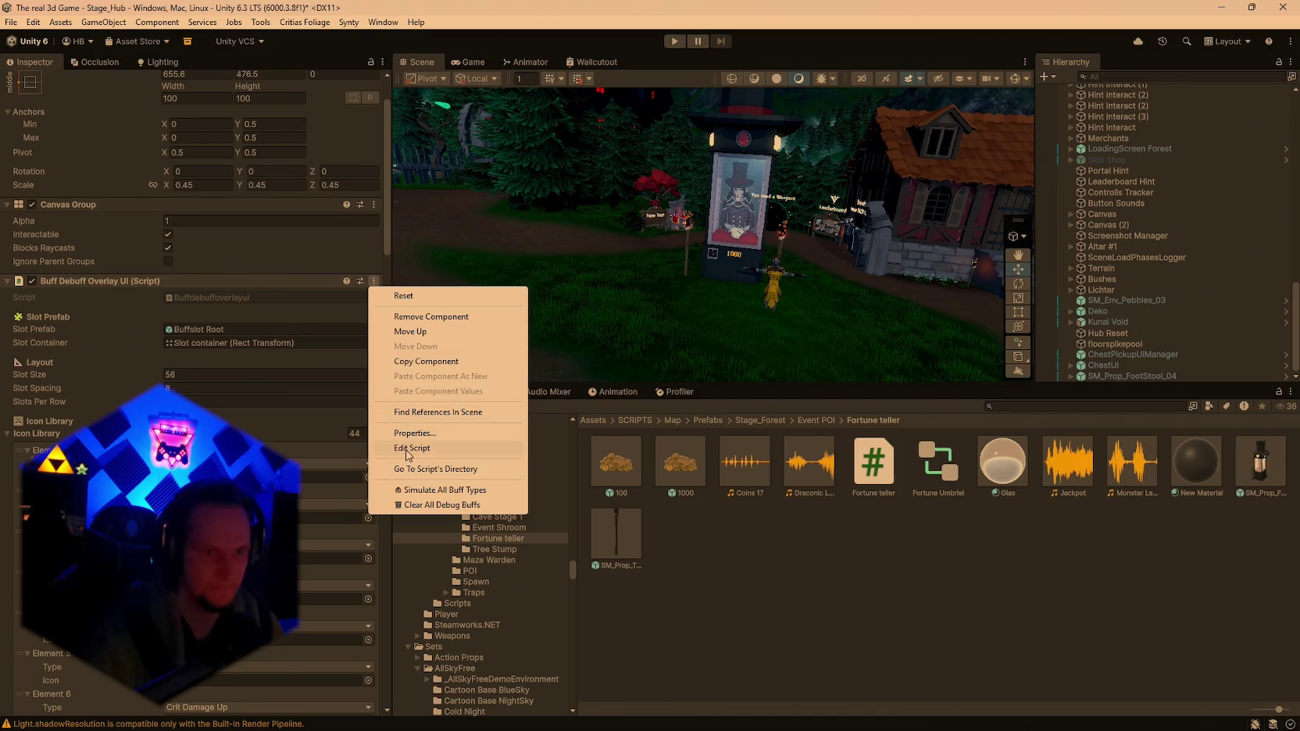
left_click(675, 40)
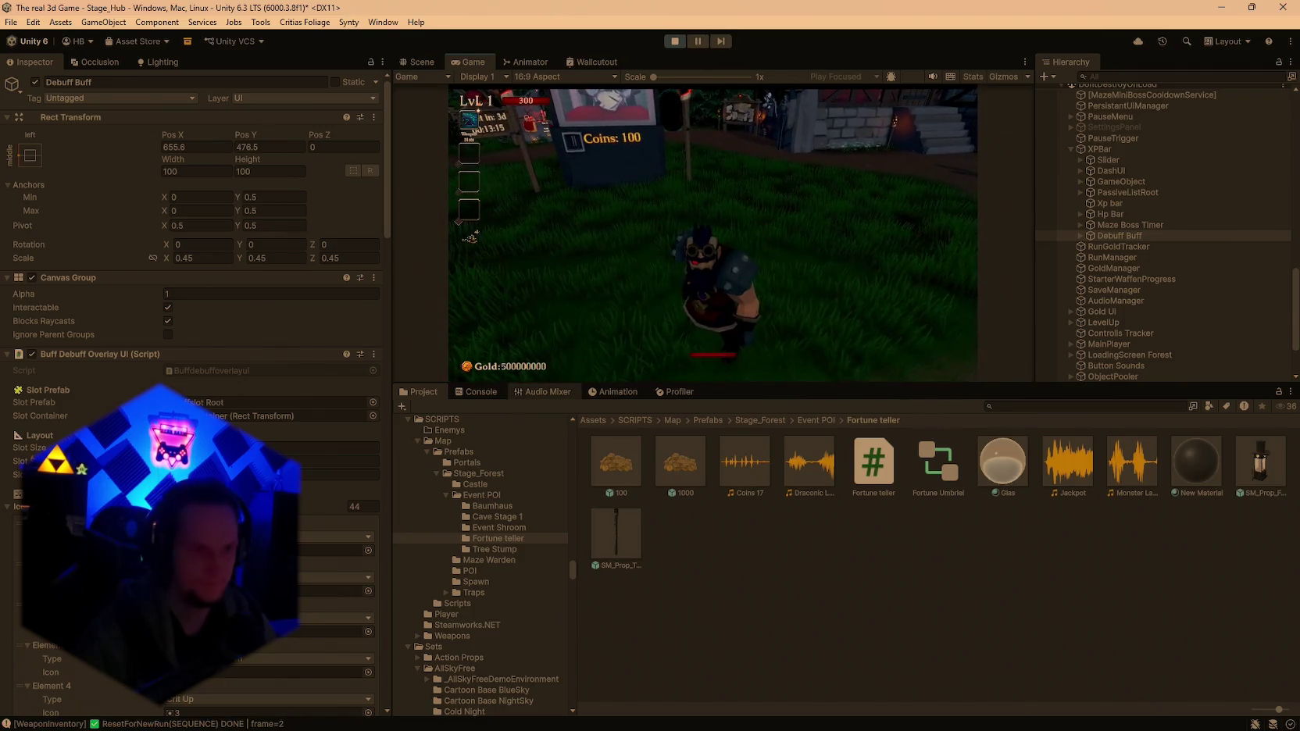
Step: Reselect Debuff Buff and use its Debug option to simulate all buff and debuff types
key("Escape")
key("Escape")
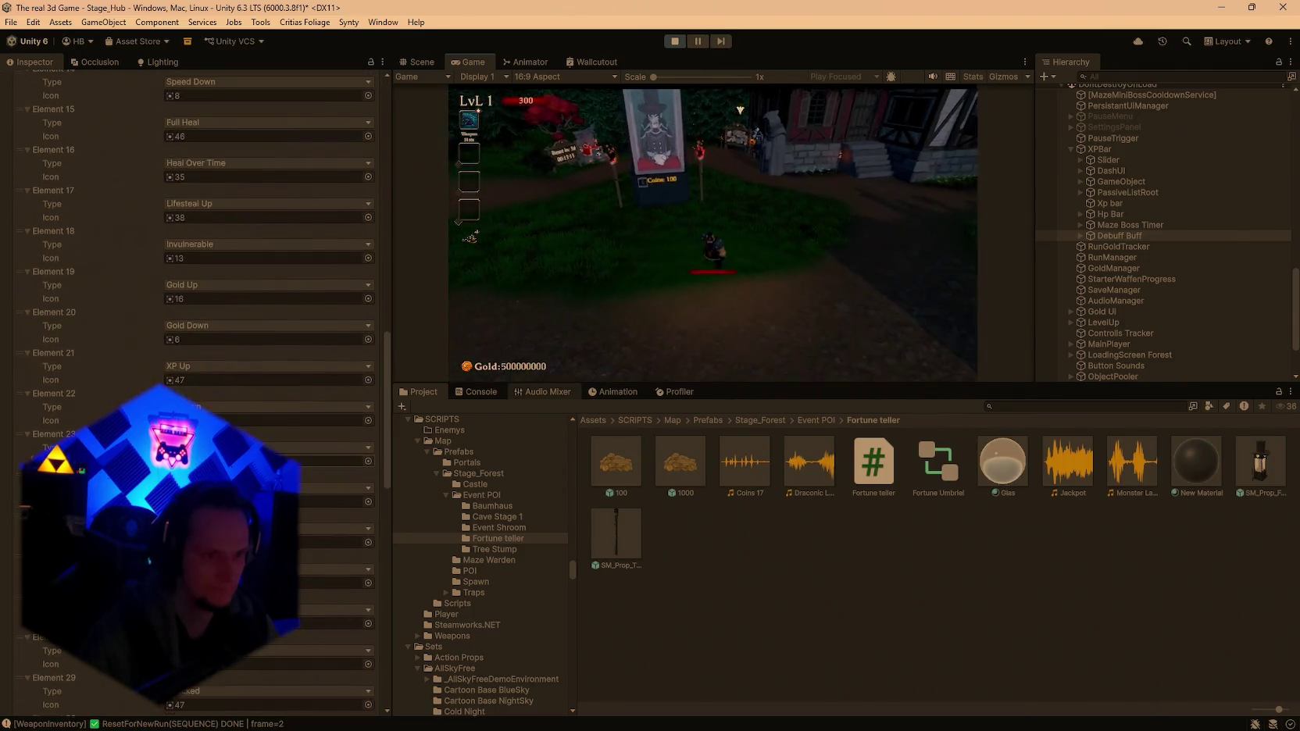
left_click(697, 555)
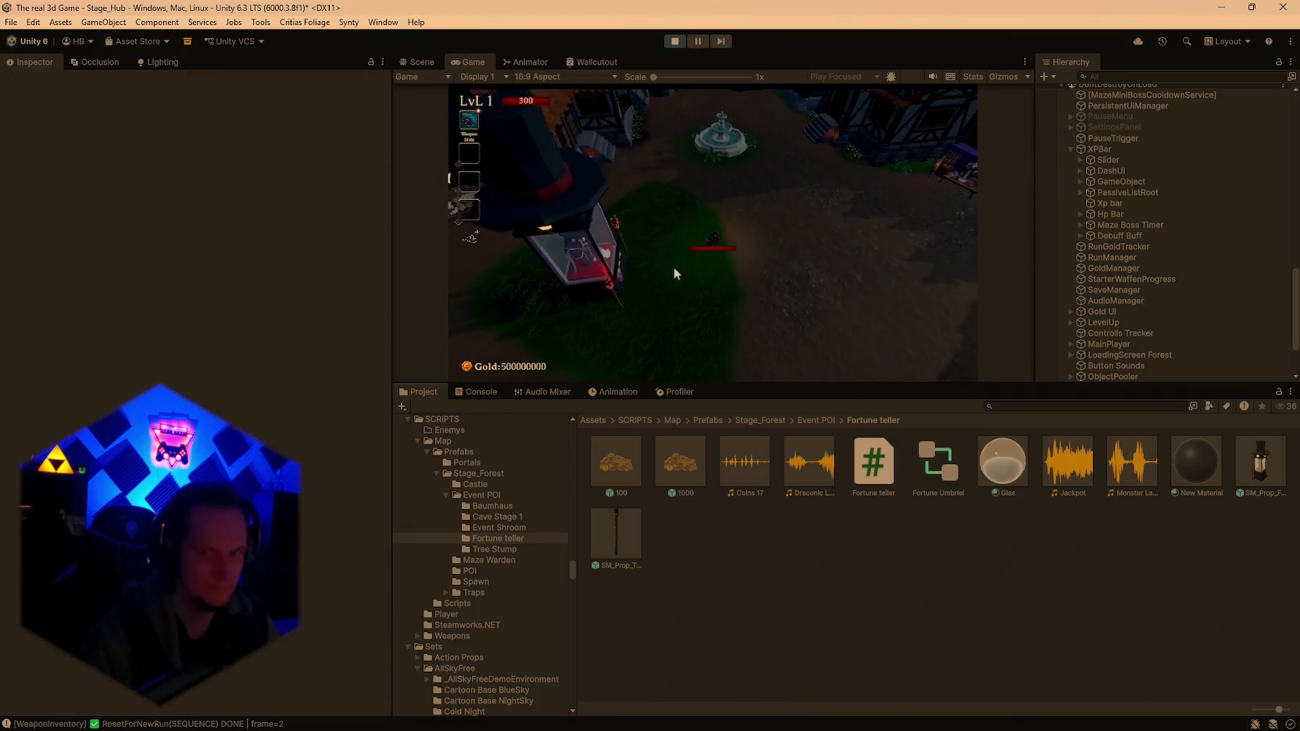
scroll(1145, 203, "down", 10)
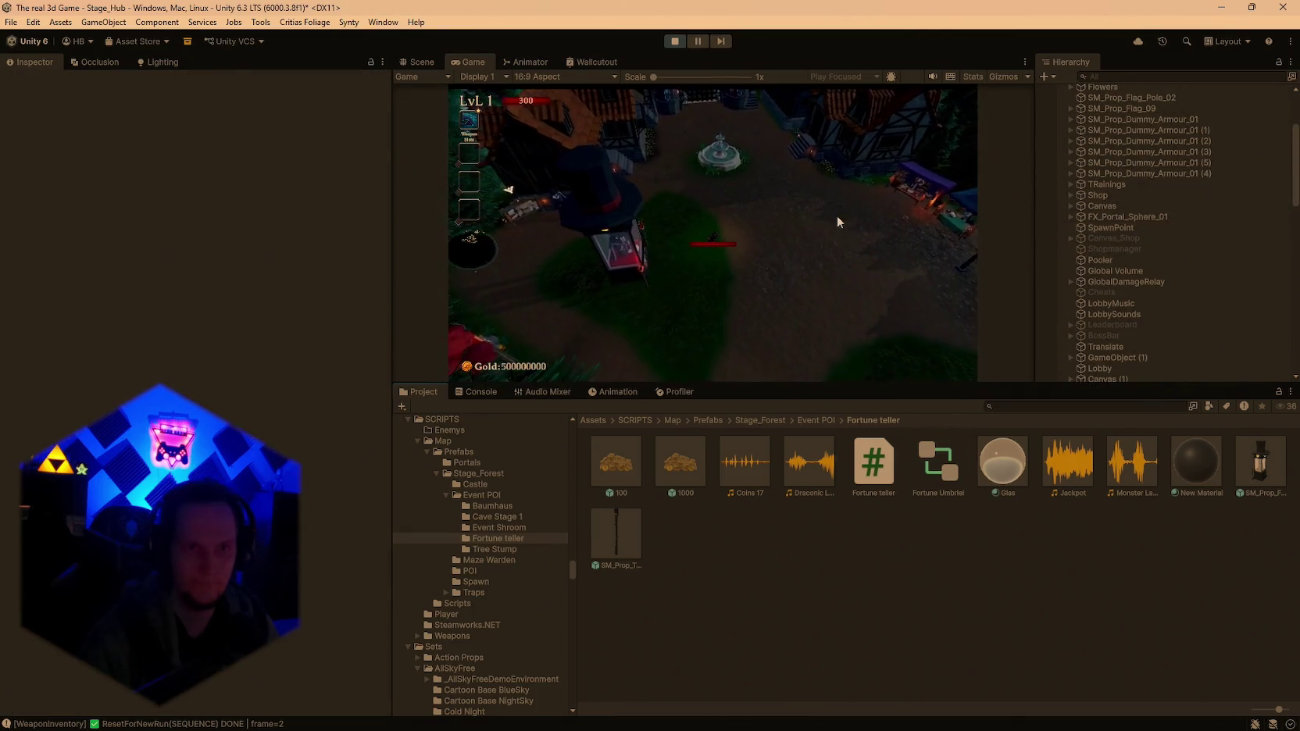
scroll(1197, 210, "down", 2)
scroll(1140, 249, "down", 10)
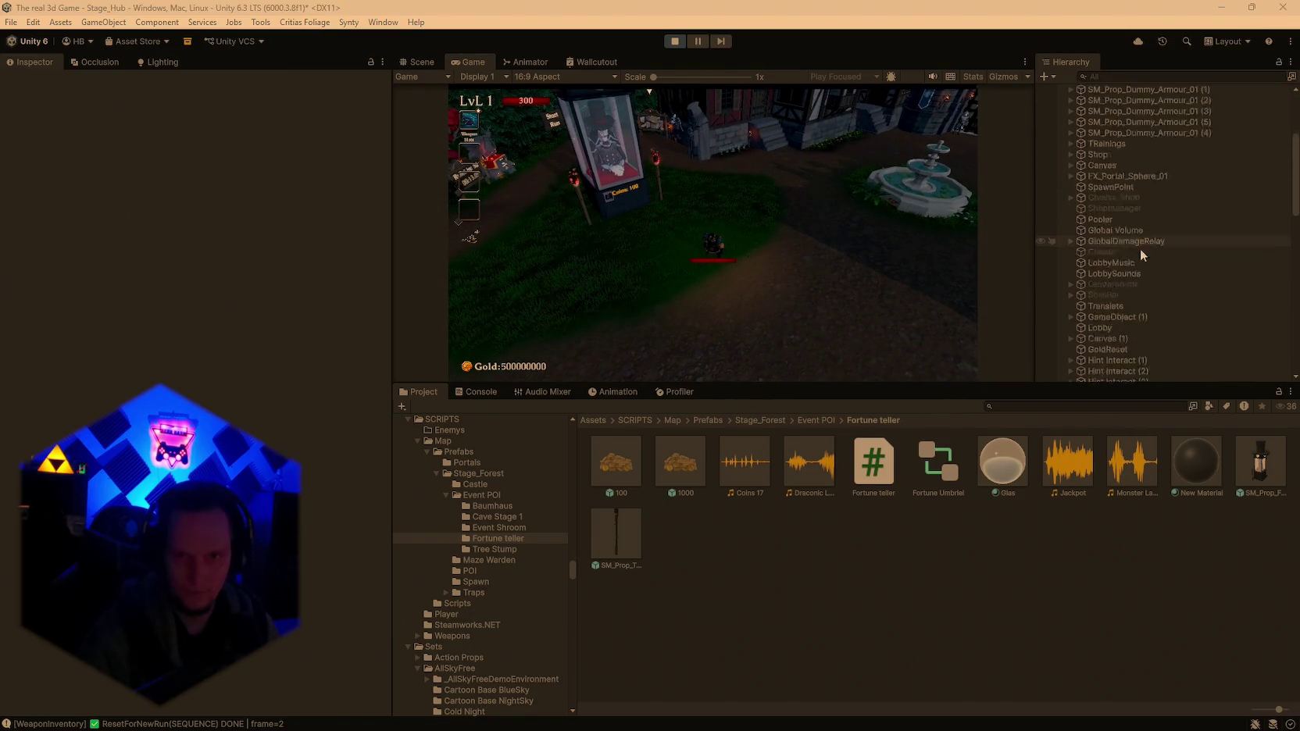
scroll(1173, 261, "down", 4)
left_click(1109, 278)
scroll(301, 422, "down", 3)
left_click_drag(387, 248, 384, 666)
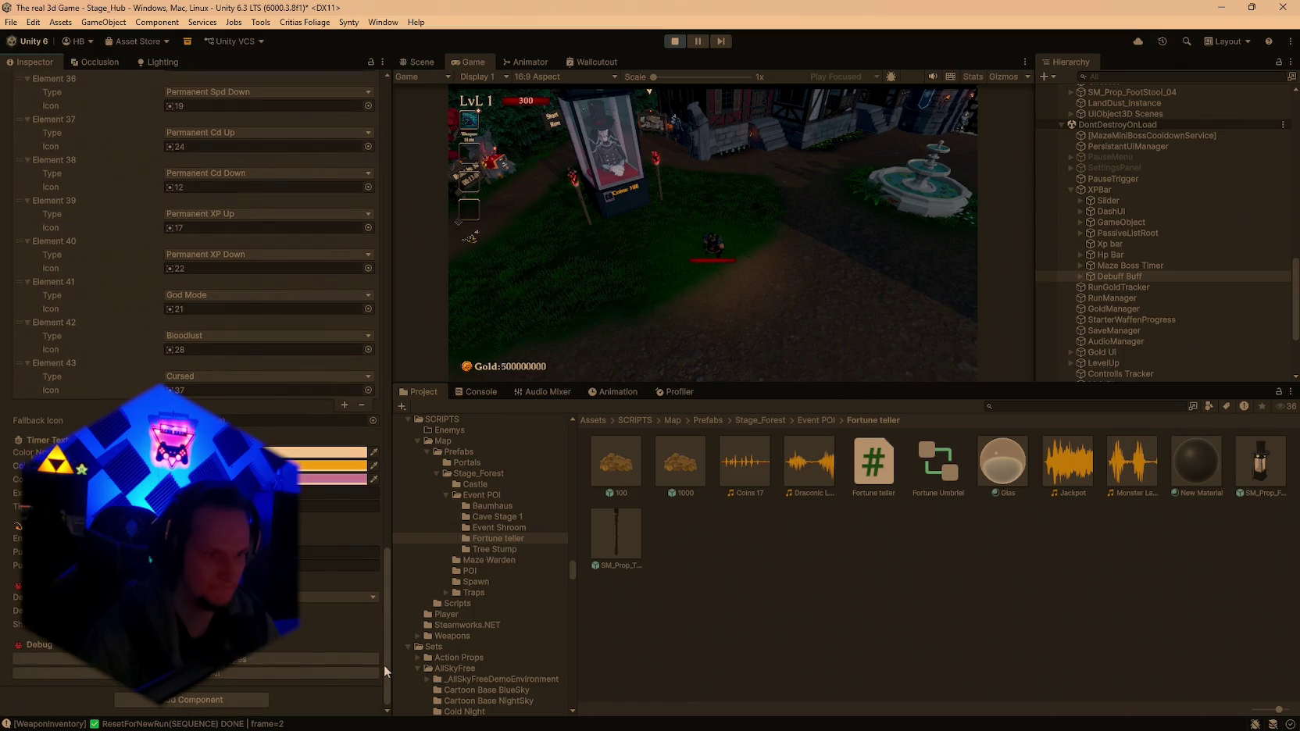
left_click(246, 655)
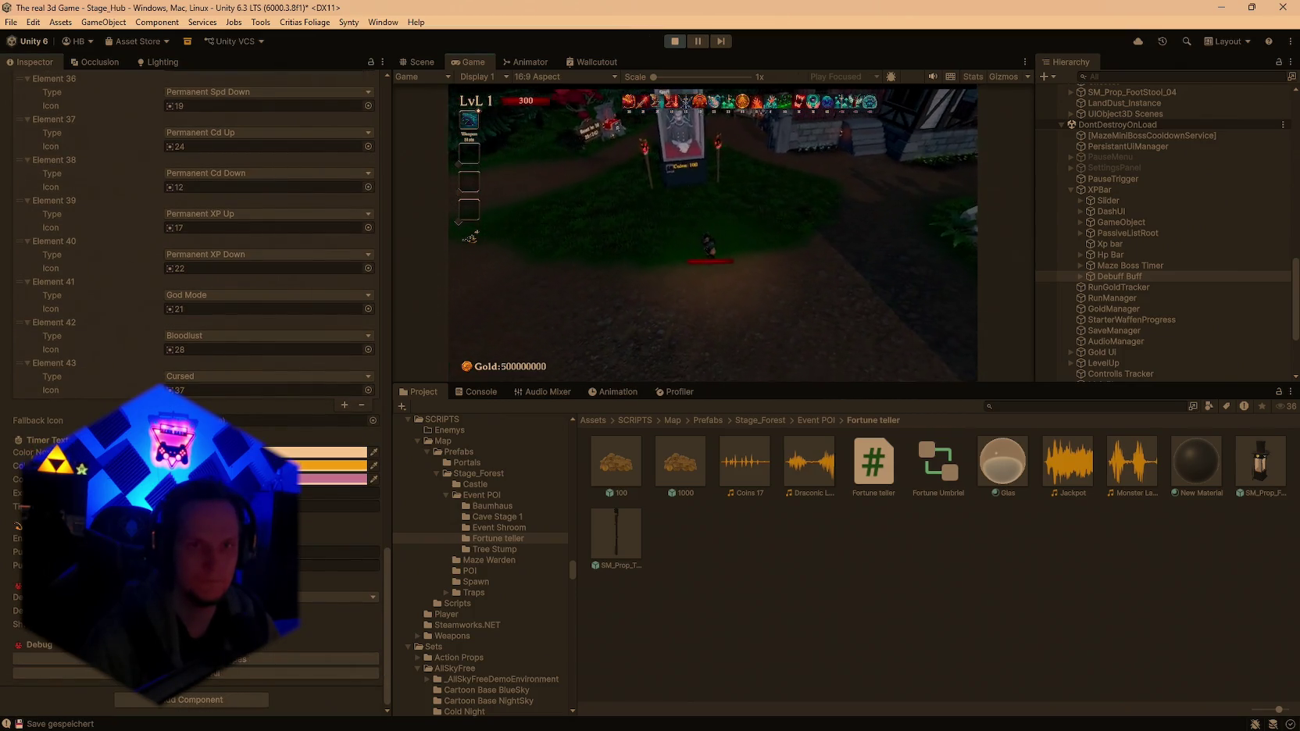
key("Escape")
Step: Maximize the Game view, move around checking the icon row, then pause and restore the layout
double_click(477, 62)
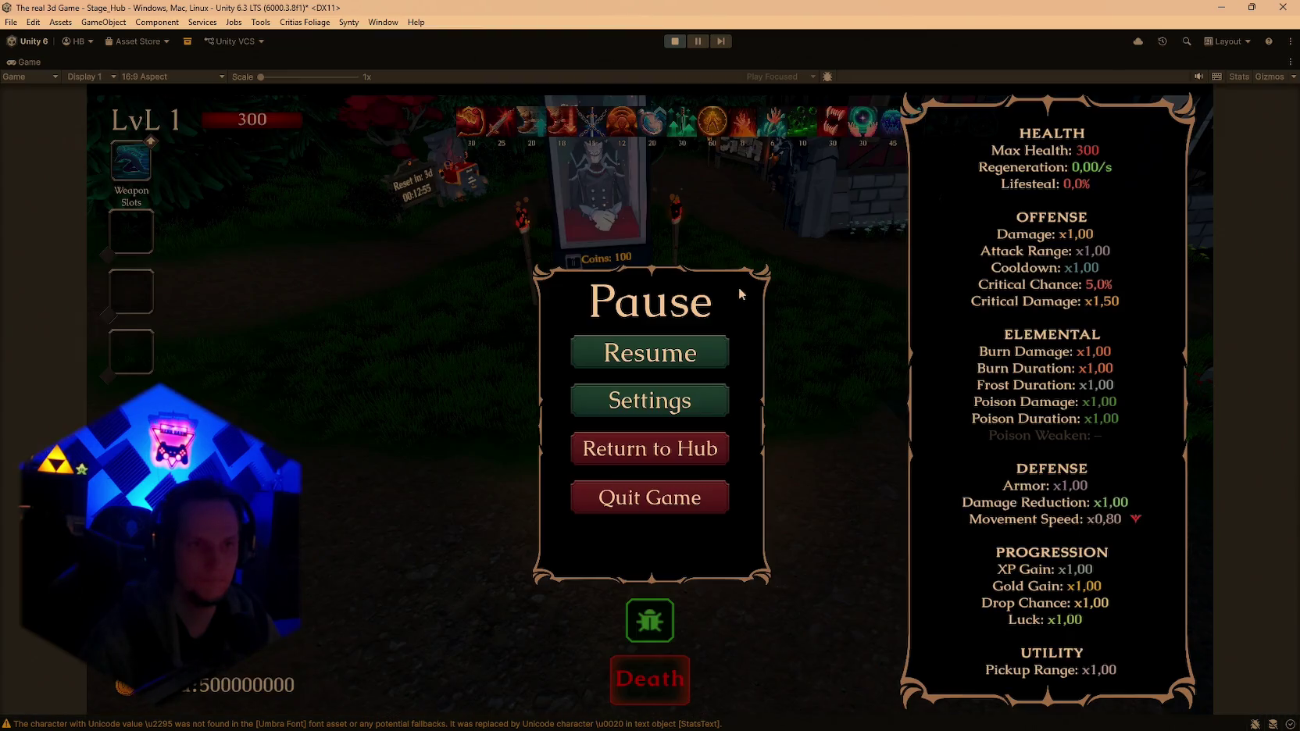
key("Escape")
key("d")
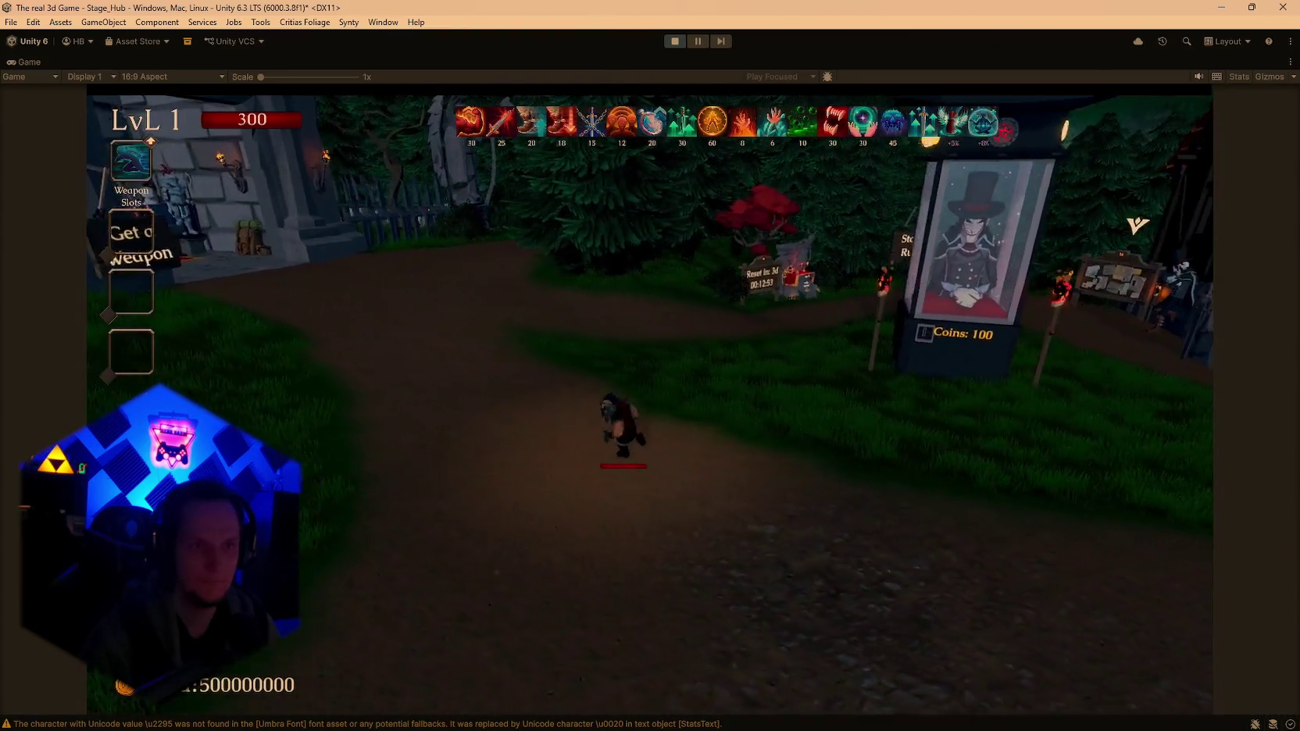
key("w")
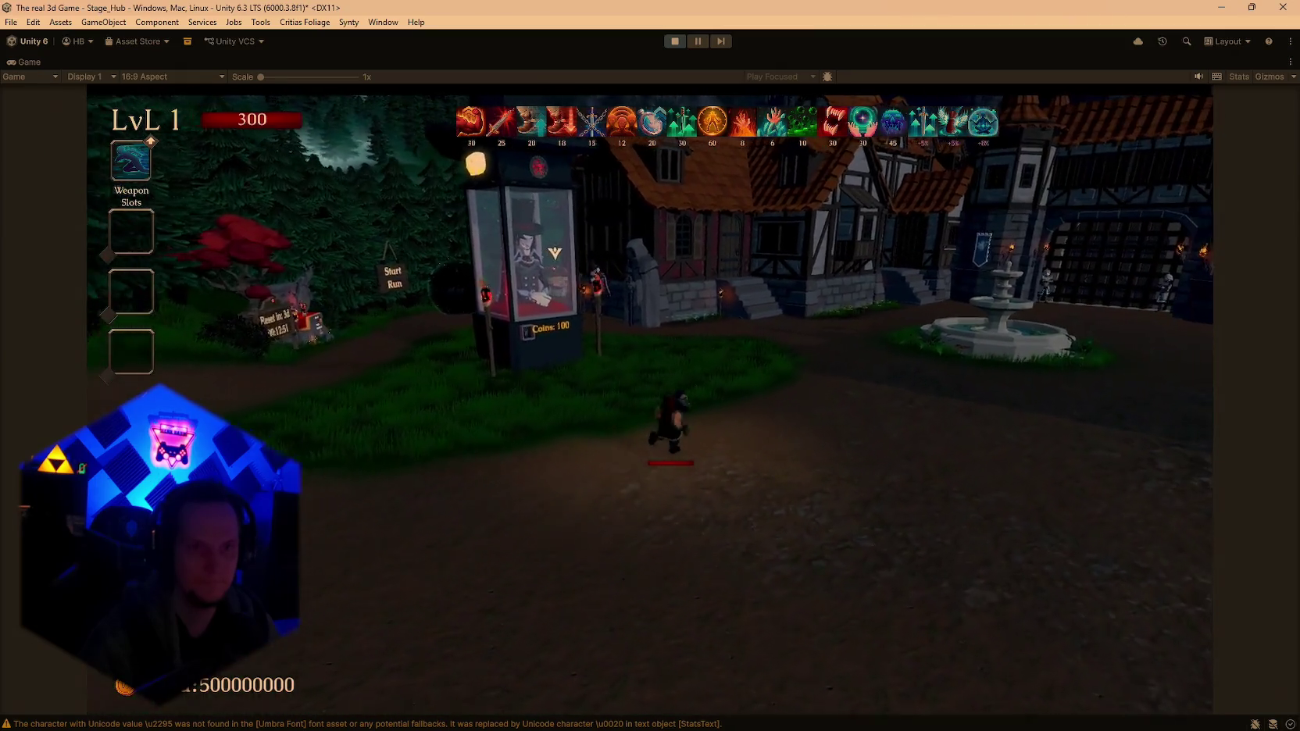
key("a")
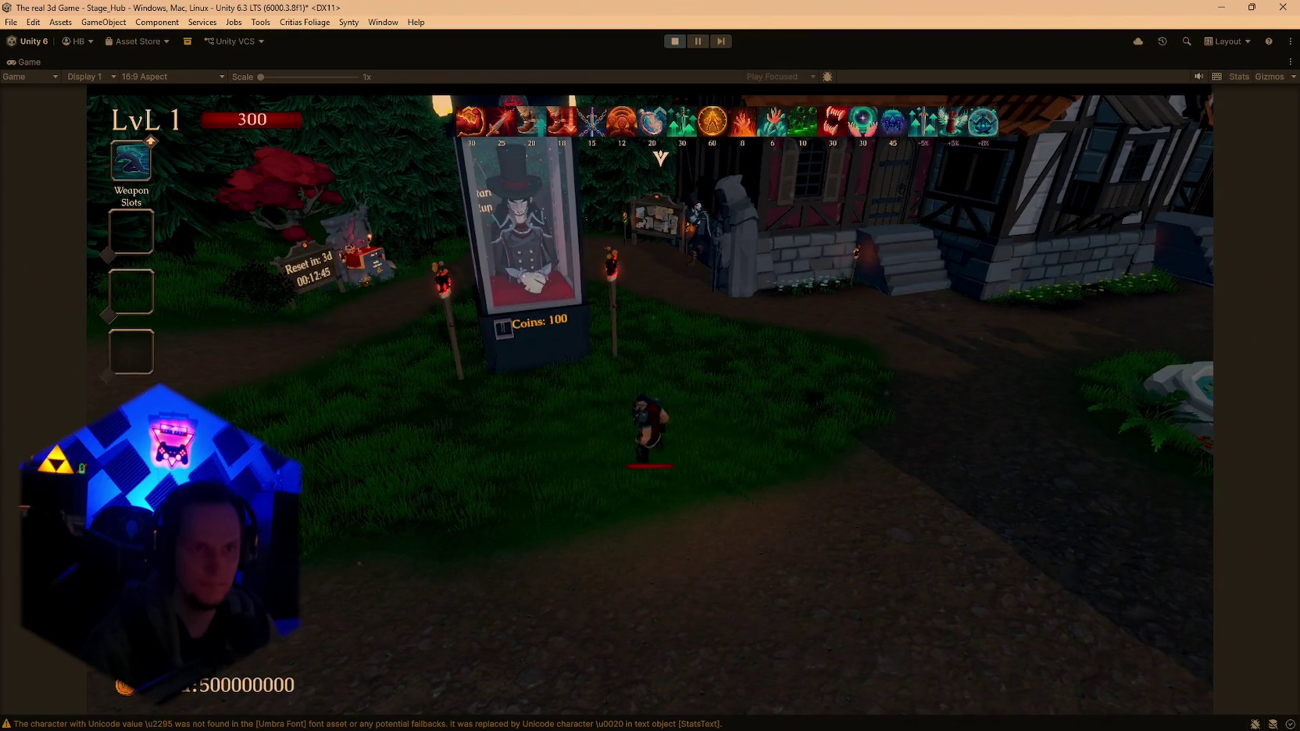
key("Escape")
key("shift+space")
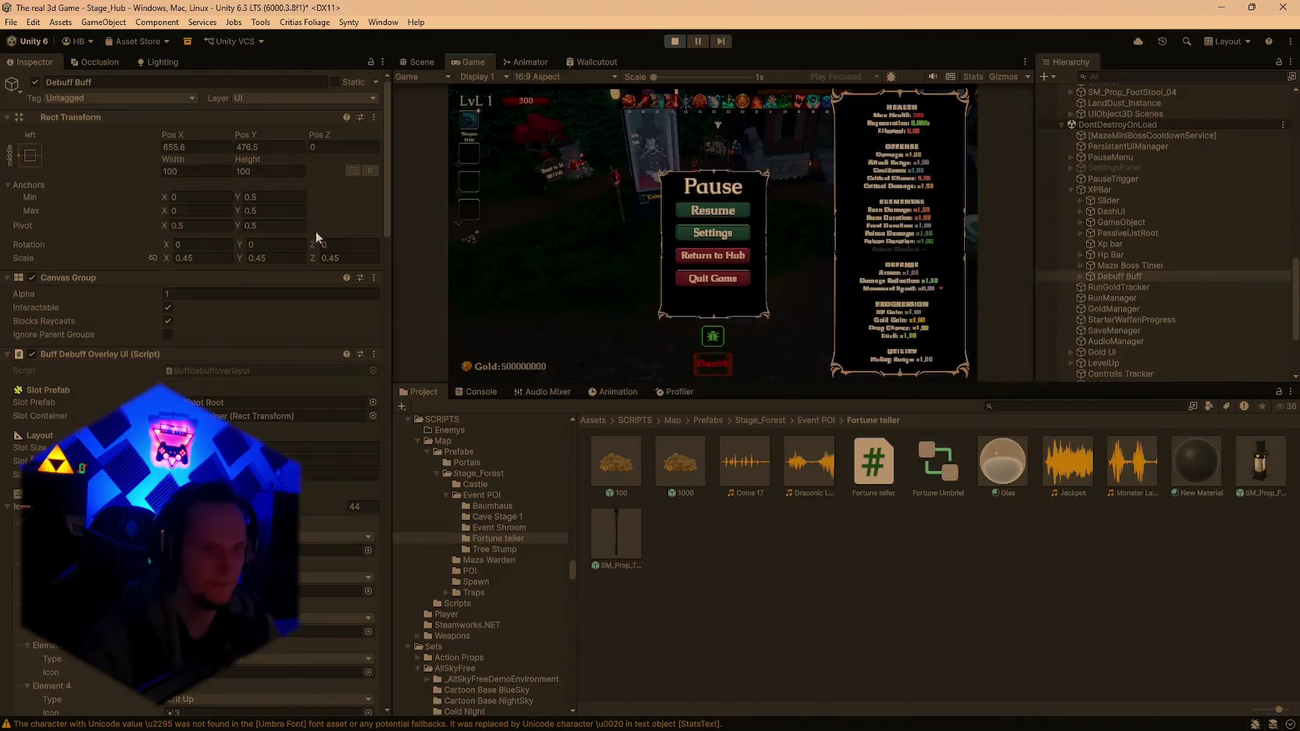
Step: Set the gap between icon slots to 12 and re-simulate the debug buffs on the HUD
scroll(274, 281, "down", 3)
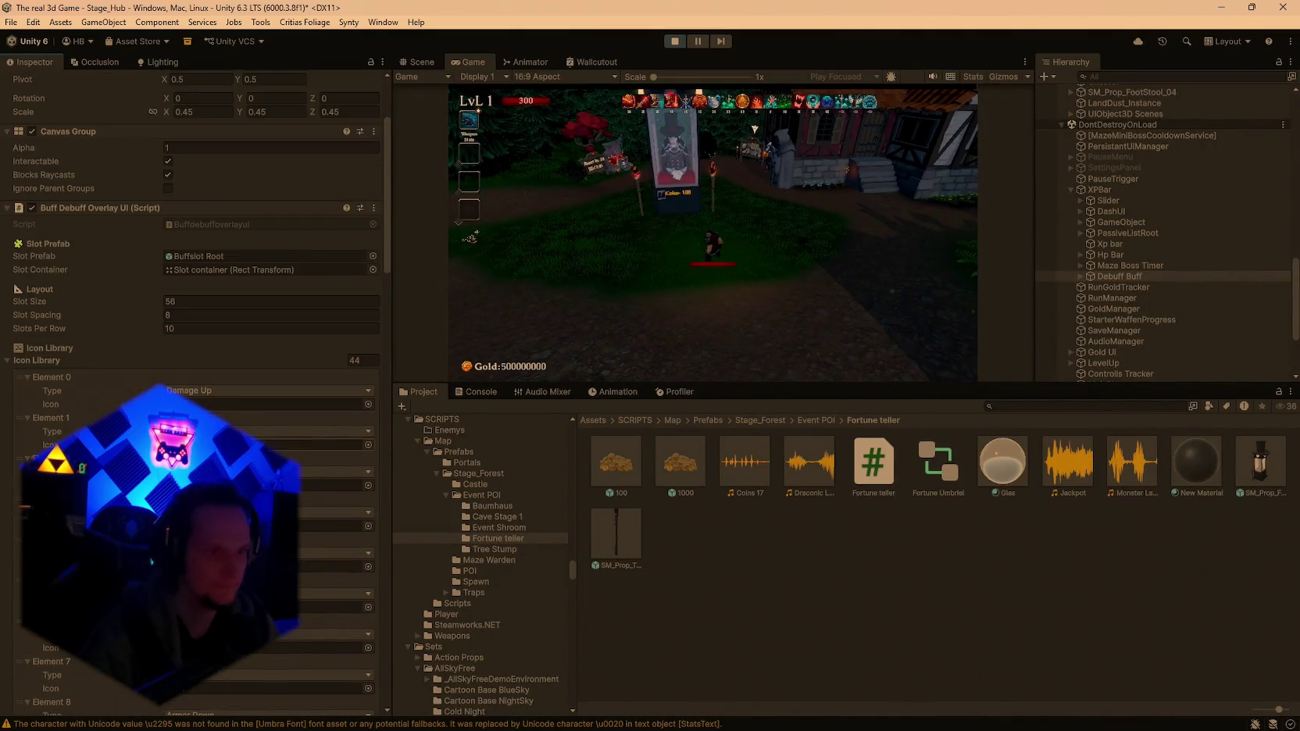
left_click(164, 317)
type("12")
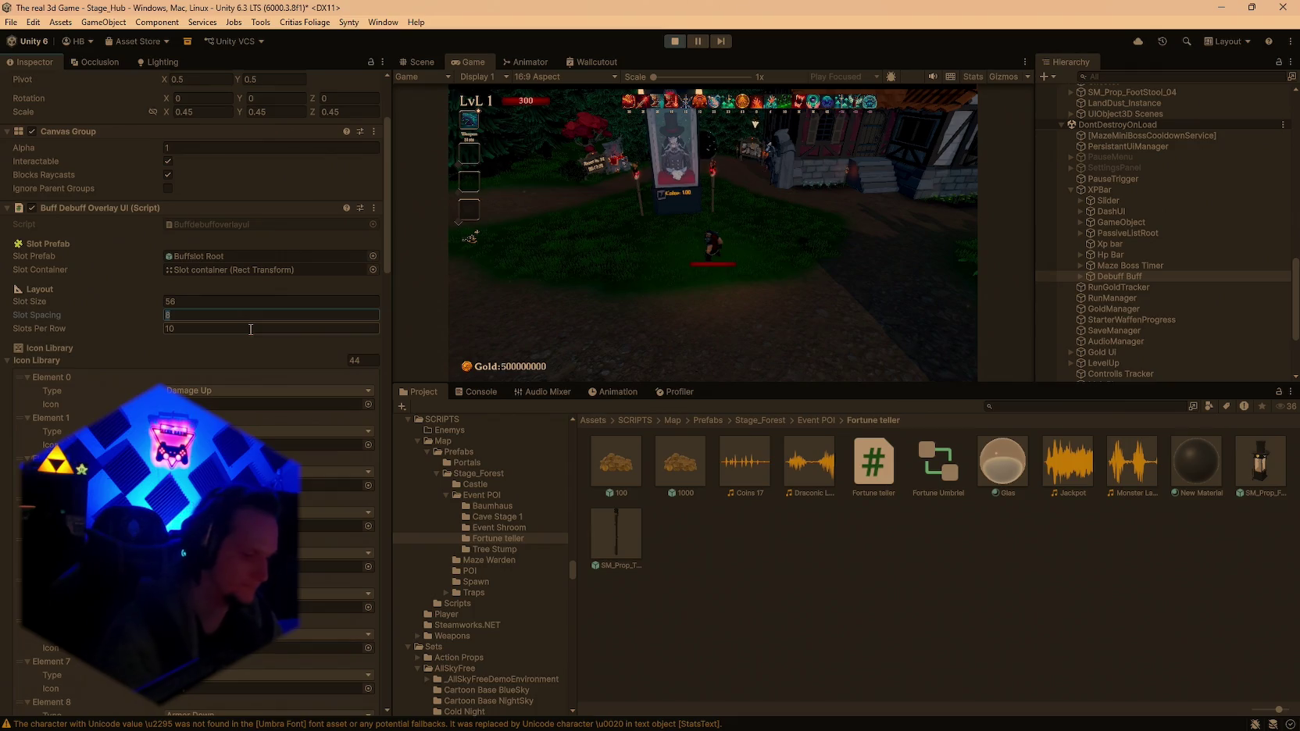
scroll(274, 371, "down", 14)
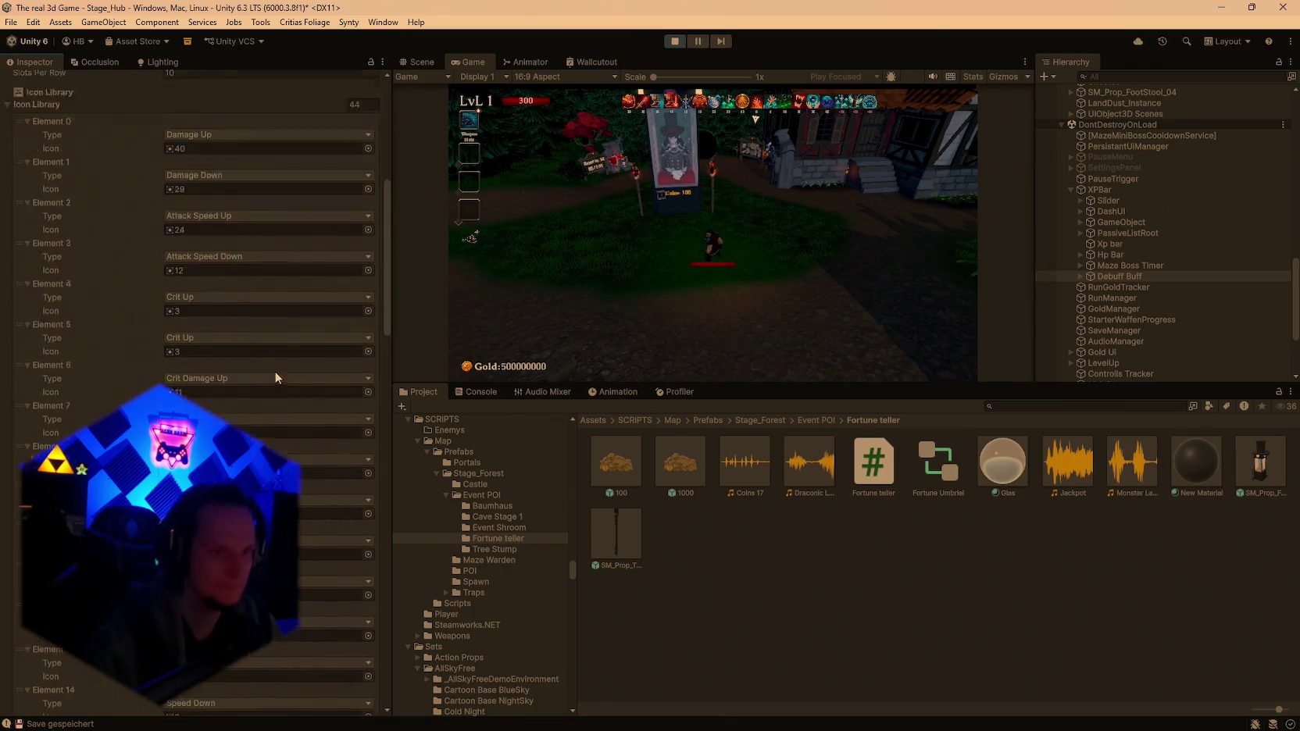
left_click_drag(387, 397, 382, 686)
left_click(233, 663)
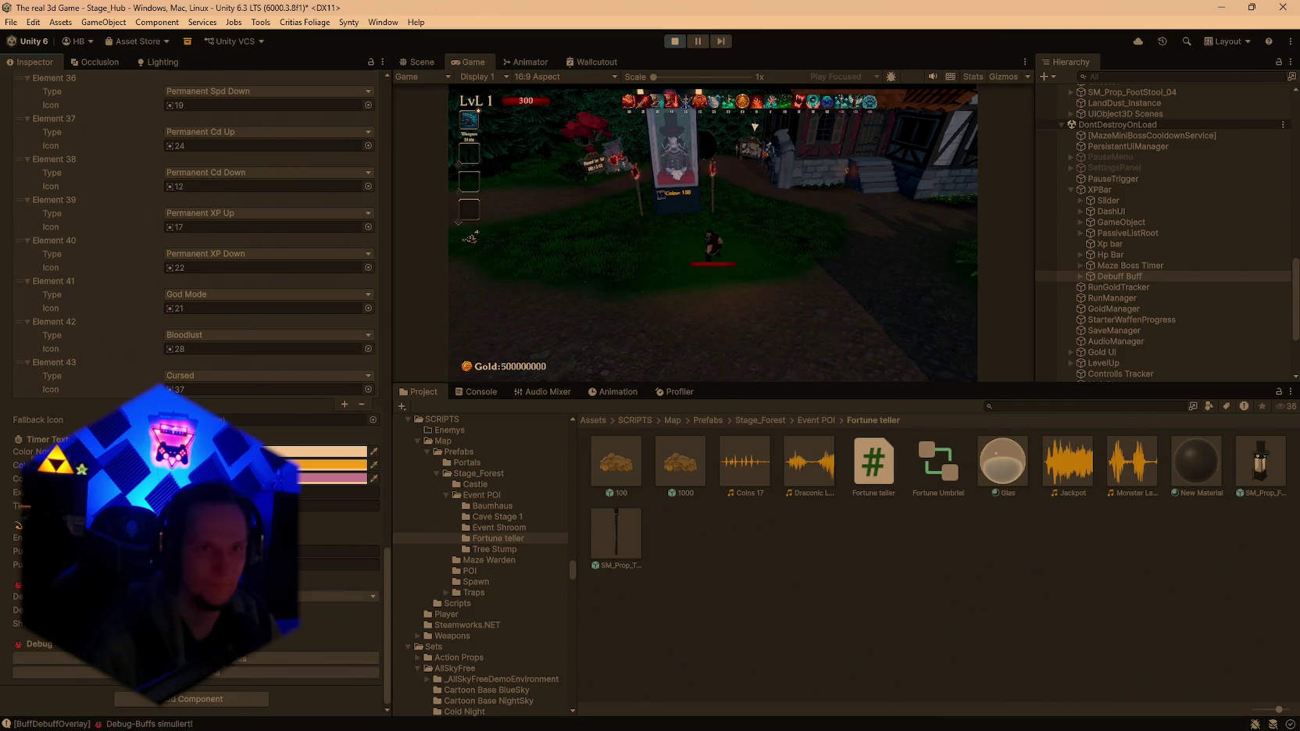
Step: Widen the gap between icon slots to 20
scroll(195, 391, "up", 15)
scroll(197, 352, "up", 8)
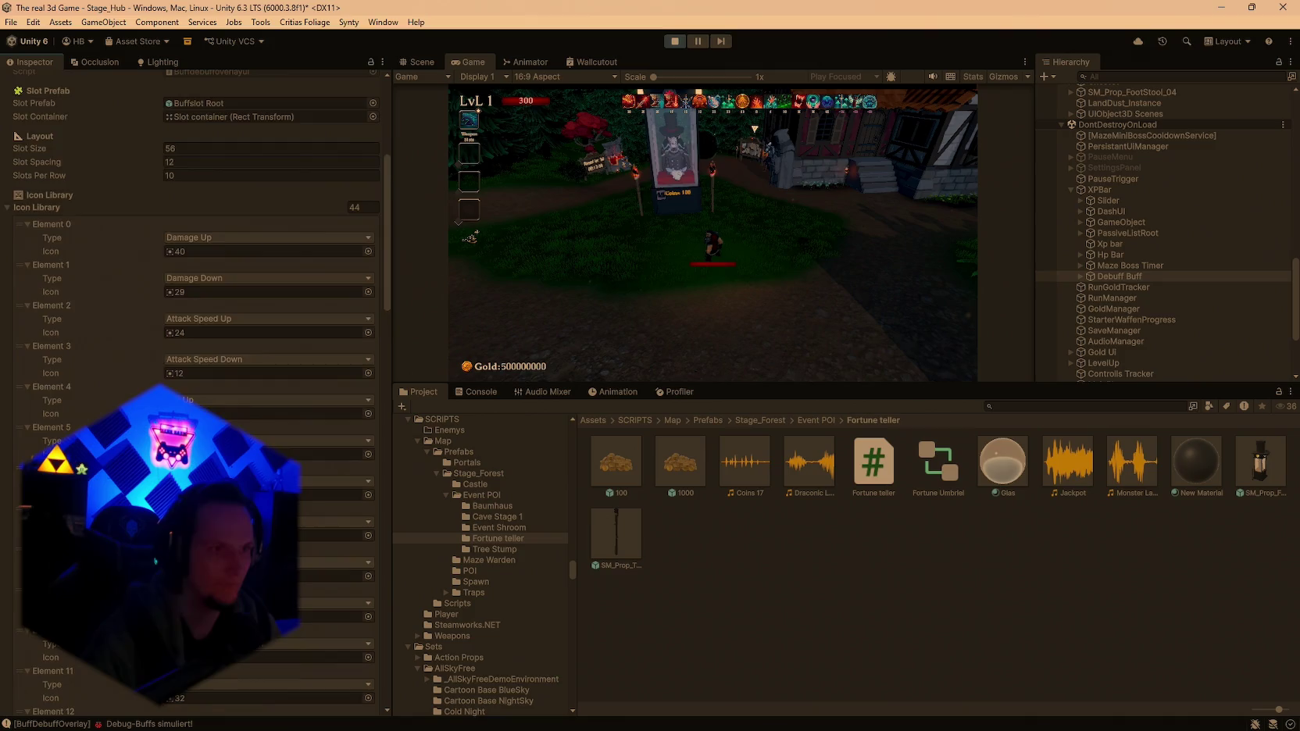
left_click(196, 343)
type("20")
scroll(273, 281, "down", 5)
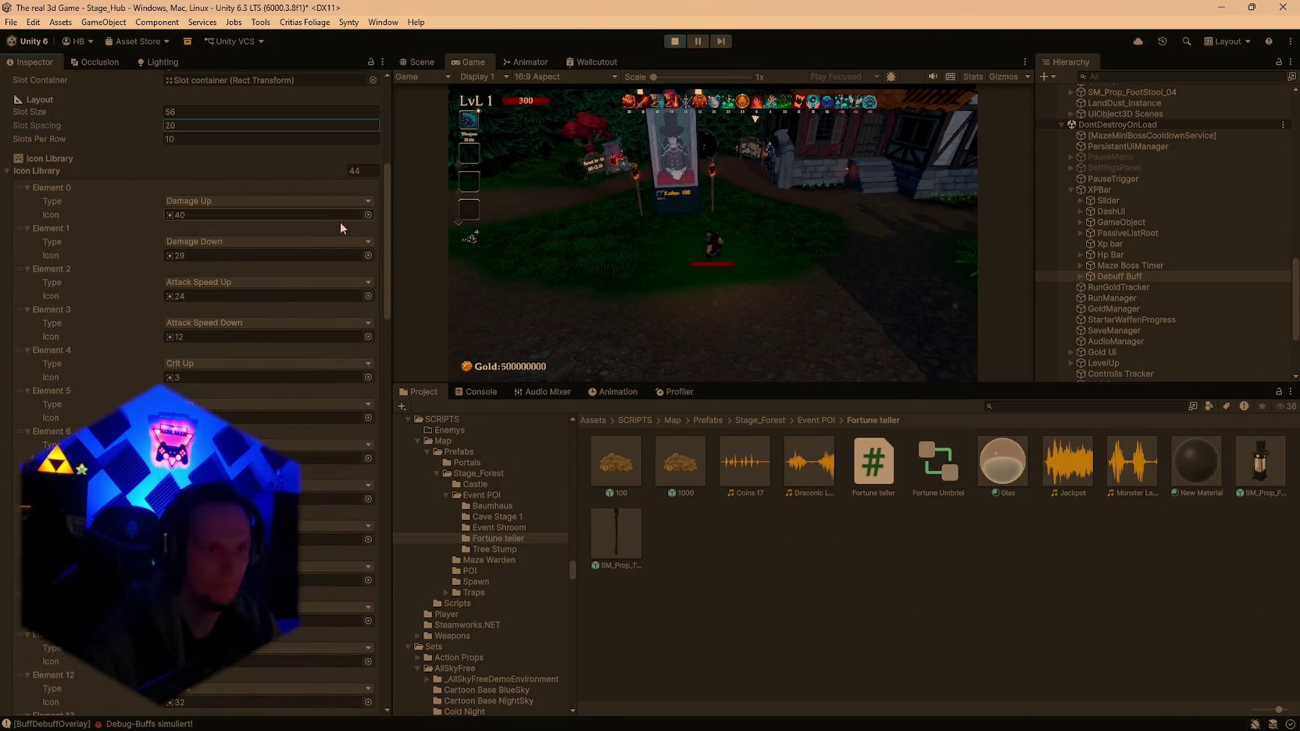
left_click_drag(385, 261, 380, 701)
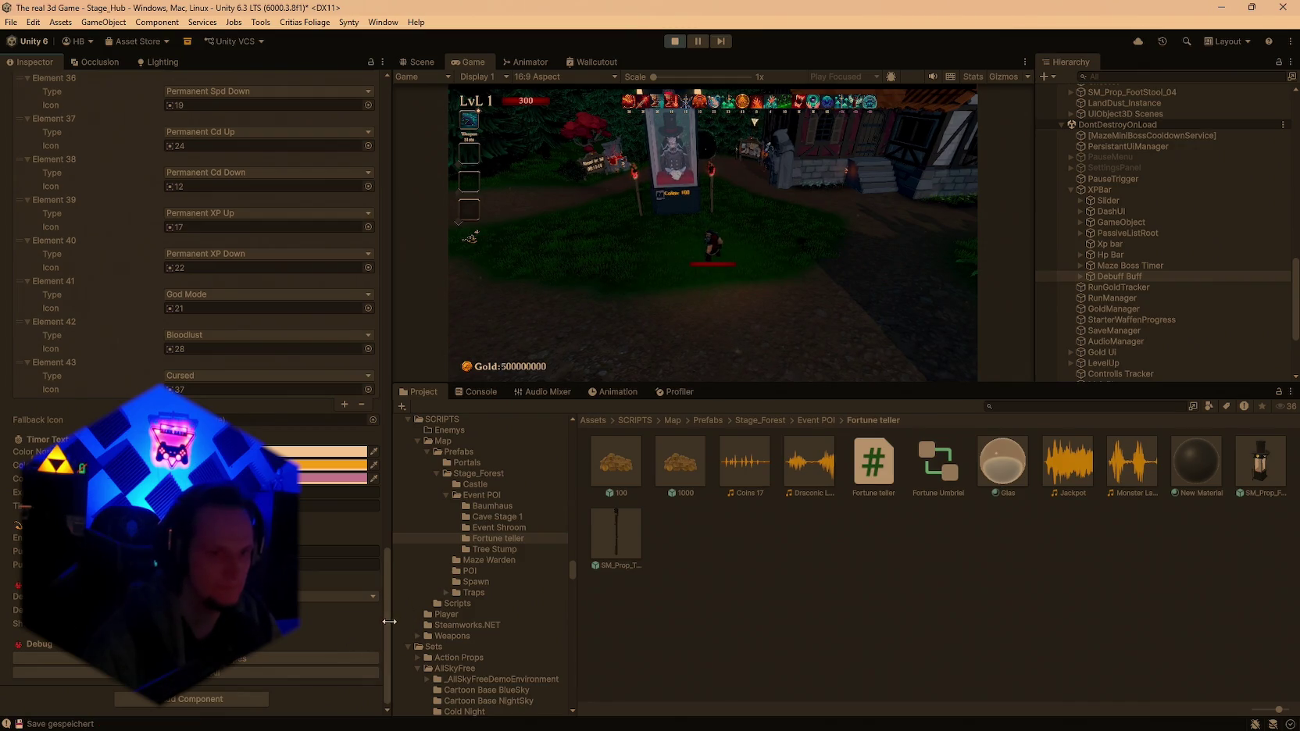
left_click_drag(386, 587, 384, 62)
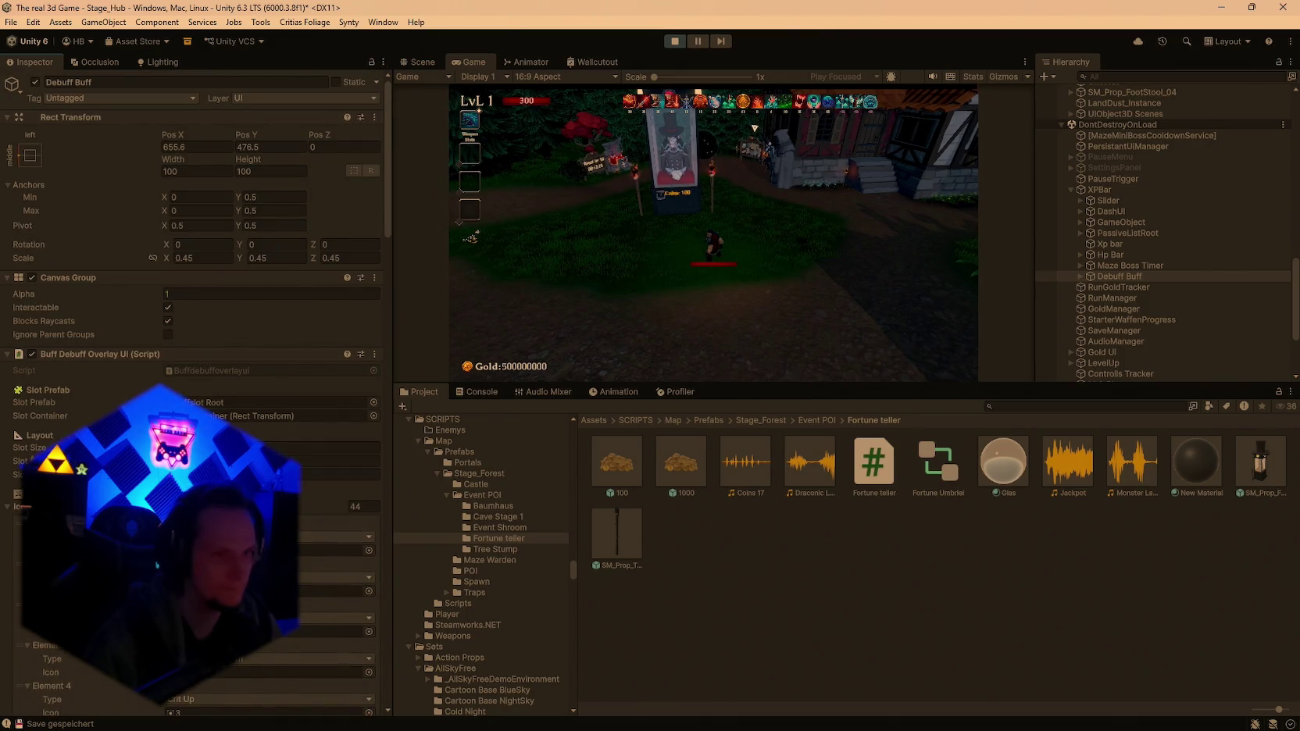
left_click(336, 474)
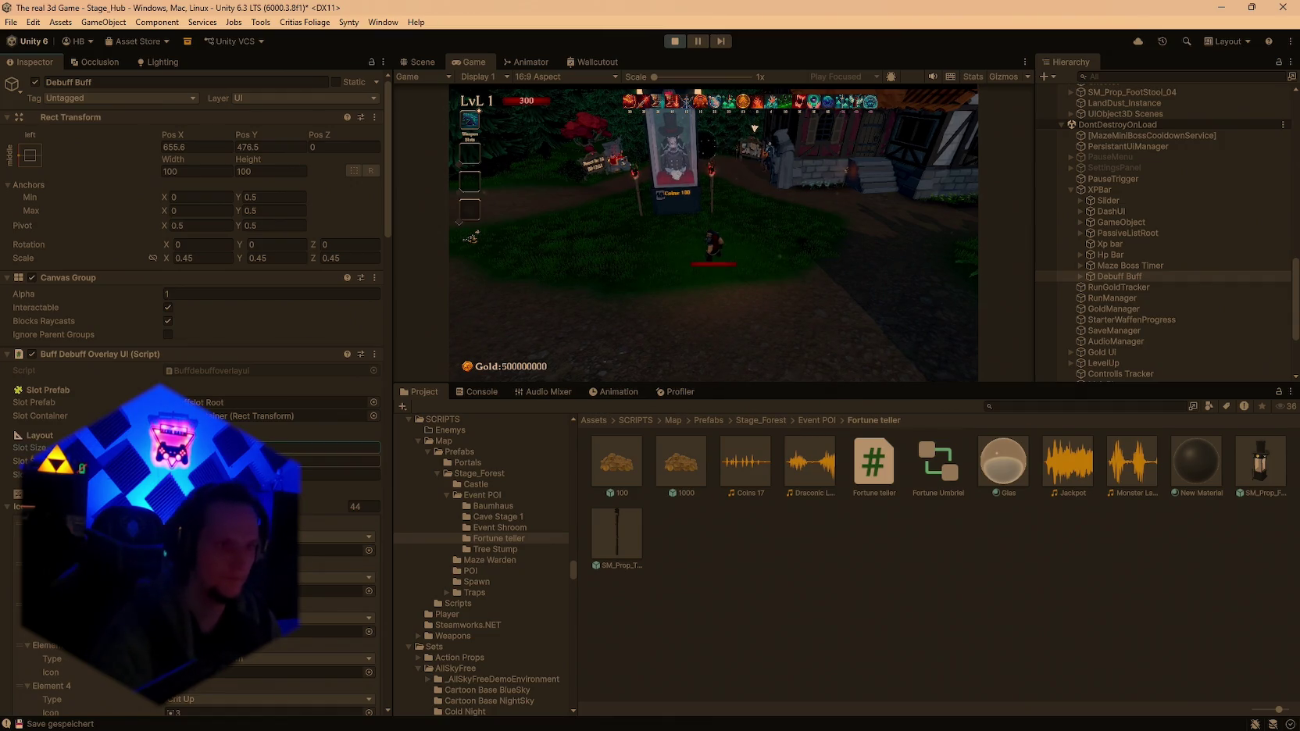
Step: Simulate, rebuild and clear the debug buffs, then expand Debuff Buff to show its Slot container
left_click_drag(386, 235, 382, 662)
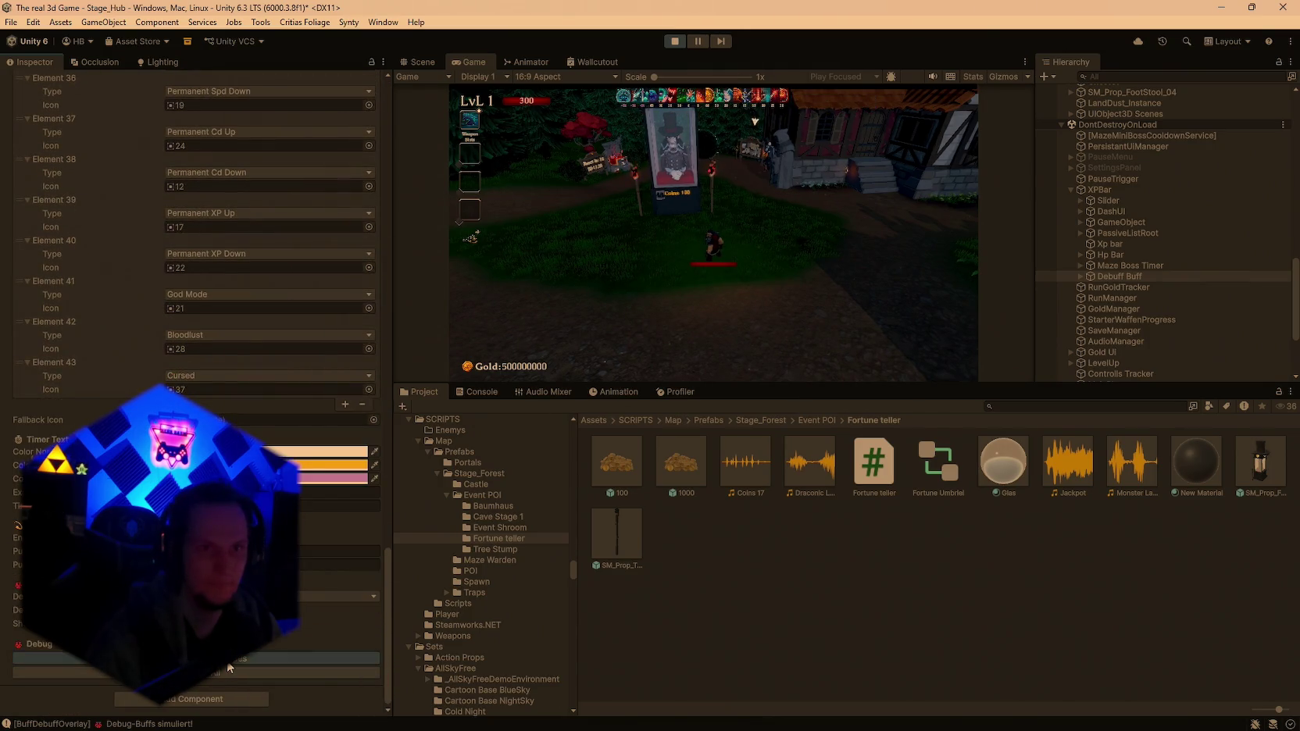
left_click(224, 670)
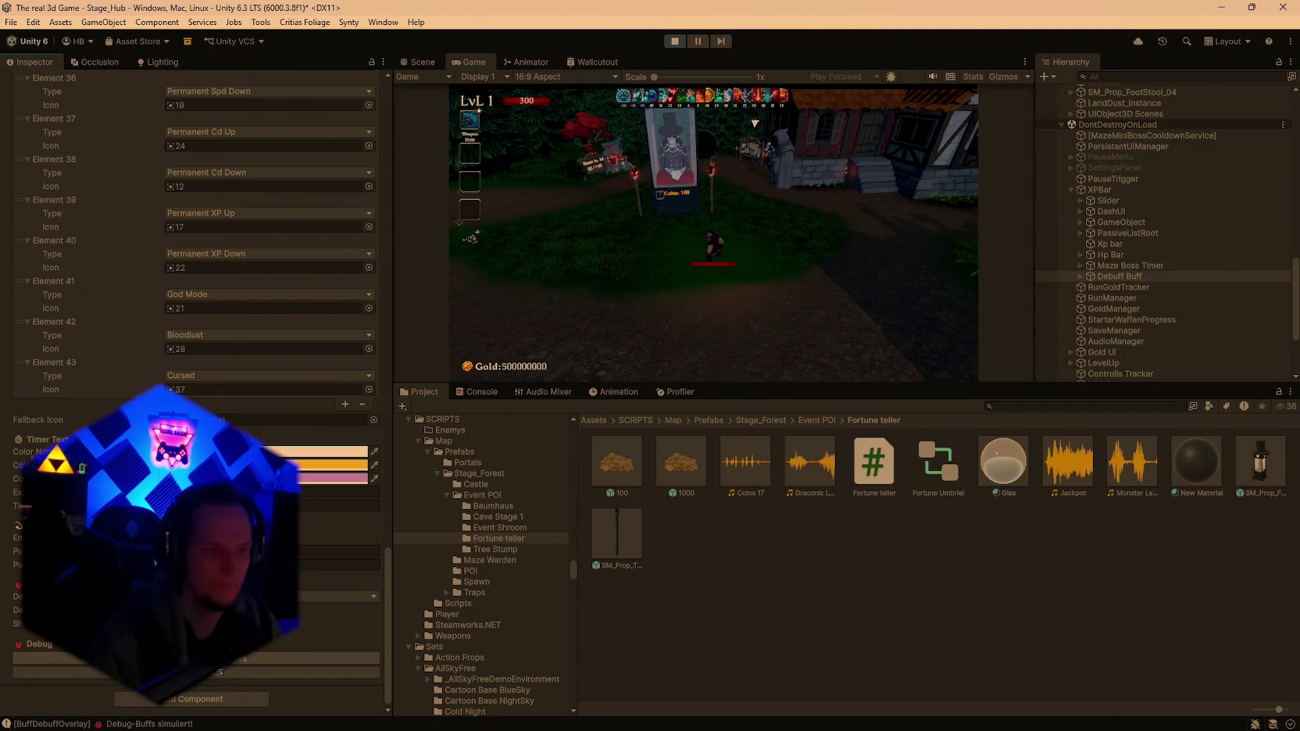
left_click(226, 658)
left_click(218, 672)
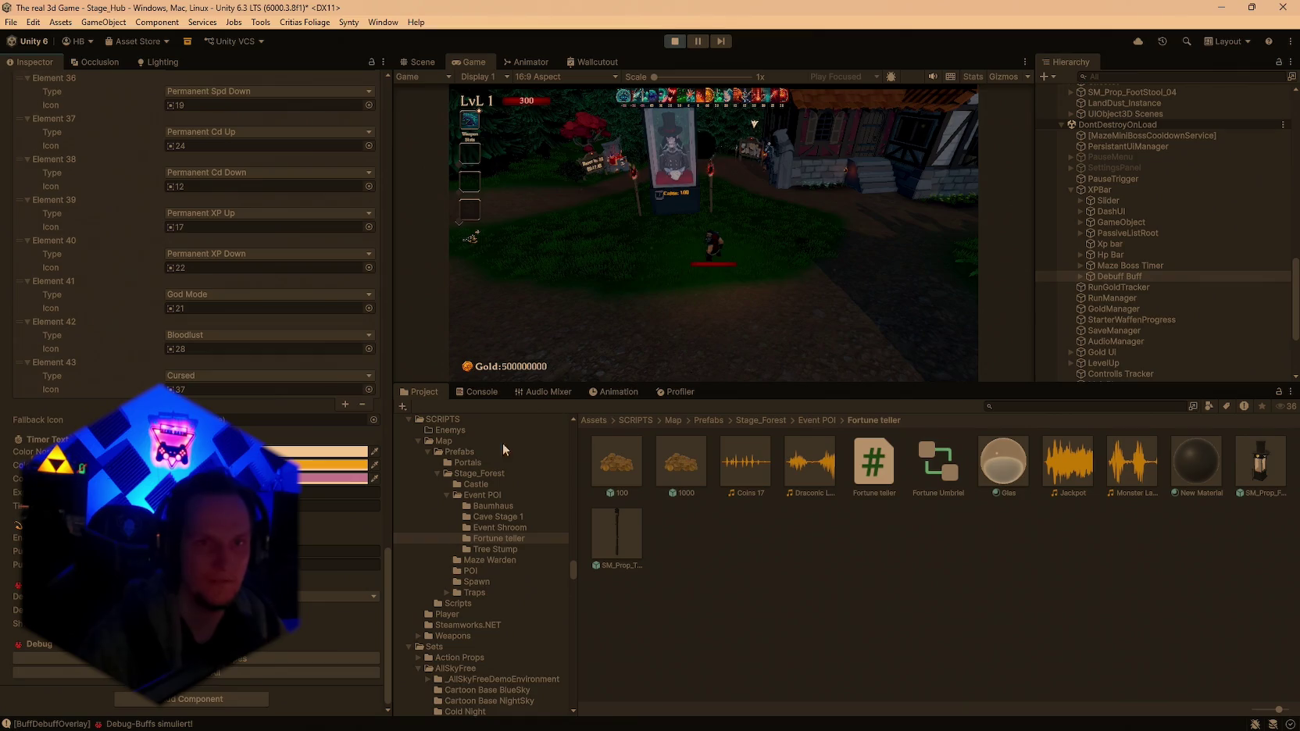
left_click(1082, 278)
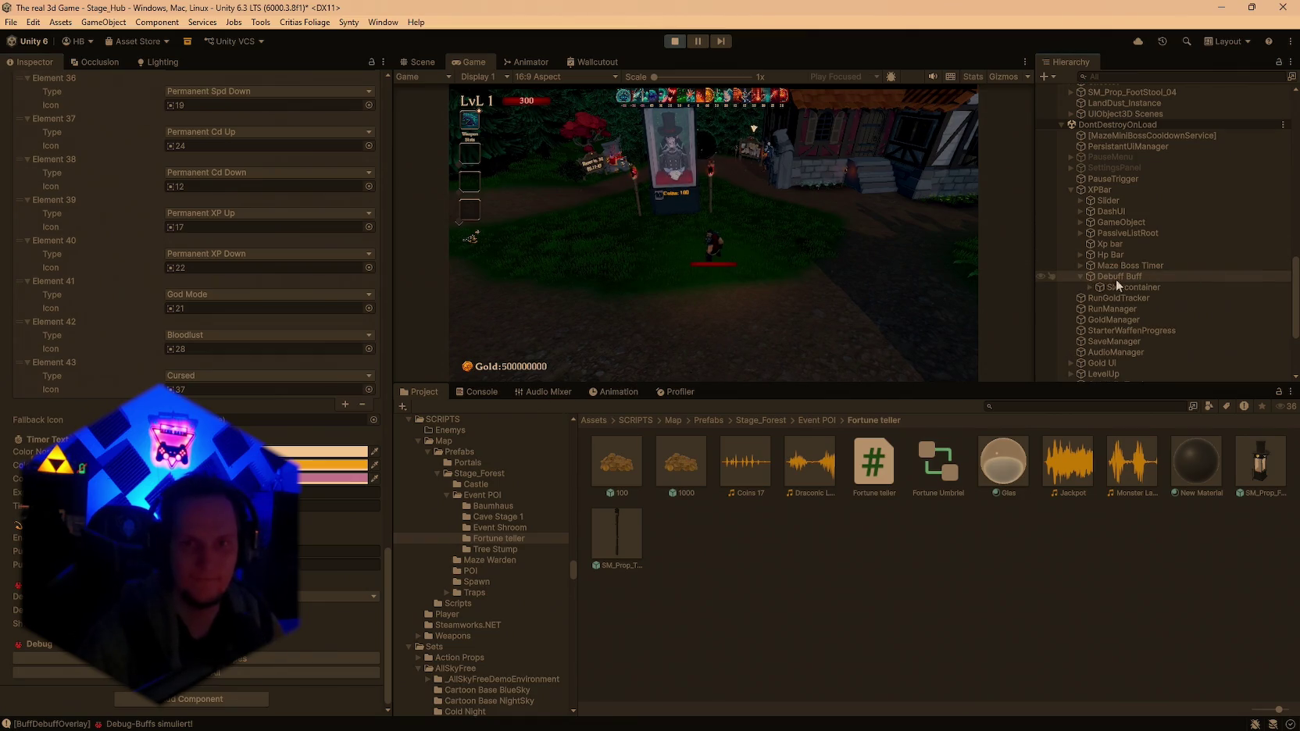
Step: Try shifting the Slot container down, undo it, and reselect the Debuff Buff overlay
left_click(1125, 288)
mouse_move(244, 138)
left_mouse_down()
mouse_move(329, 140)
mouse_move(148, 37)
left_mouse_up()
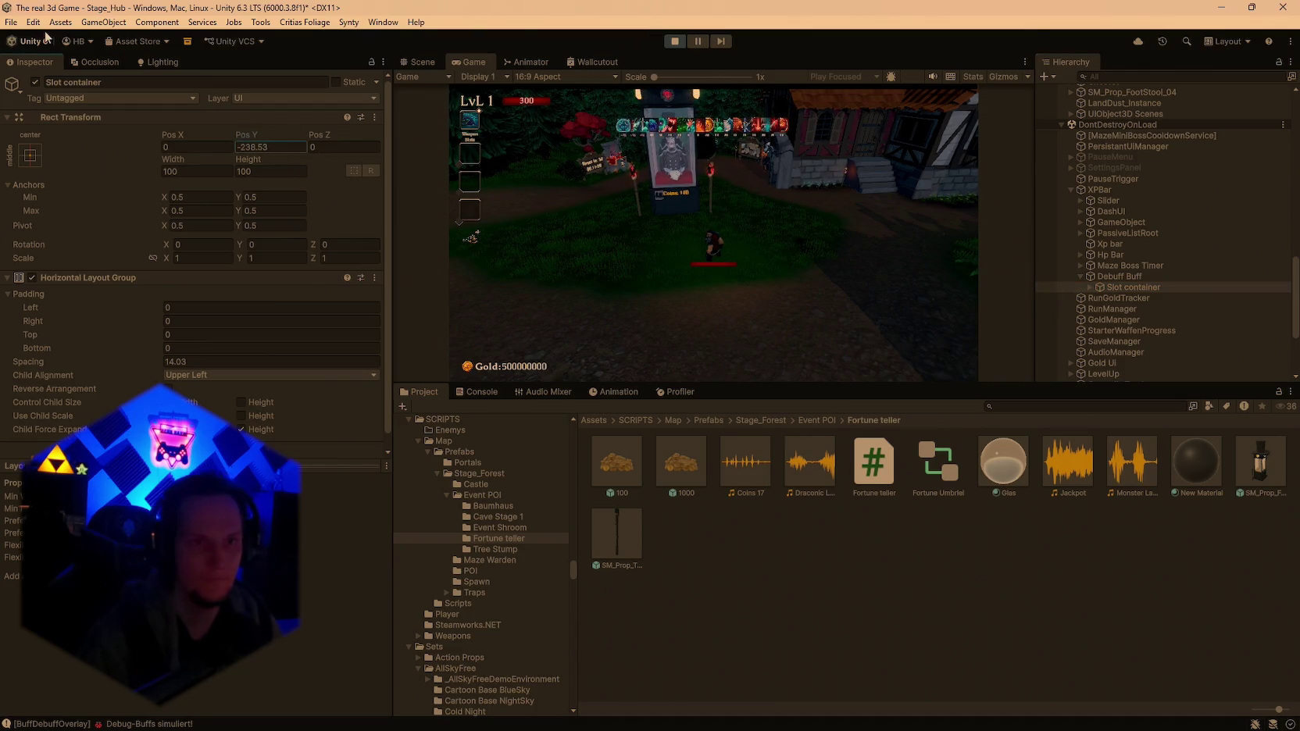
key("ctrl+z")
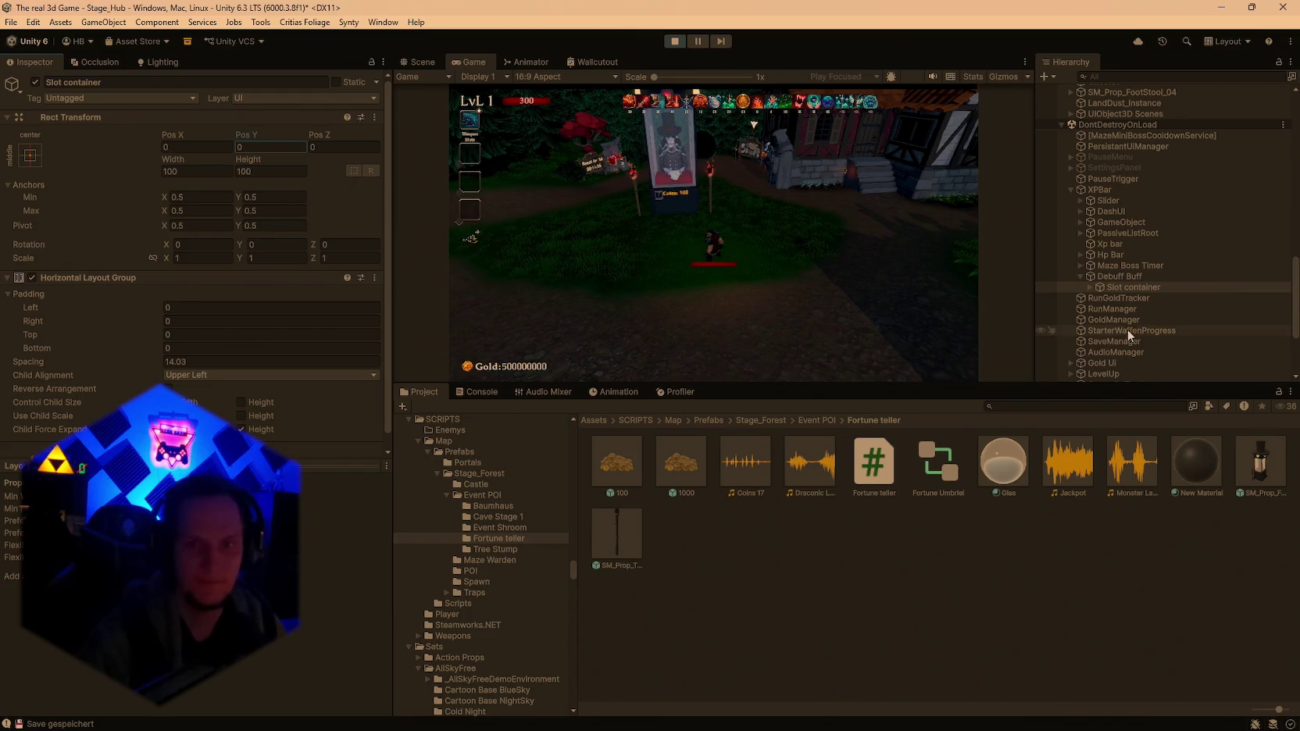
left_click(1111, 276)
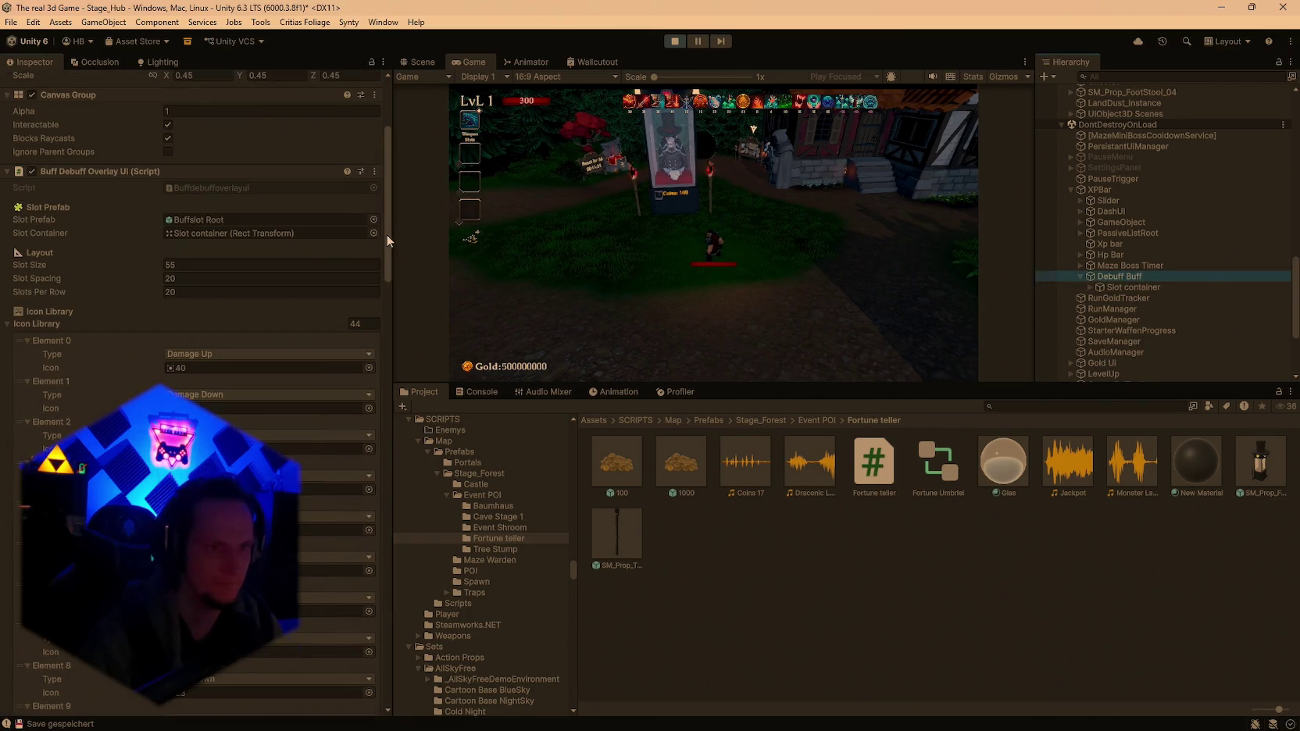
Step: Fill the overlay with simulated test buffs and edit its vertical position value
left_click_drag(388, 240, 389, 662)
left_click(336, 658)
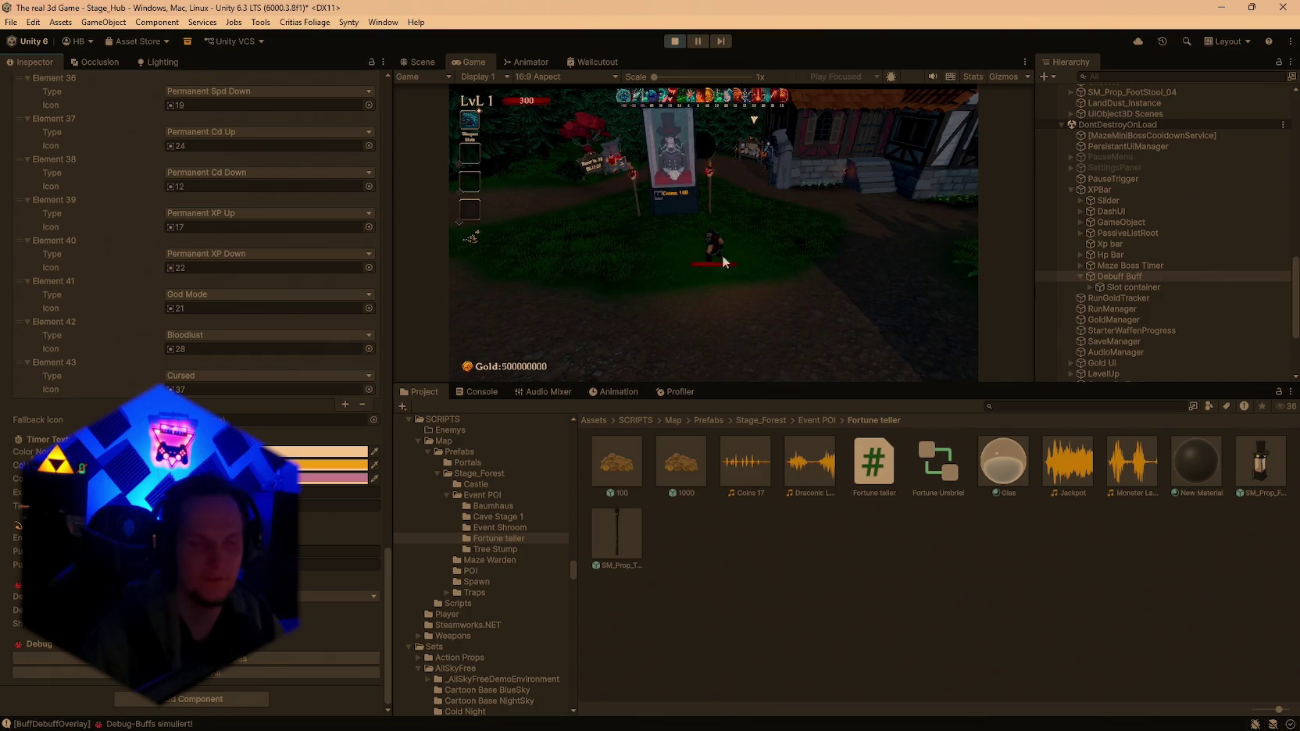
left_click(220, 659)
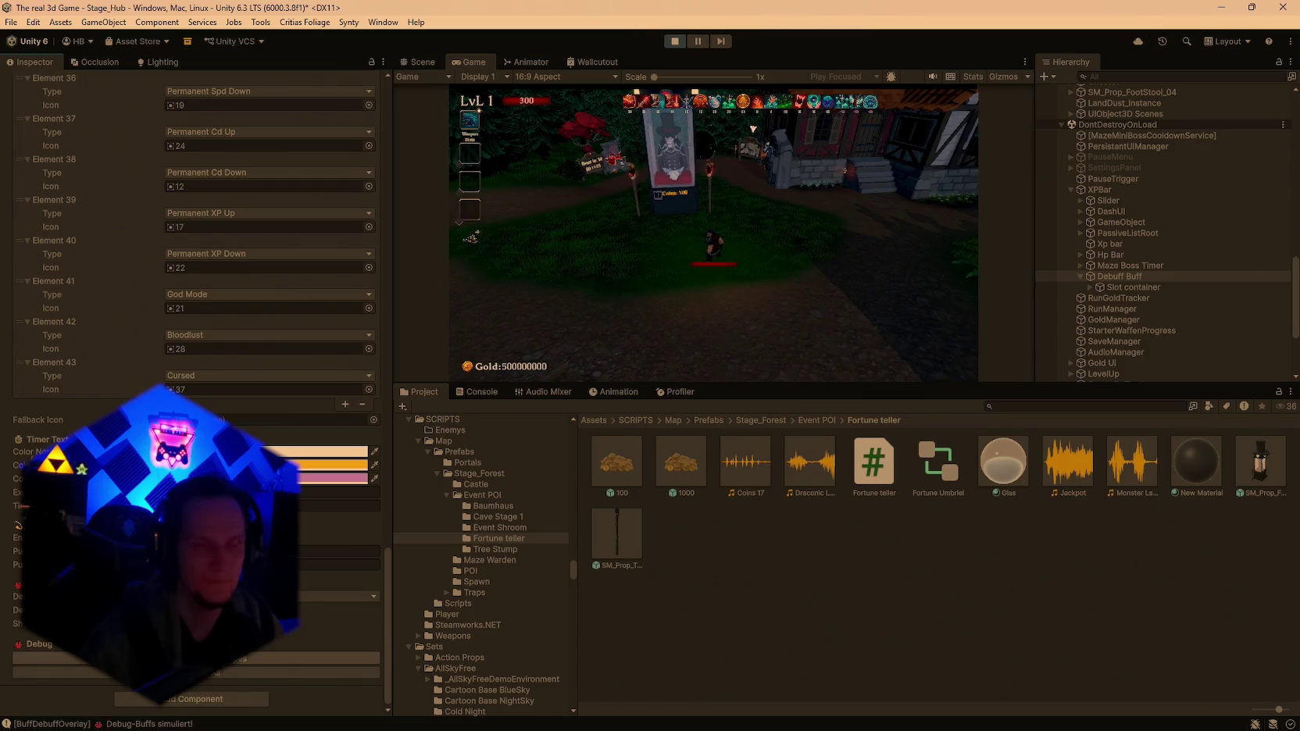
scroll(235, 547, "up", 3)
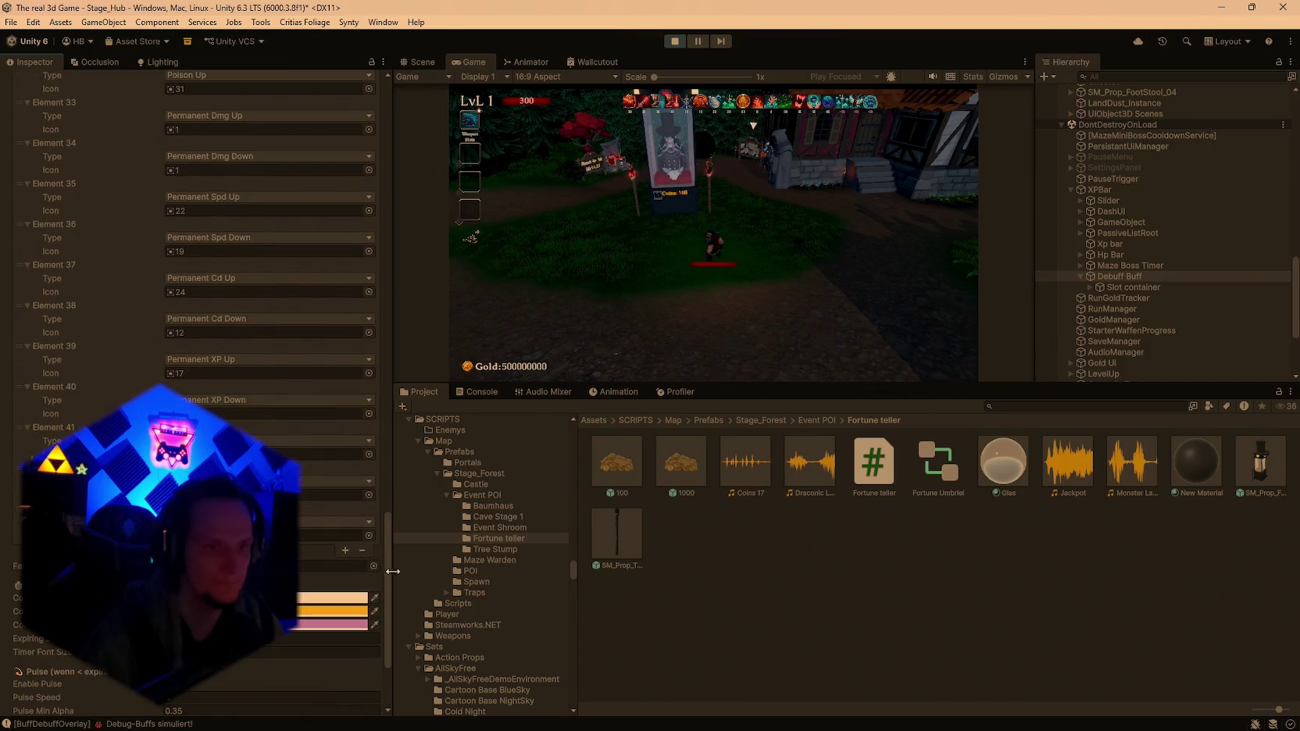
left_click_drag(388, 571, 420, 253)
scroll(361, 146, "up", 10)
left_click(270, 147)
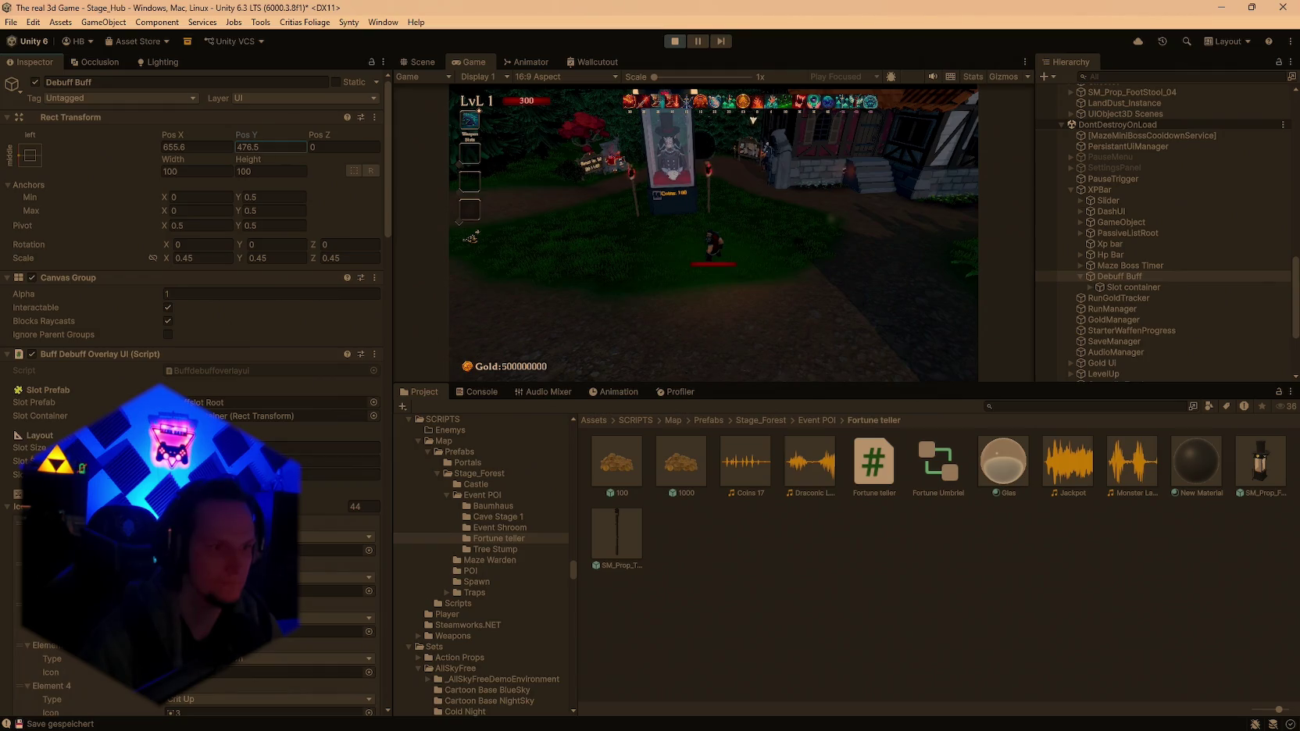
Step: Re-simulate buffs, set Slot container spacing to 47.7, and remove its Horizontal Layout Group
scroll(366, 295, "down", 10)
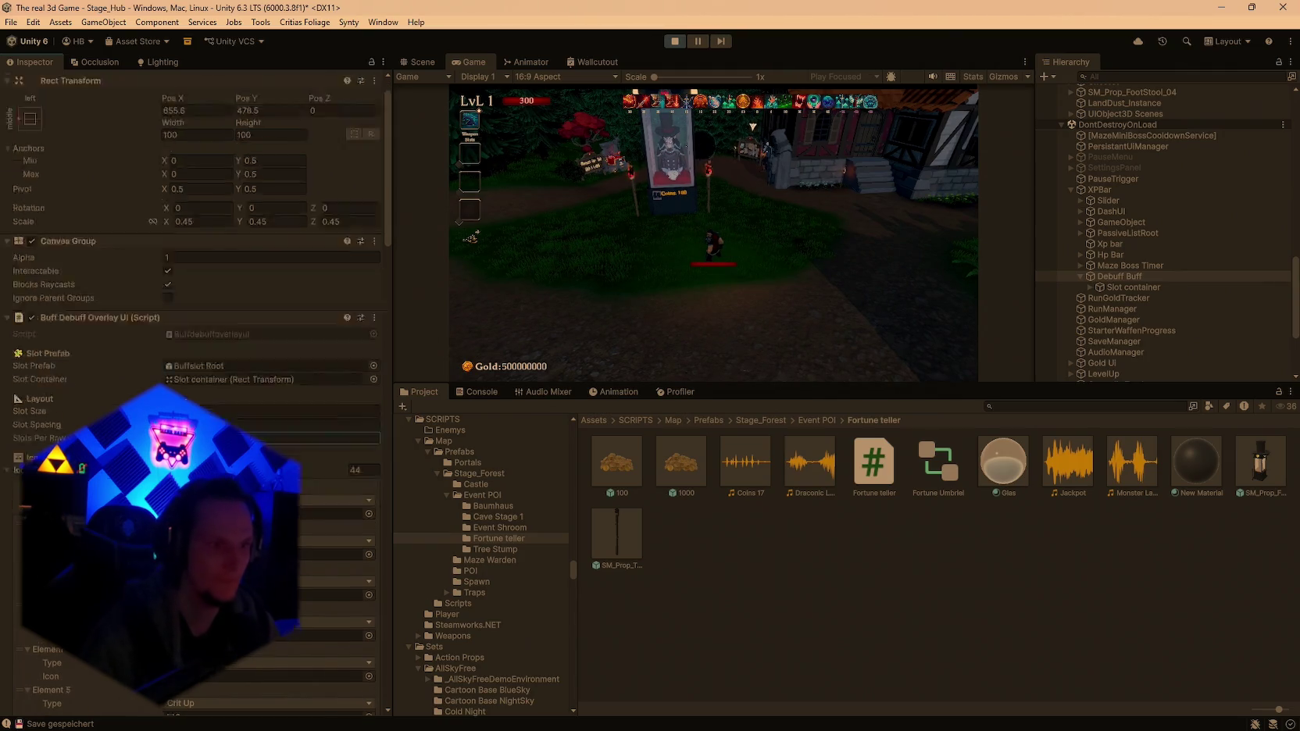
left_click_drag(389, 300, 342, 653)
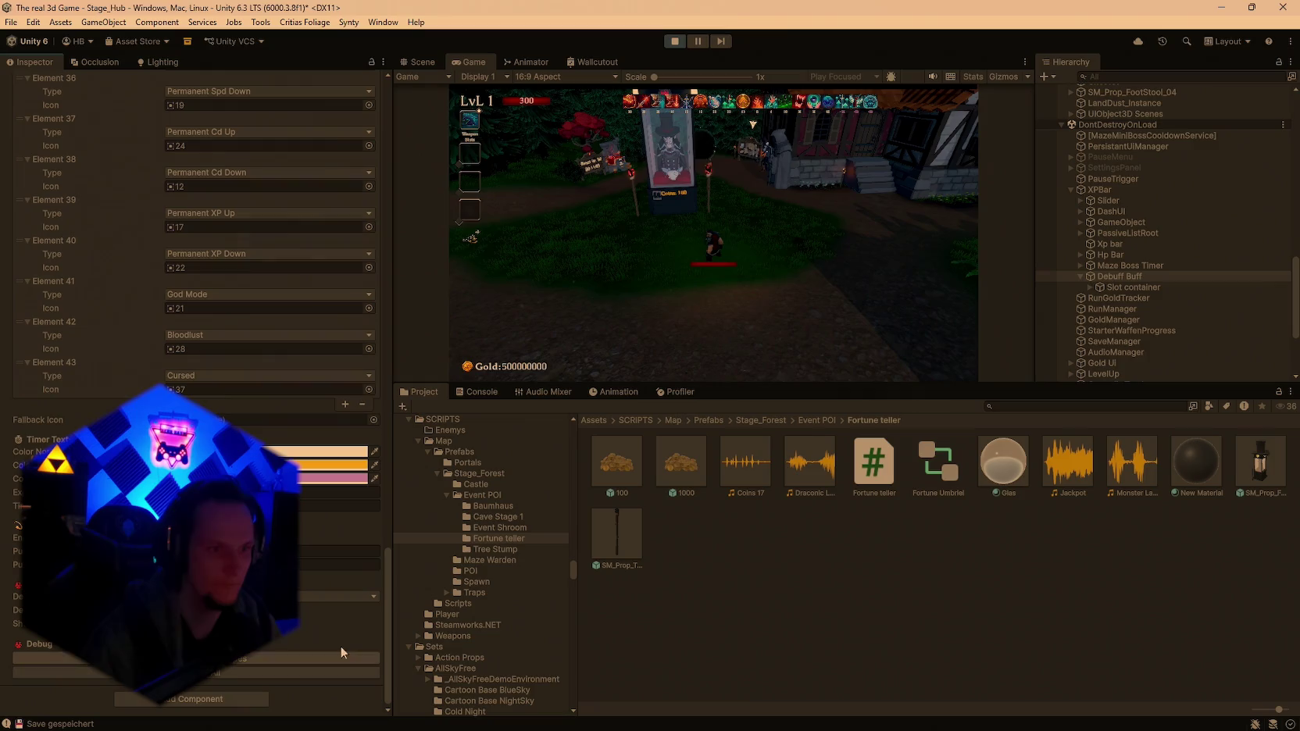
left_click(205, 659)
scroll(205, 659, "up", 8)
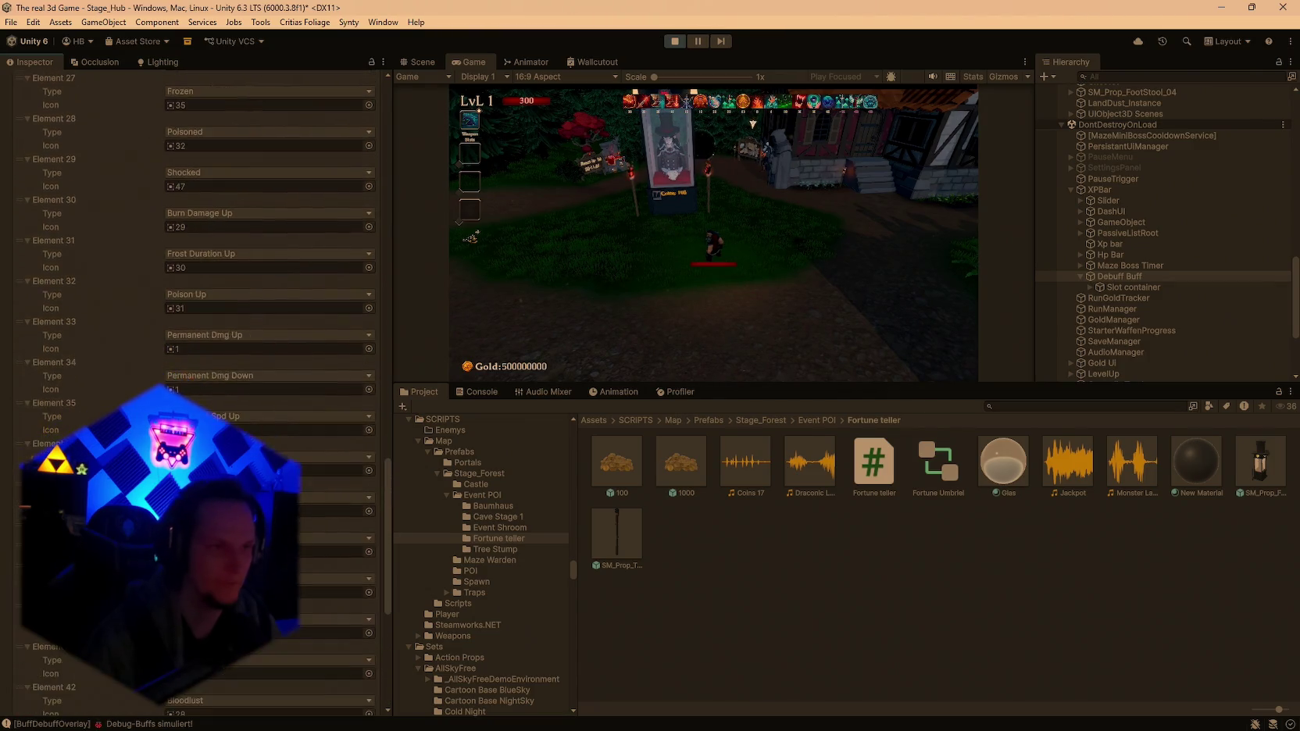
scroll(195, 390, "up", 15)
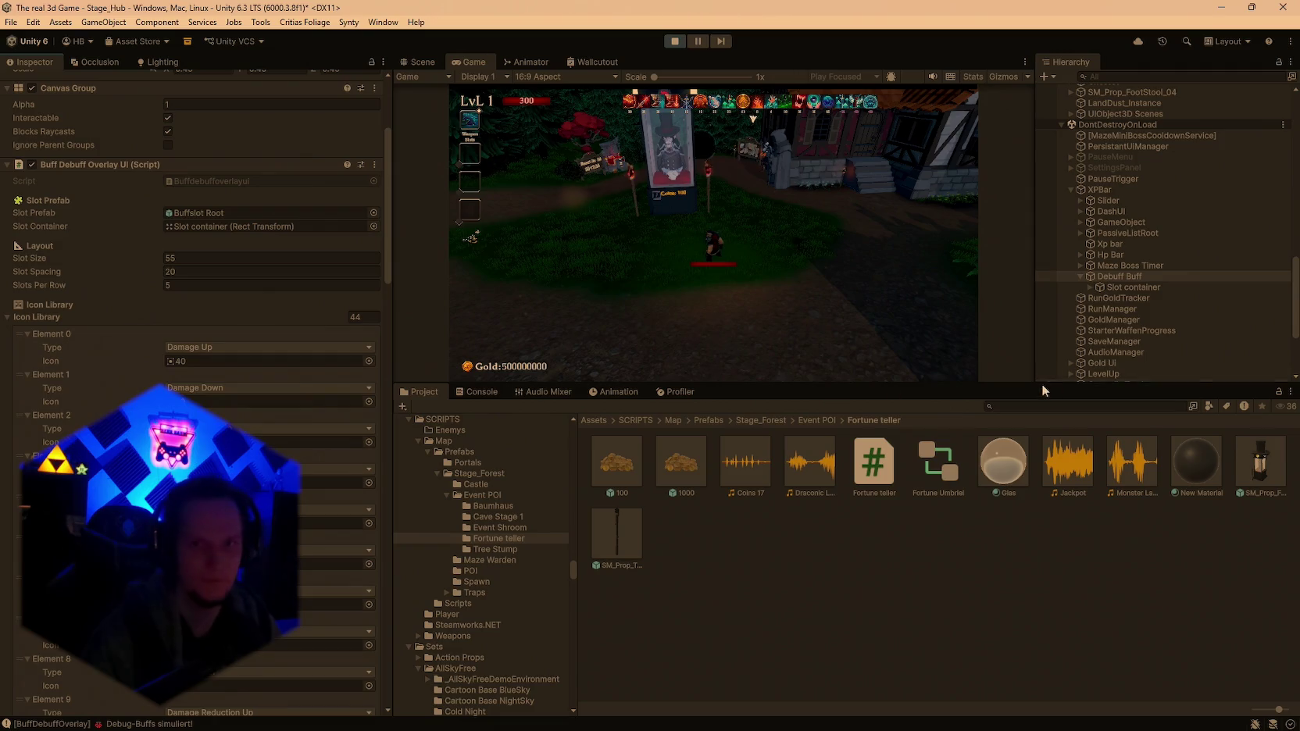
left_click(1133, 287)
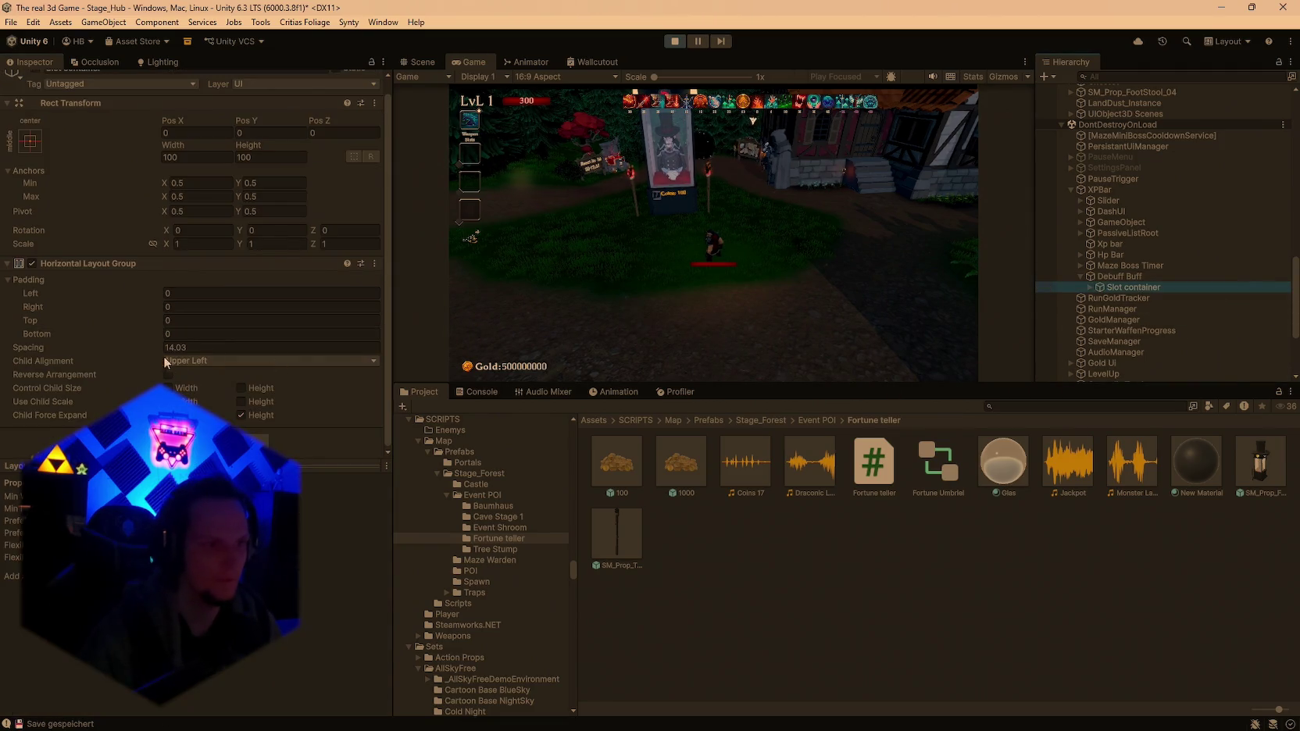
mouse_move(167, 343)
left_mouse_down()
mouse_move(217, 350)
mouse_move(19, 366)
mouse_move(114, 264)
left_mouse_up()
left_click(124, 293)
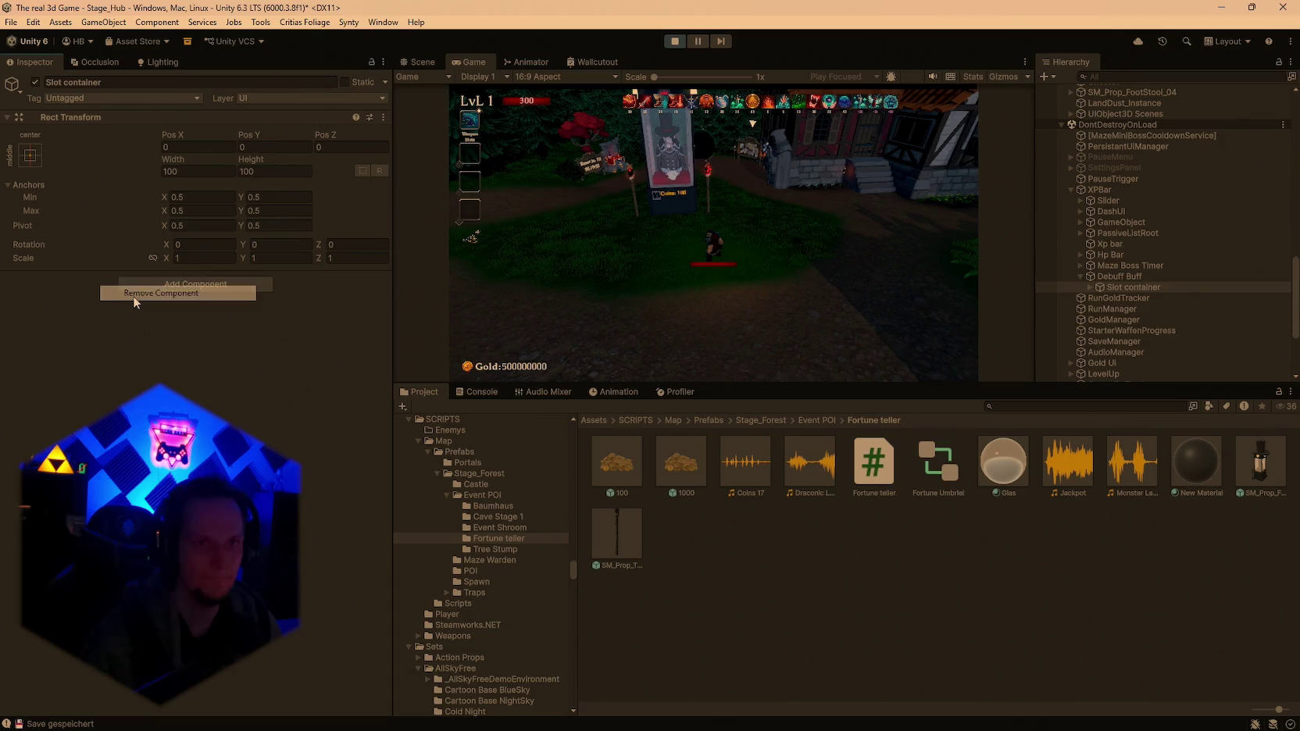
Step: Clear the simulated buffs and slide the Debuff Buff overlay left to X 220.1, Y 408
left_click(1123, 278)
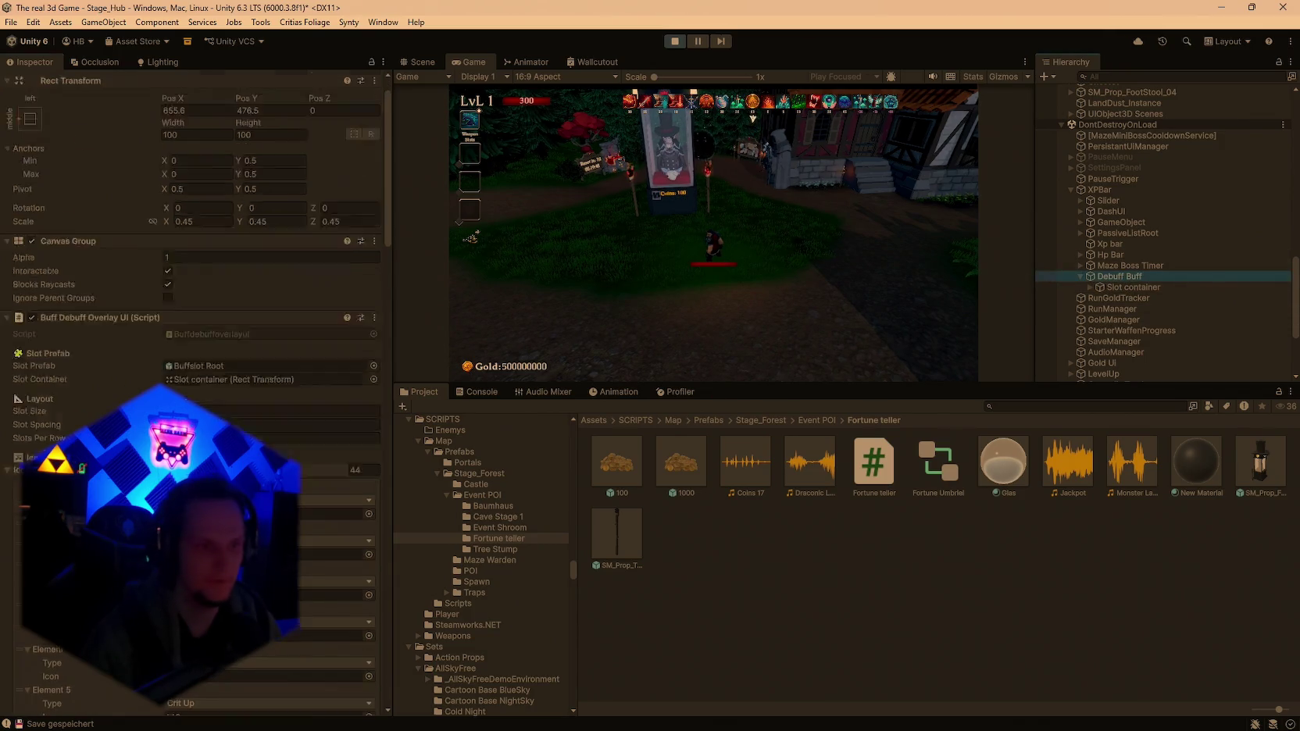
left_click_drag(389, 248, 374, 669)
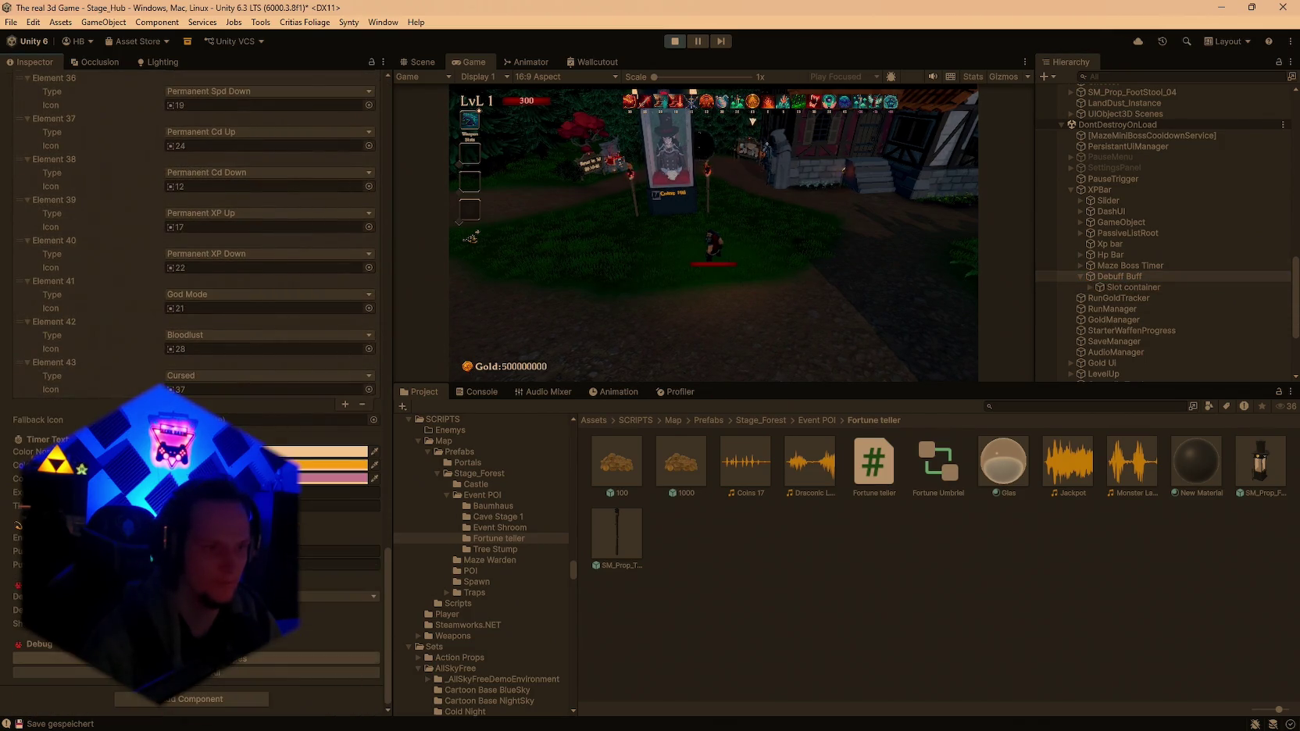
left_click(328, 672)
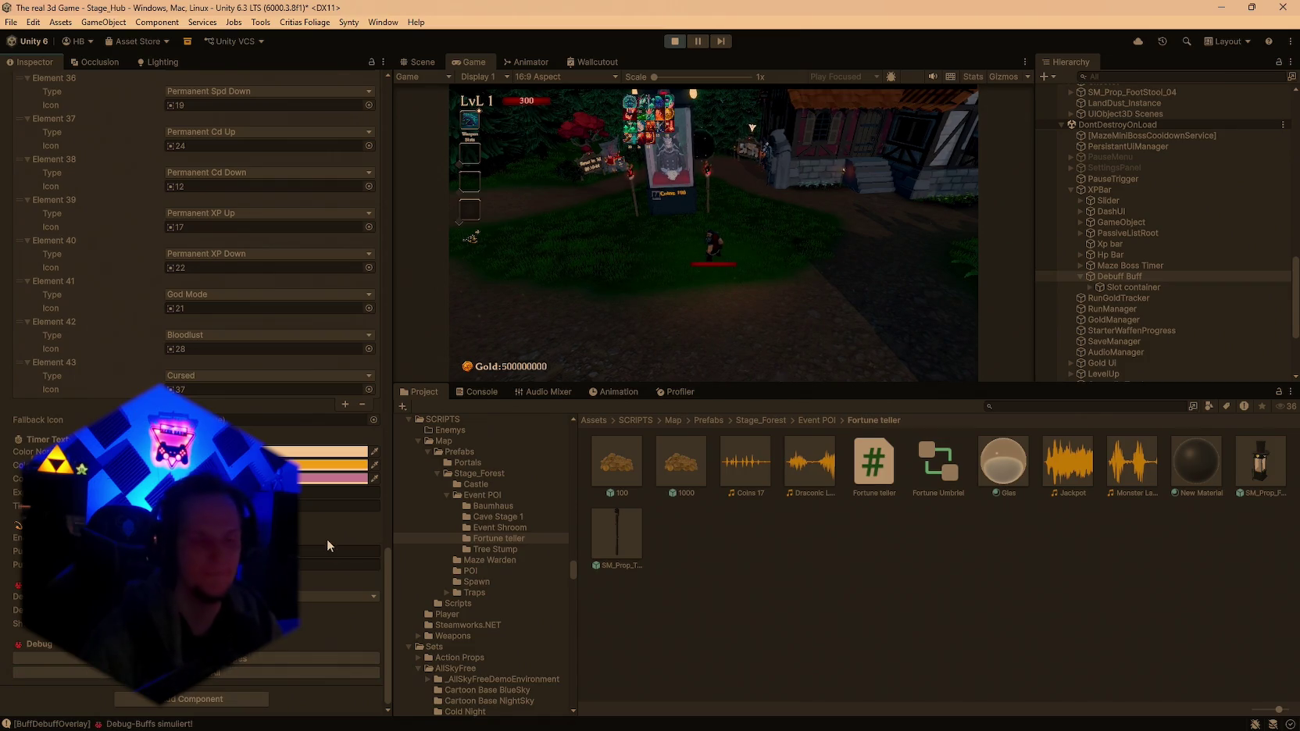
scroll(328, 545, "up", 20)
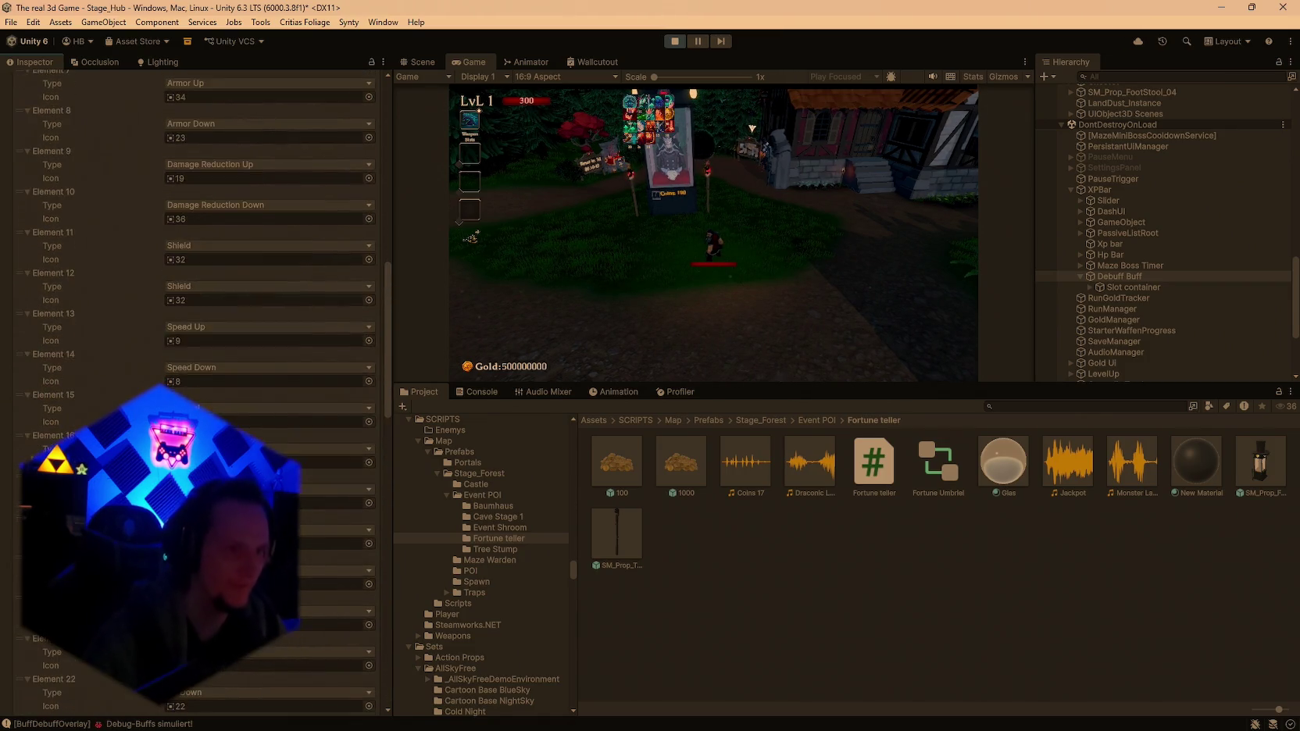
scroll(196, 390, "up", 15)
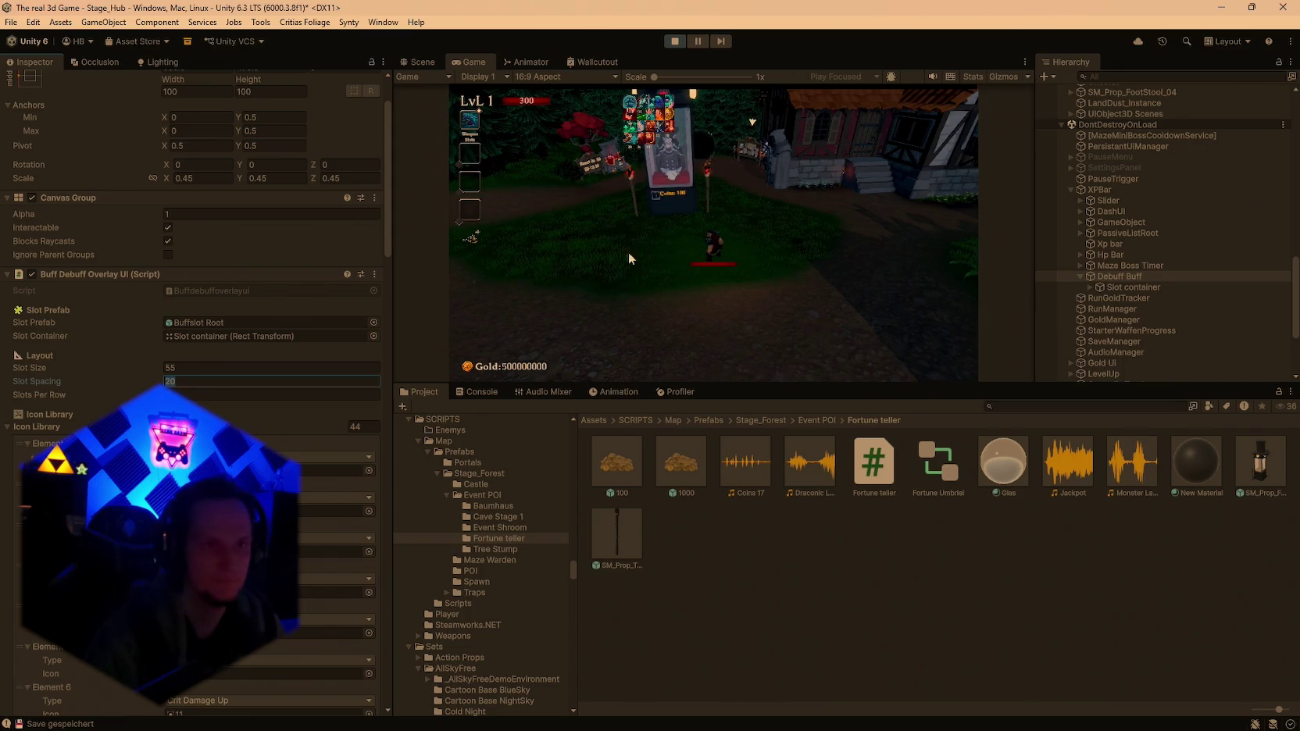
scroll(215, 315, "up", 3)
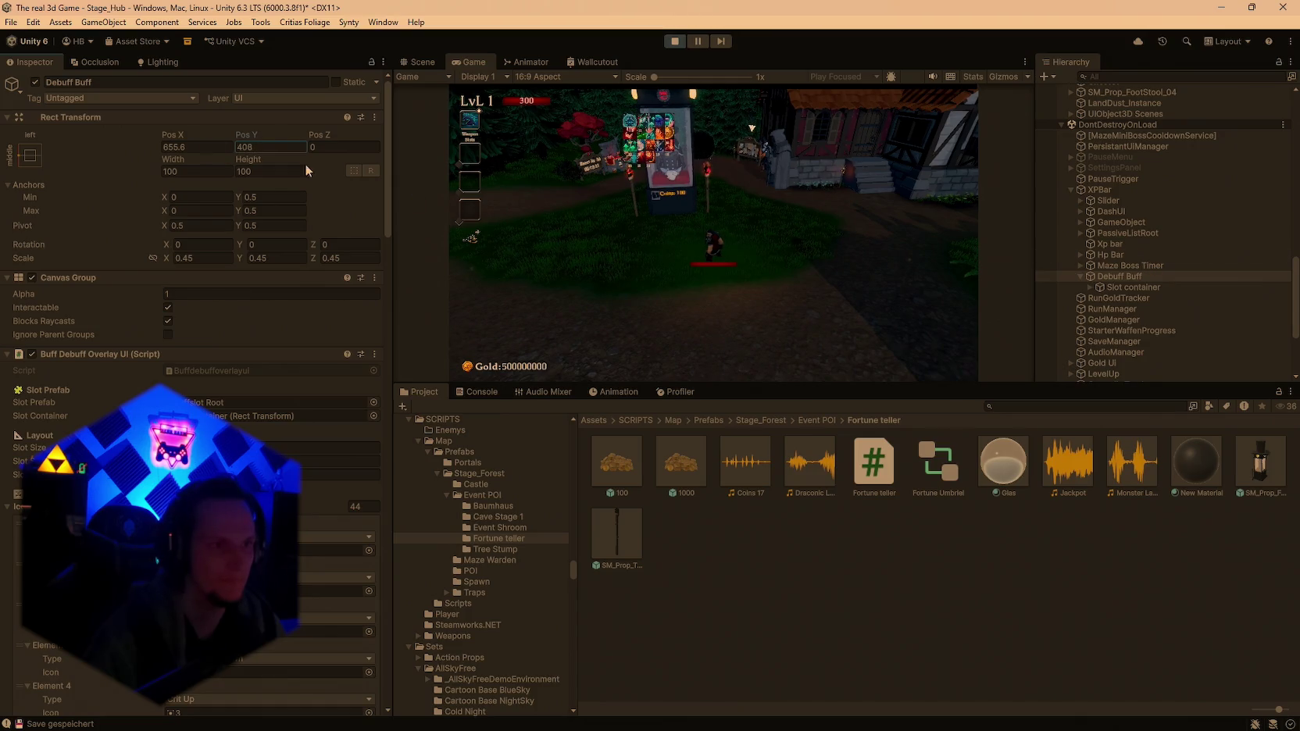
mouse_move(179, 139)
left_mouse_down()
mouse_move(35, 141)
mouse_move(955, 211)
left_mouse_up()
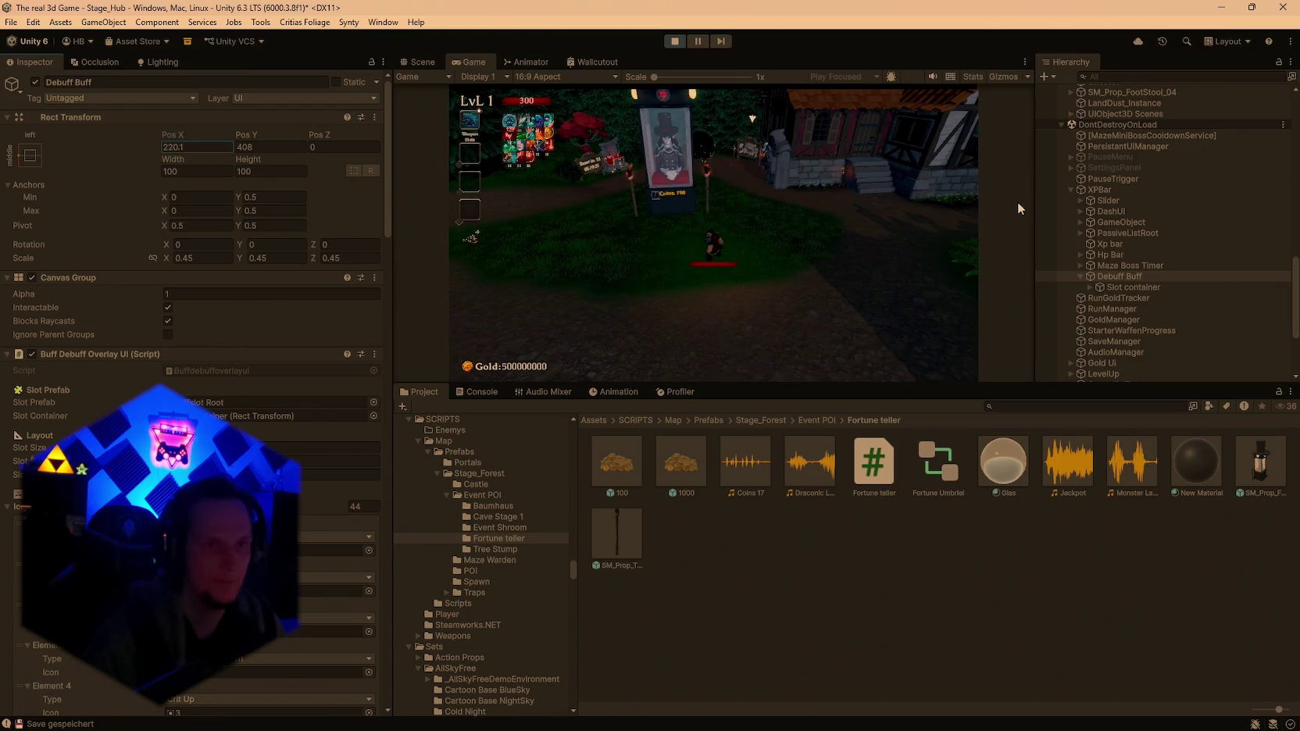
Step: Maximize the Game view, pause with Esc to inspect the HUD, then restore the layout
double_click(479, 60)
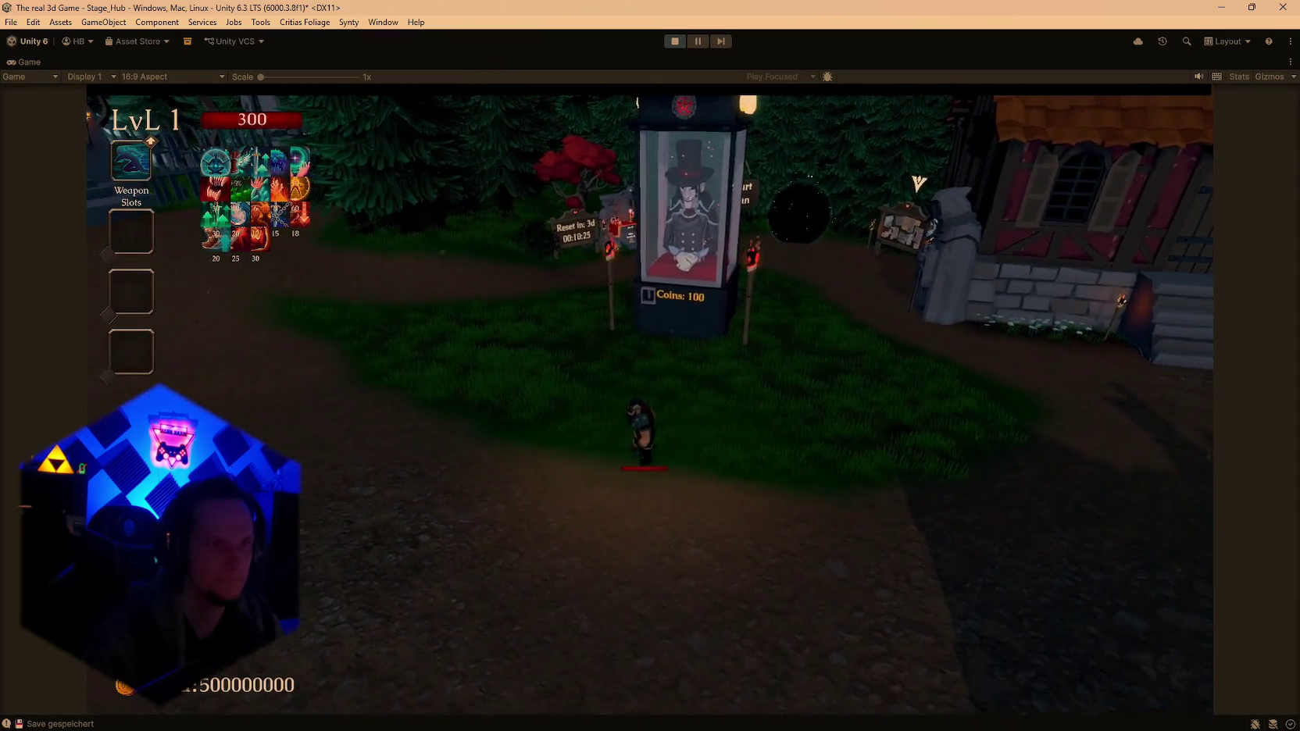
key("Escape")
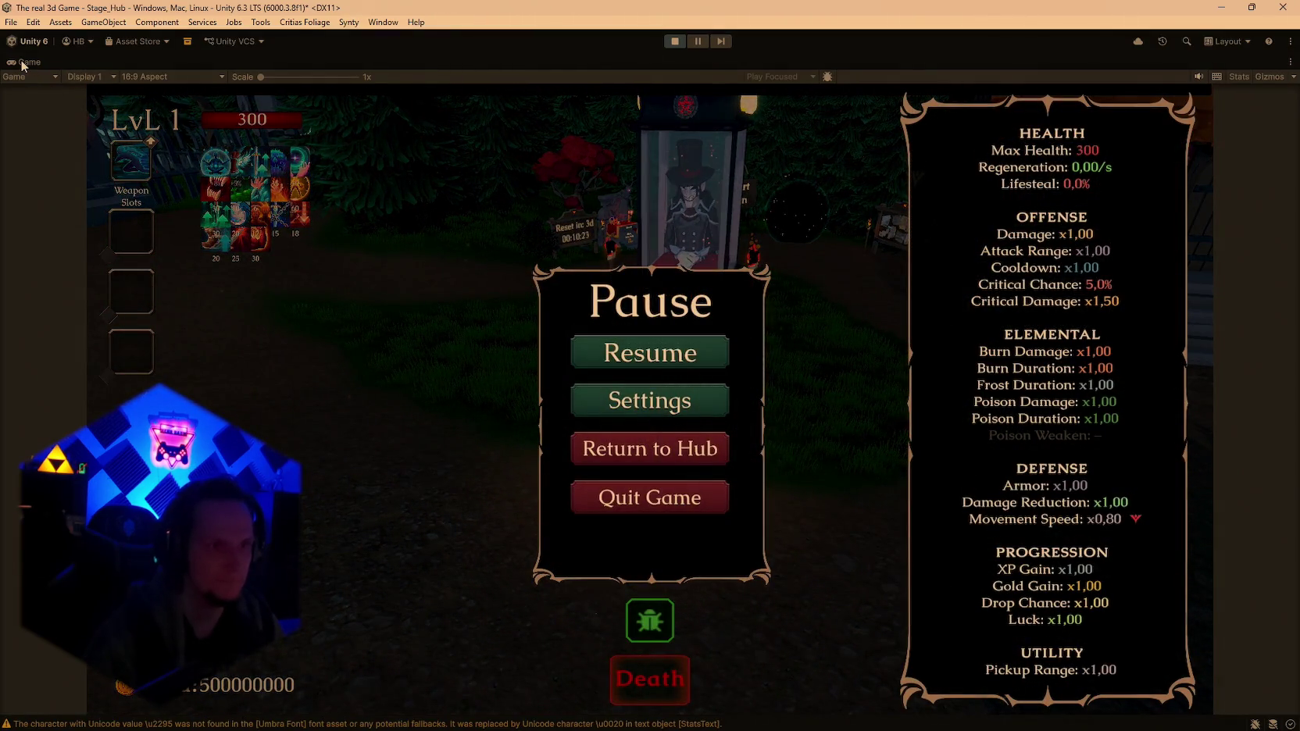
double_click(23, 63)
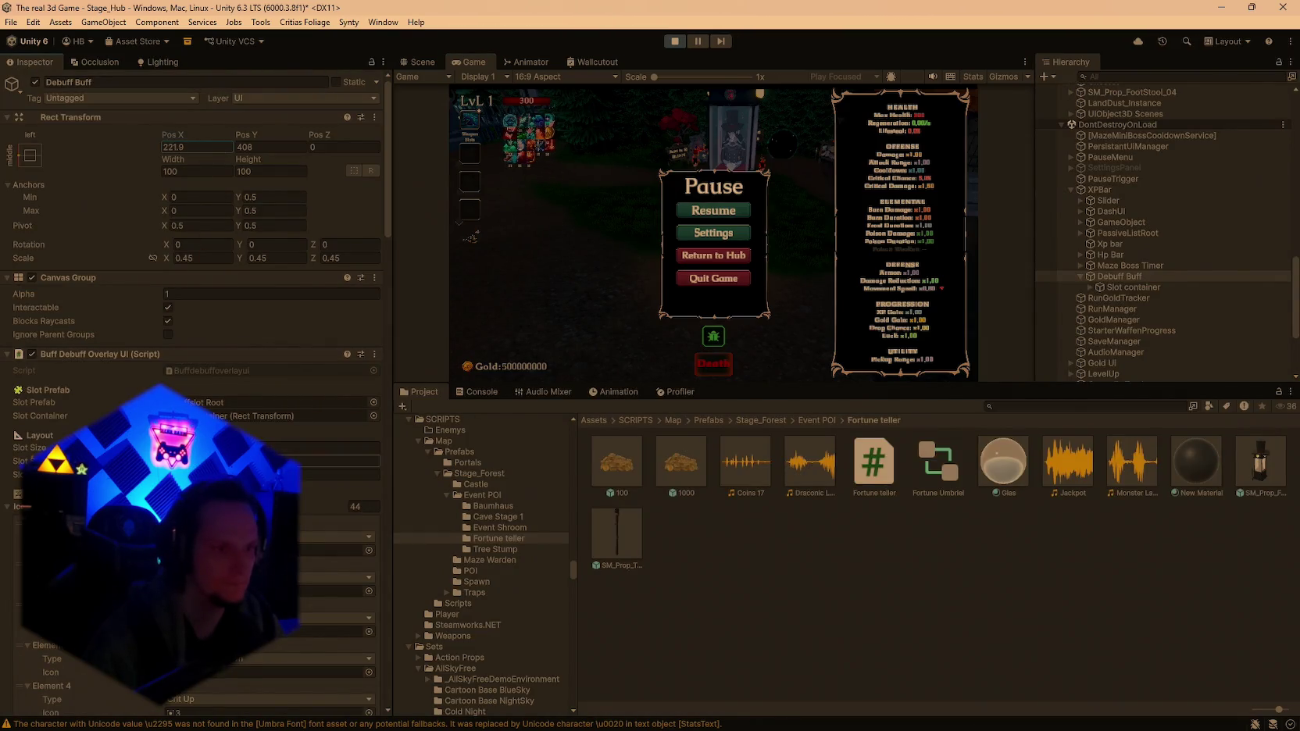
Step: Set Slots Per Row to 4 and spawn simulated buffs to test the grid
scroll(211, 298, "down", 5)
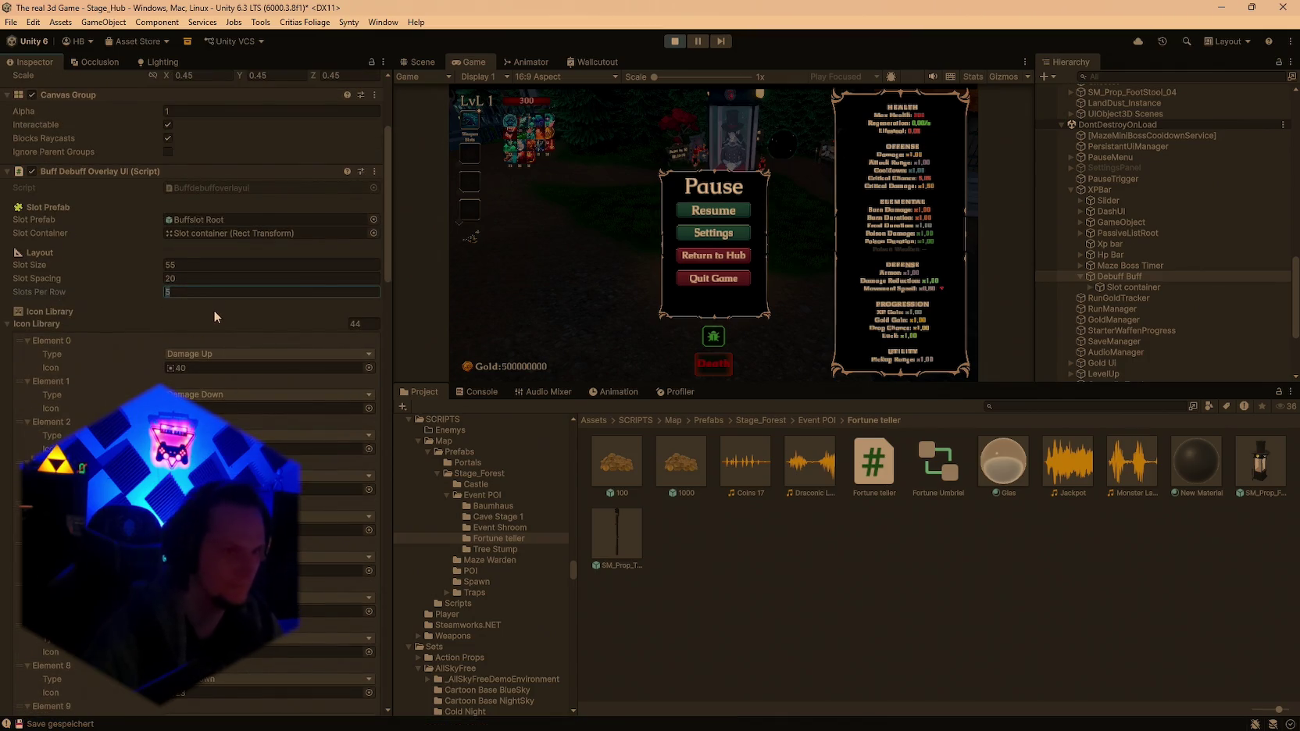
type("4")
scroll(266, 343, "down", 20)
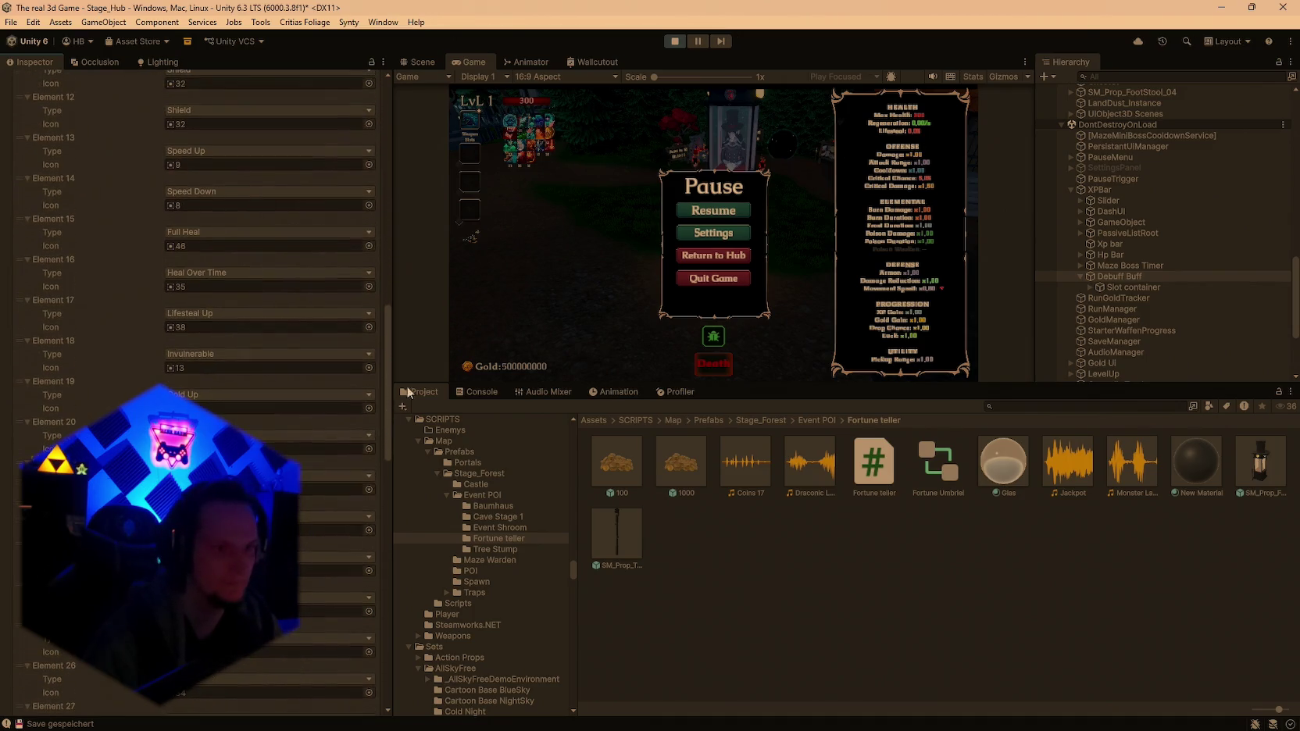
left_click_drag(388, 397, 280, 683)
left_click(233, 659)
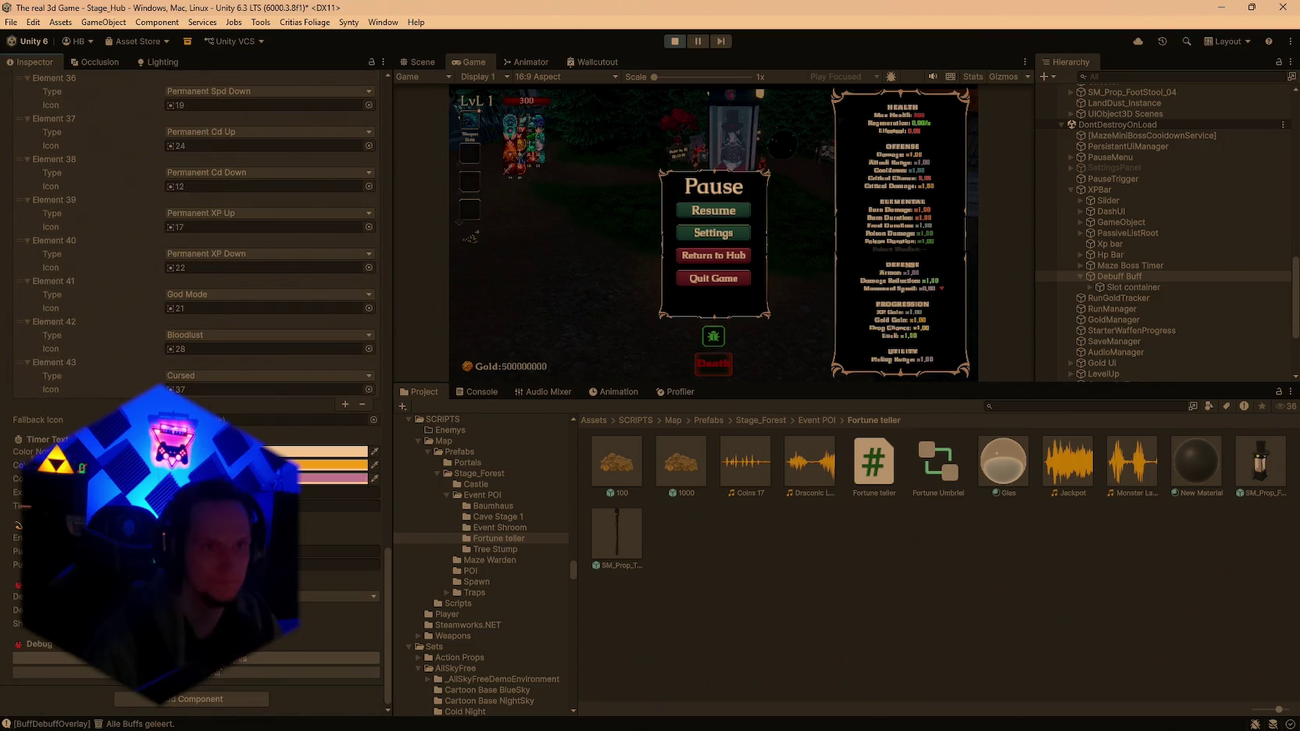
left_click_drag(388, 688, 379, 142)
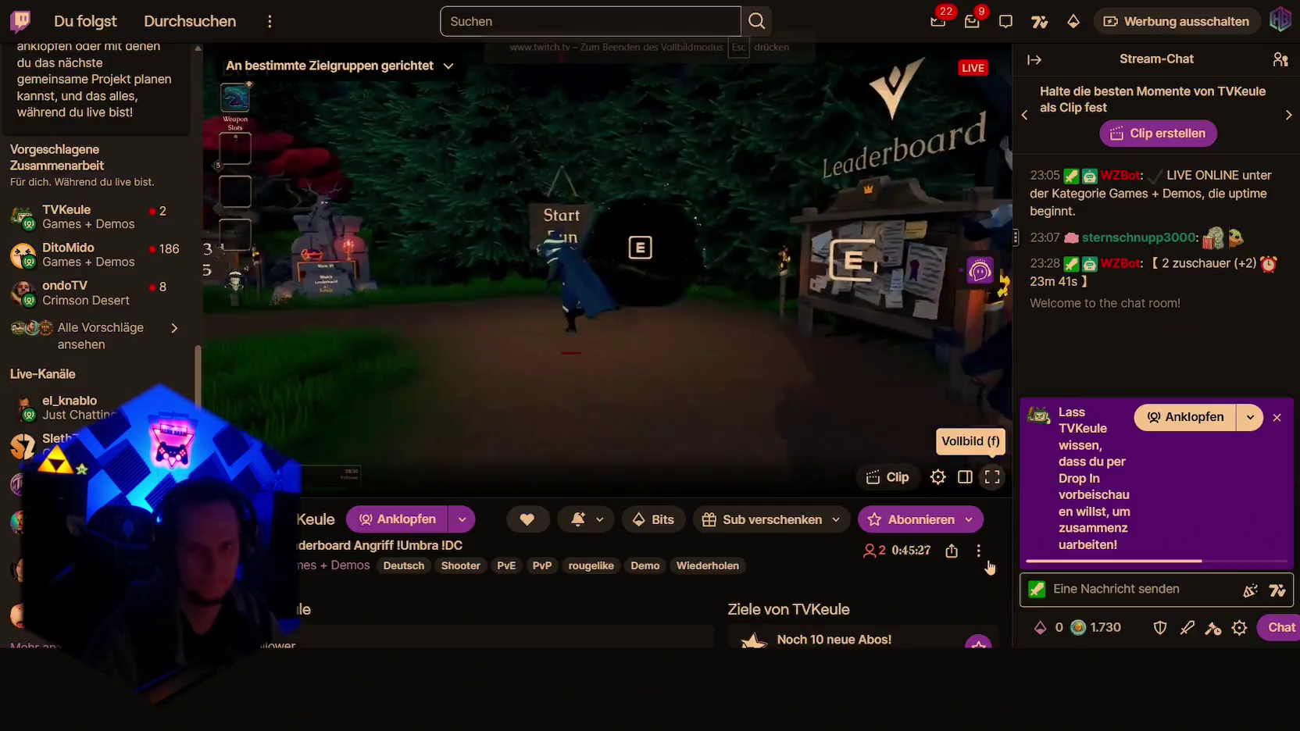
Step: Play the Twitch stream fullscreen and turn its volume up
left_click(992, 559)
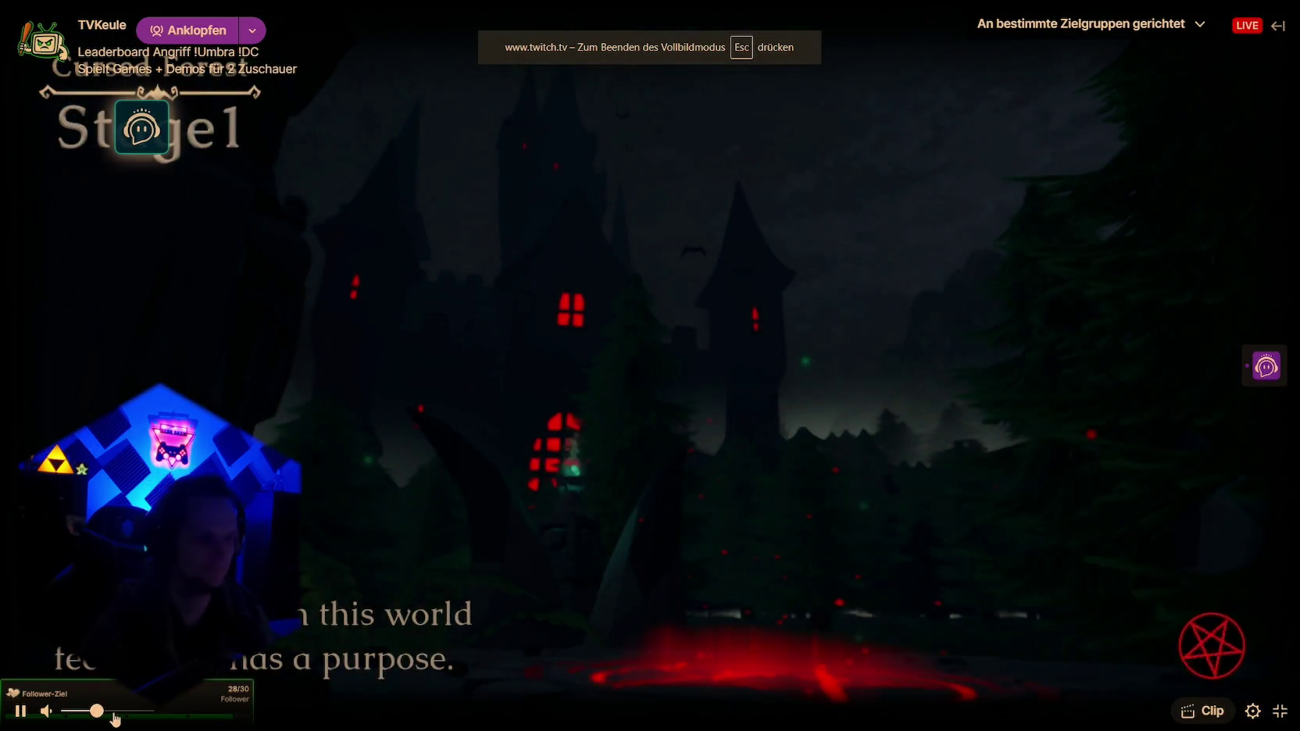
left_click_drag(130, 717, 142, 717)
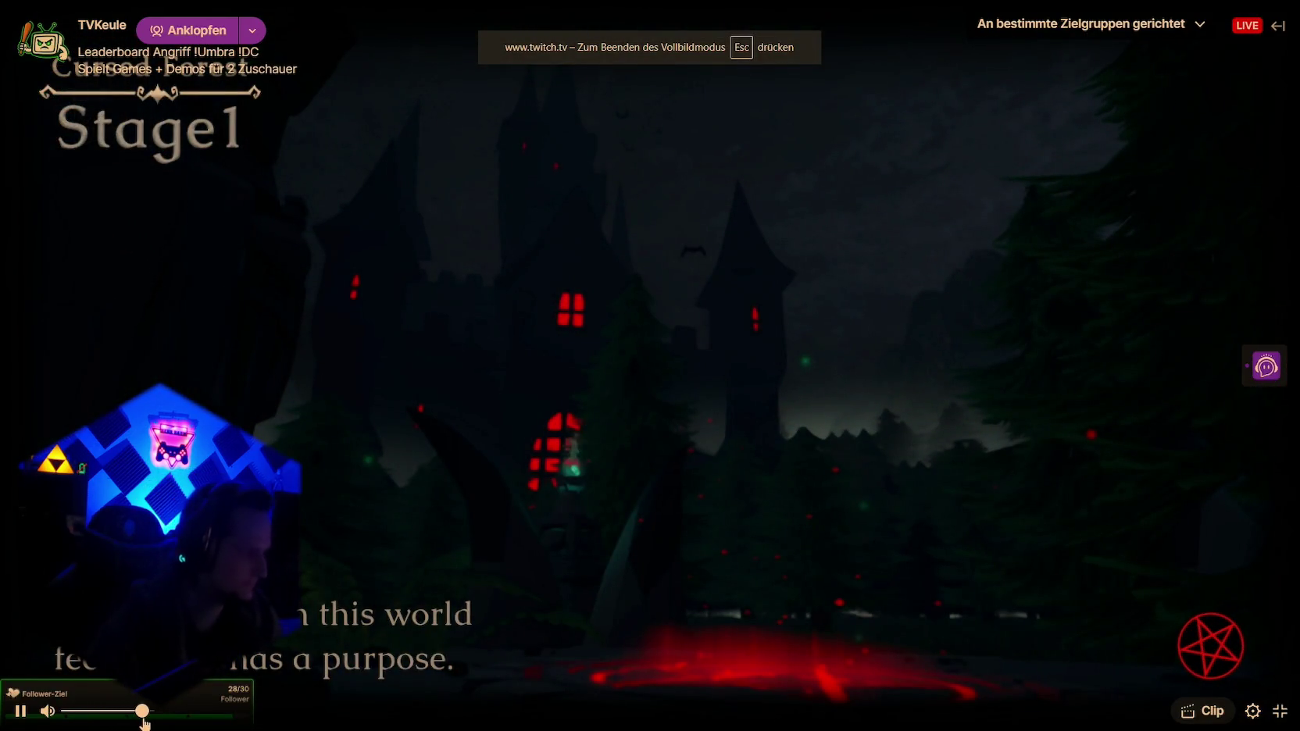
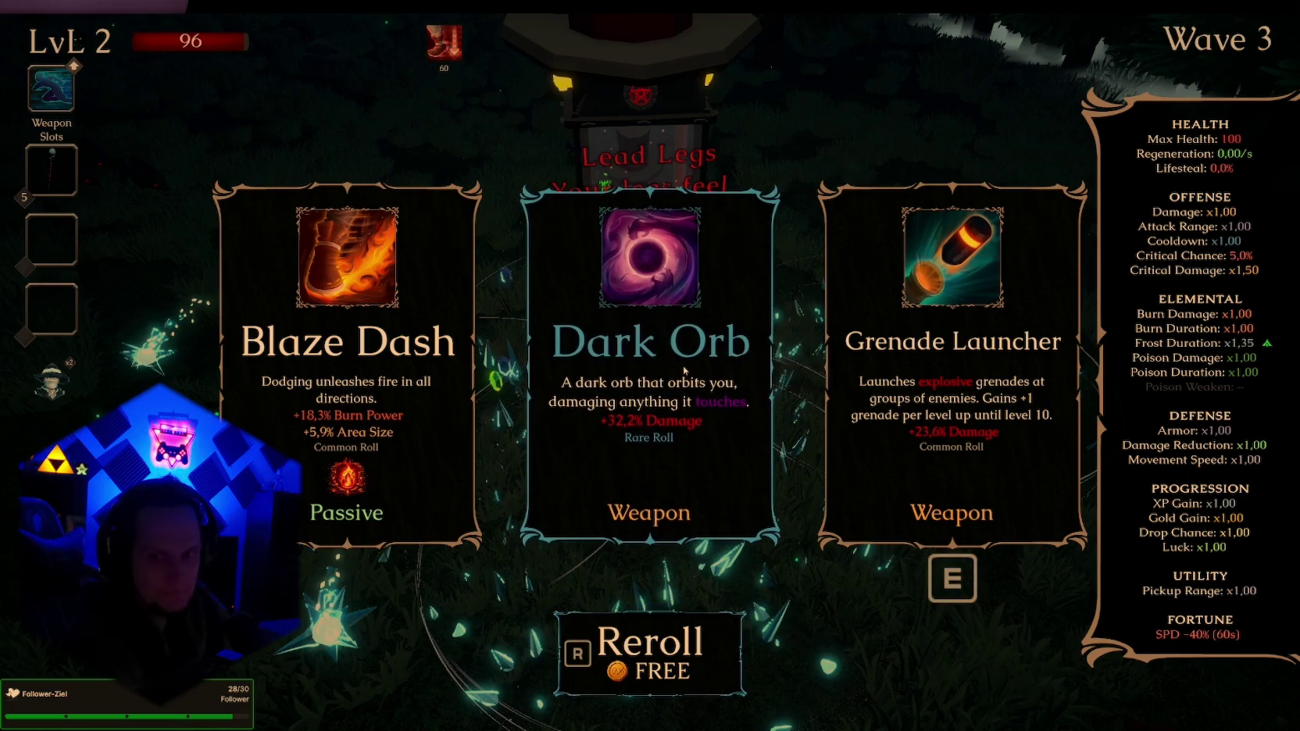
Step: Take Shadowstride, Ice Blade, Shadowstride and Frost Strike, rerolling the offered cards along the way
key("r")
key("e")
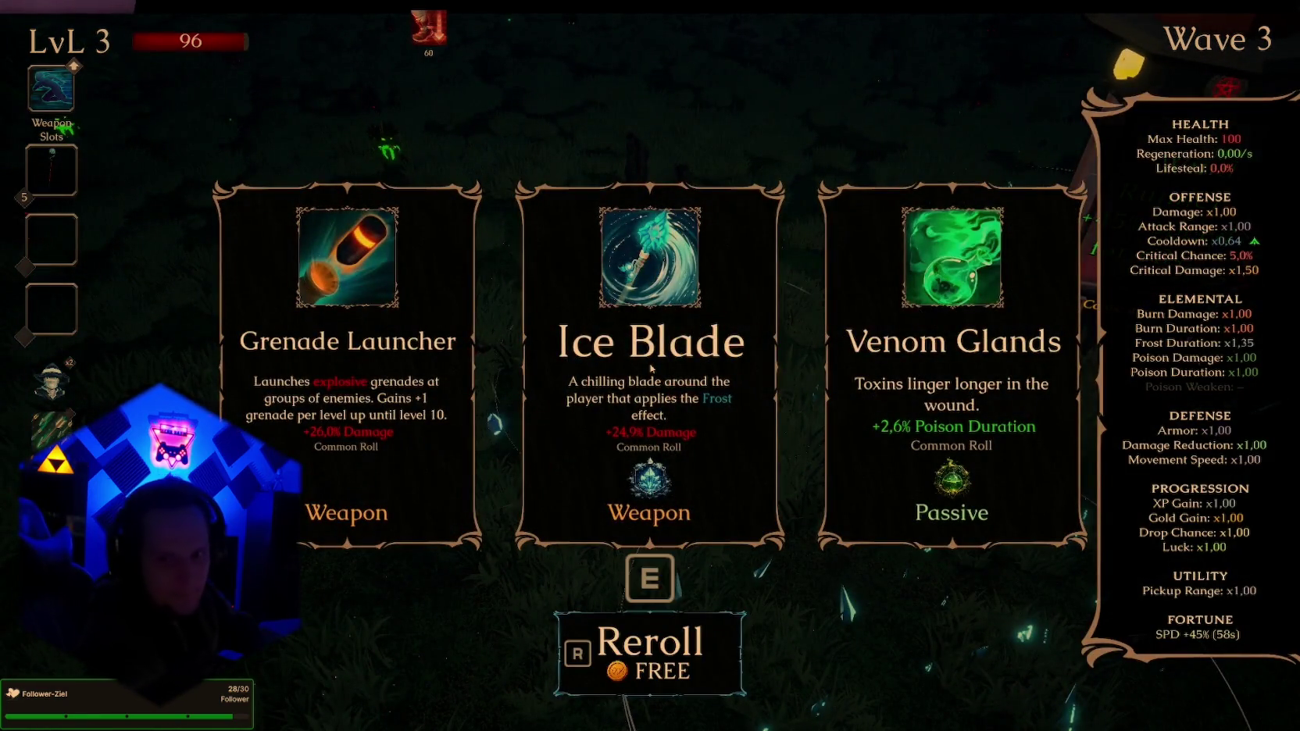
key("e")
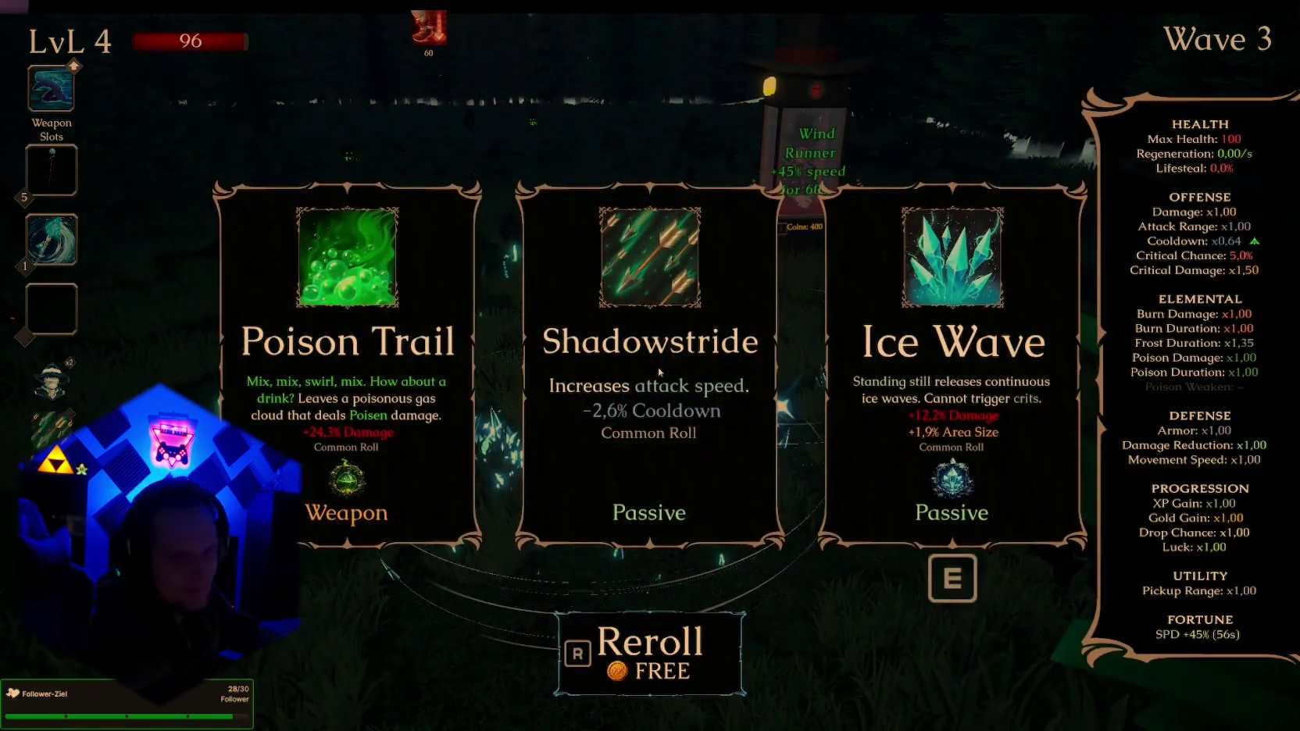
key("e")
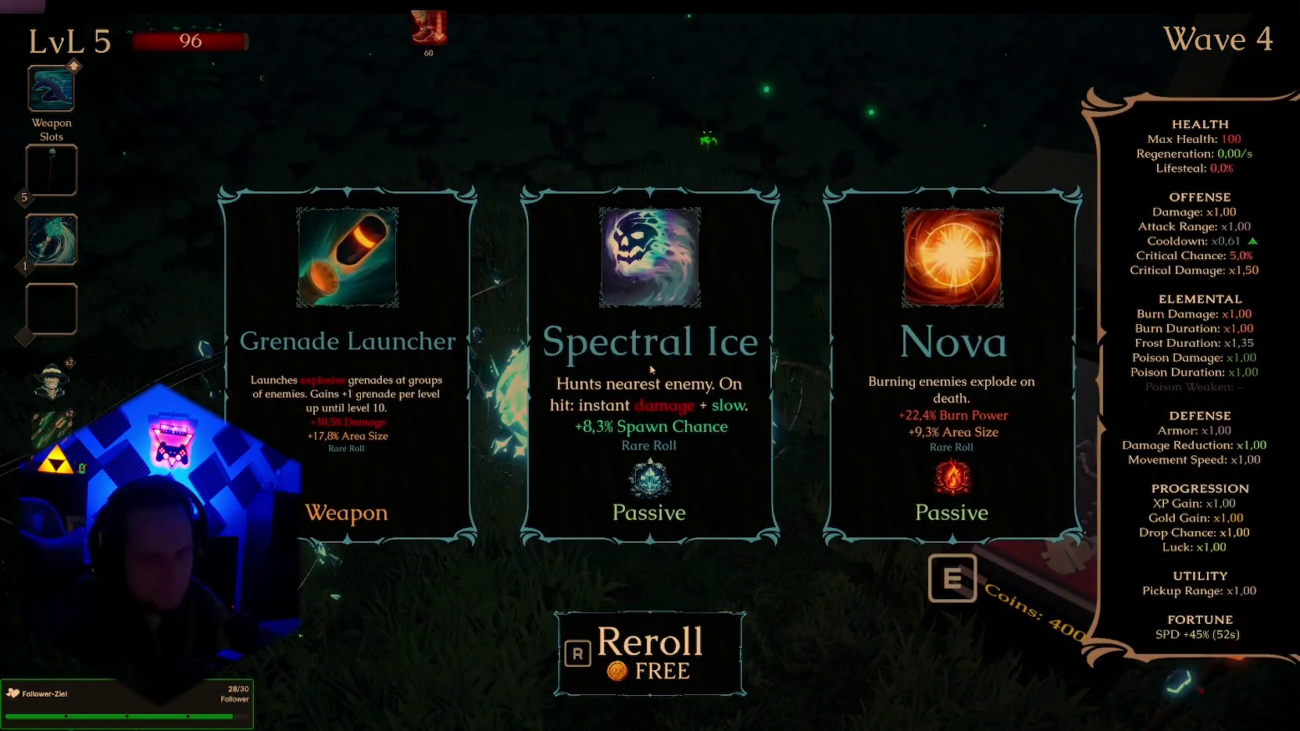
key("r")
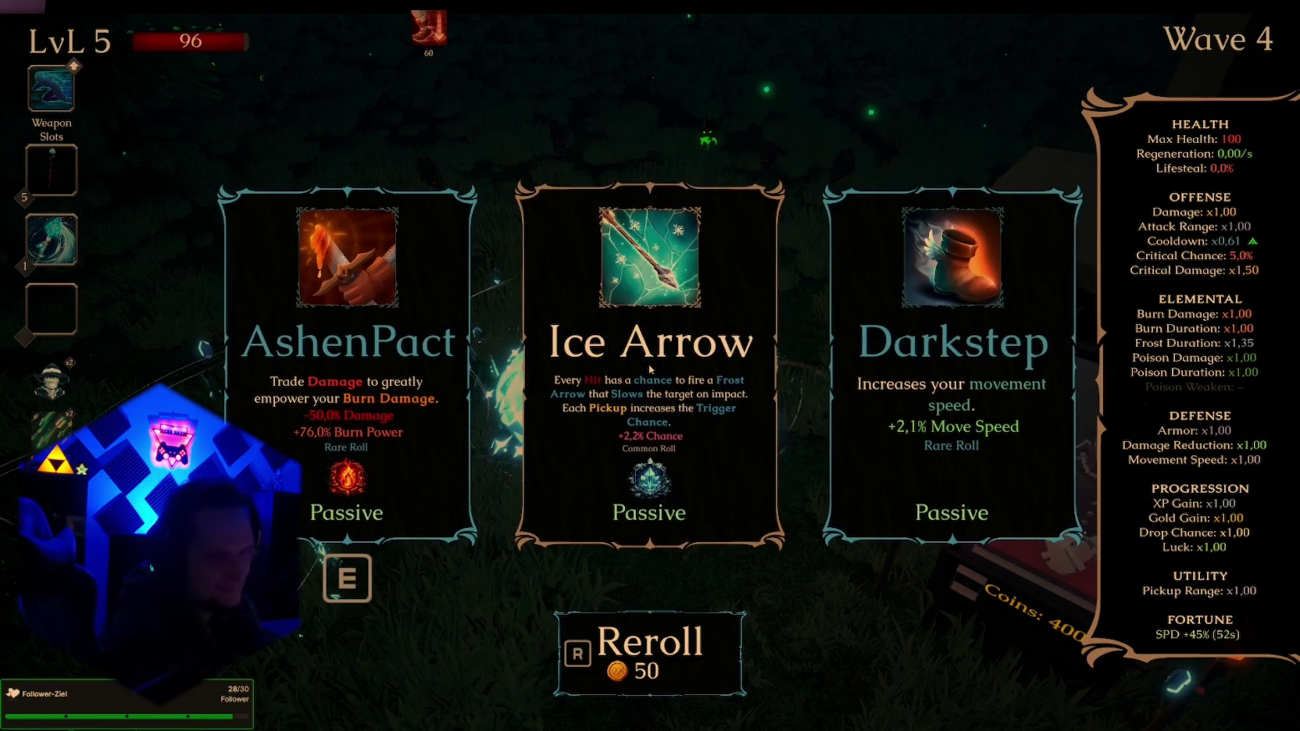
key("r")
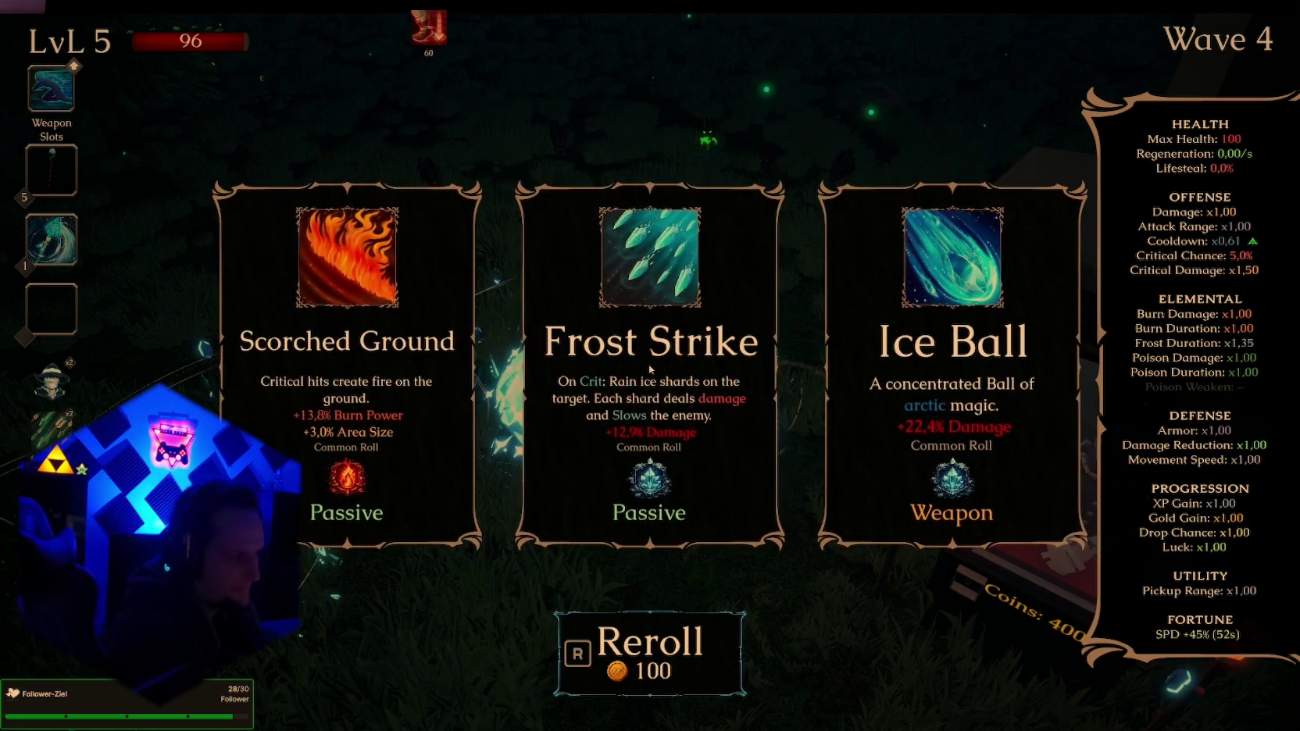
left_click(650, 371)
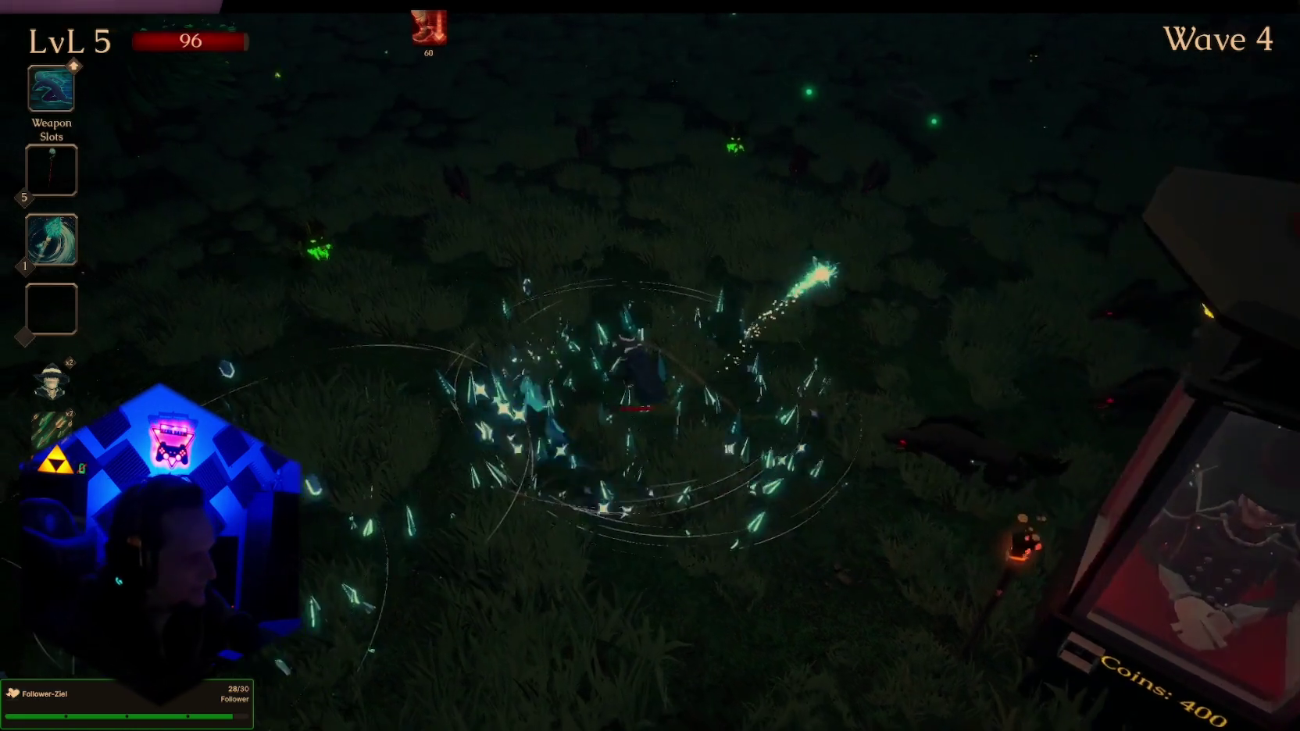
Step: Claim the +500 gold Run Windfall at the shrine and roam to collect experience
key("e")
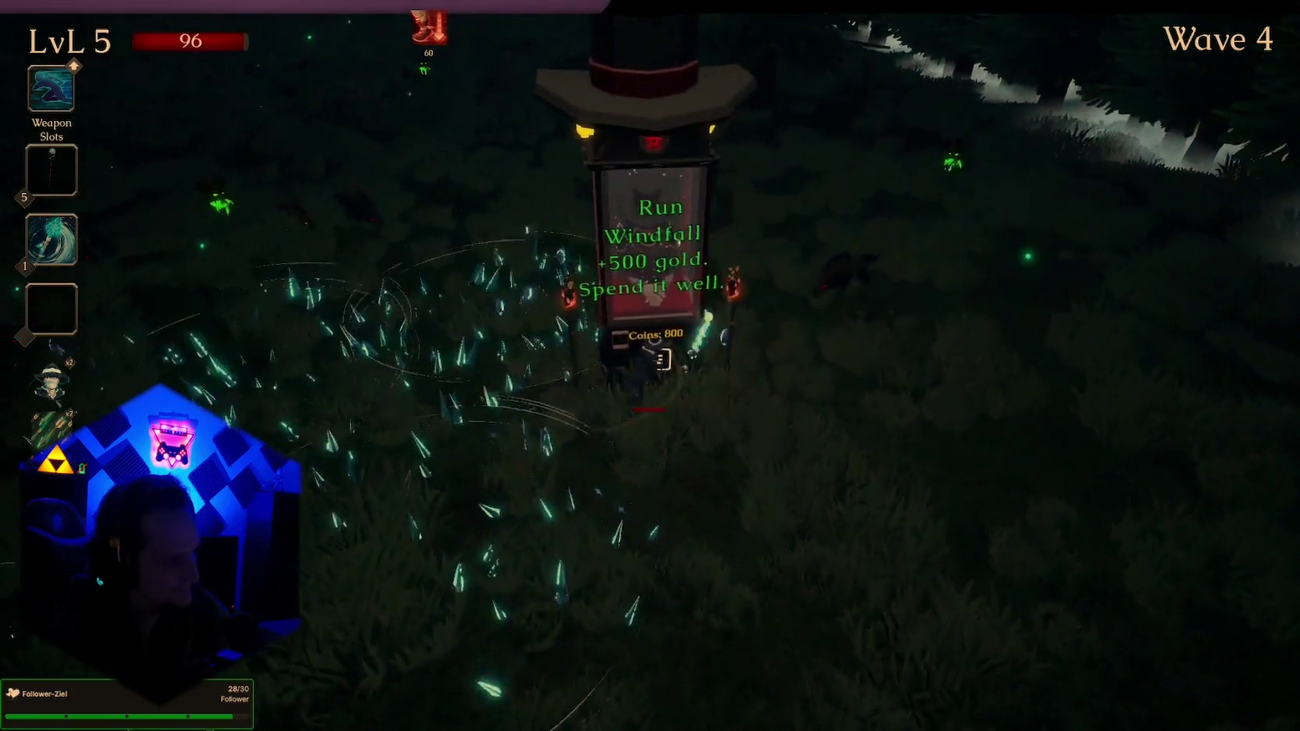
key("d")
key("a")
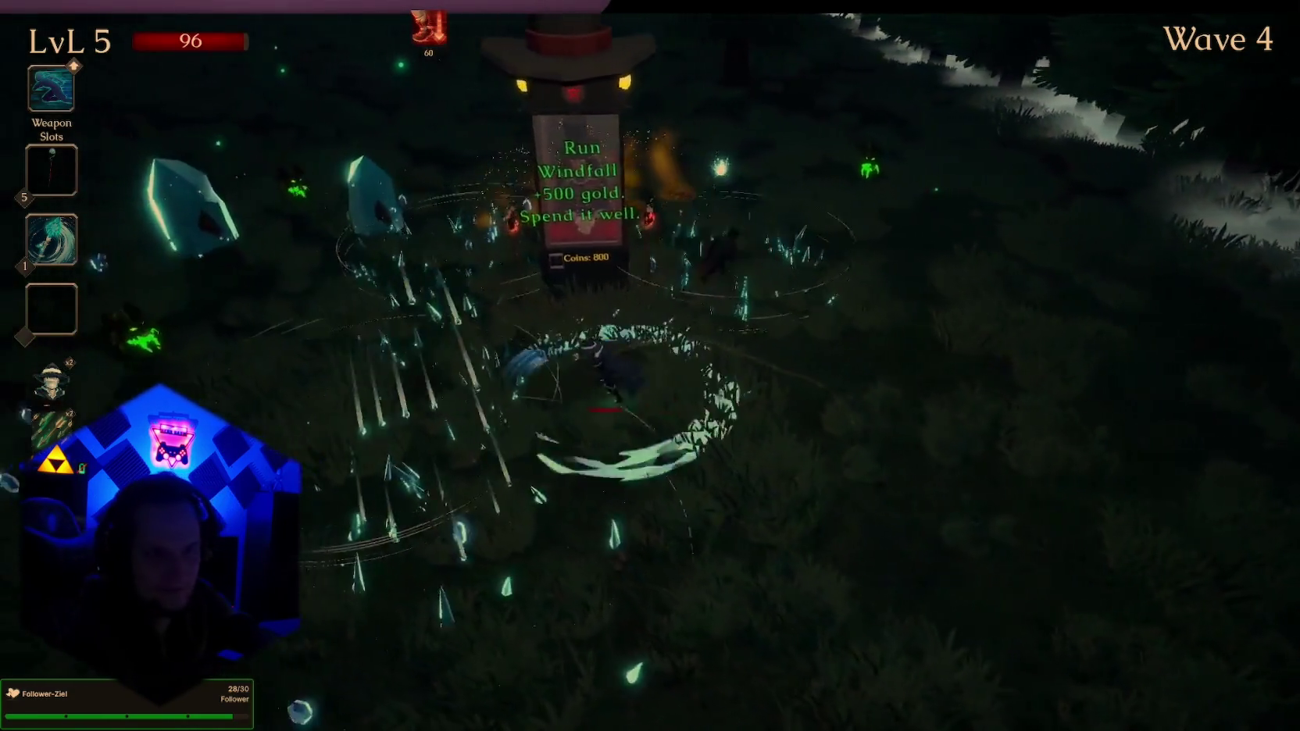
key("d")
key("a")
key("d")
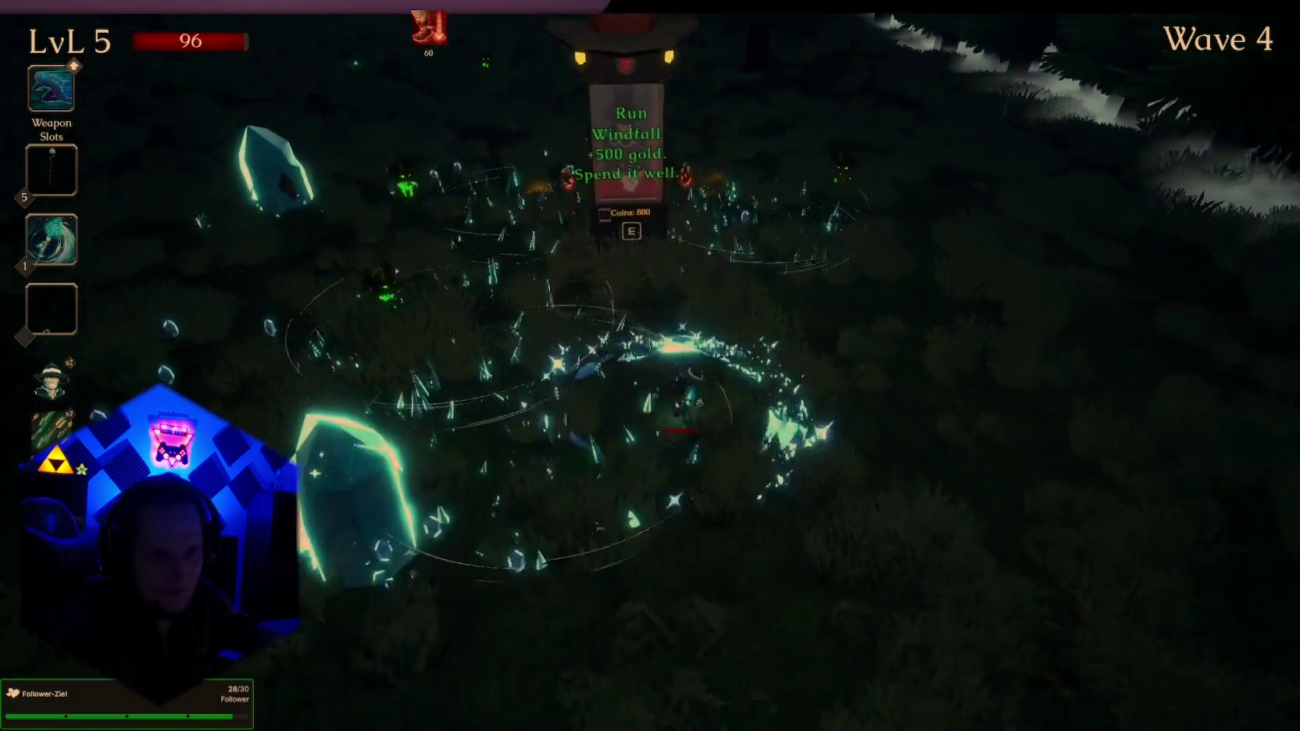
key("a")
key("d")
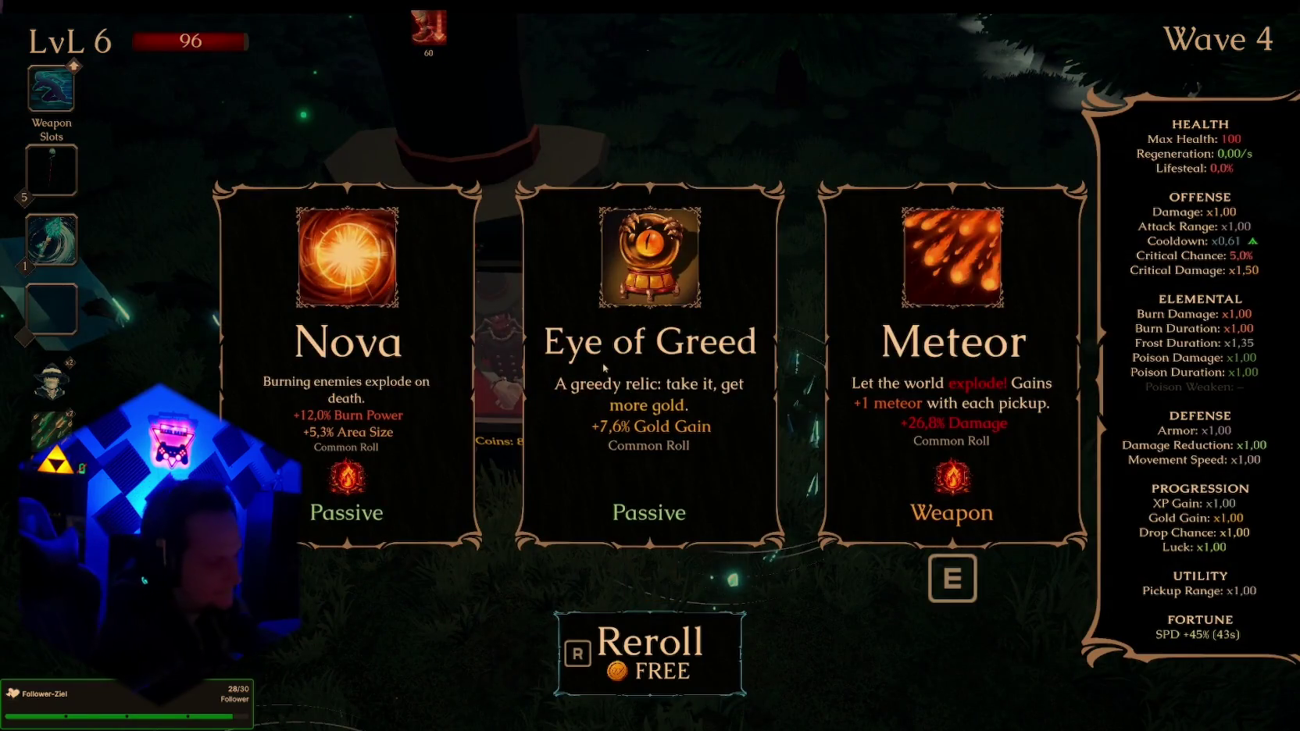
Step: Reroll the upgrade offer twice and take Predator's Eye
key("r")
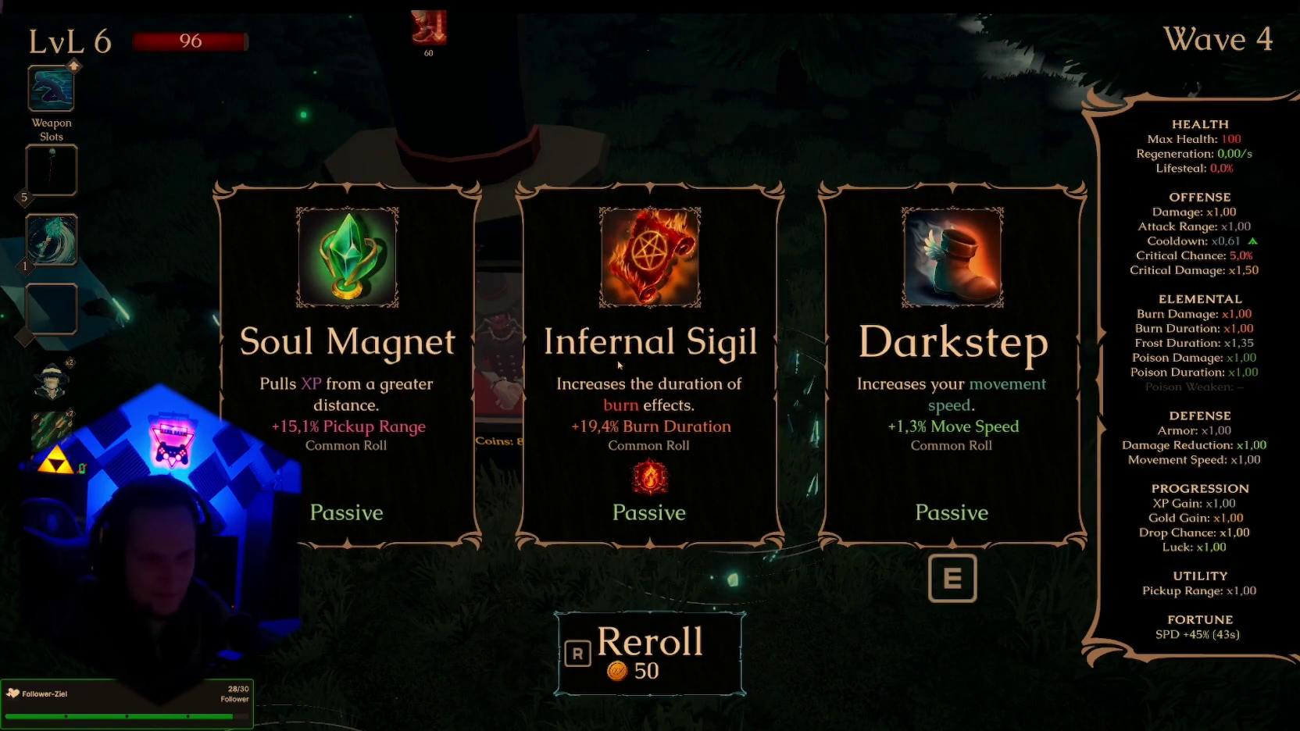
key("r")
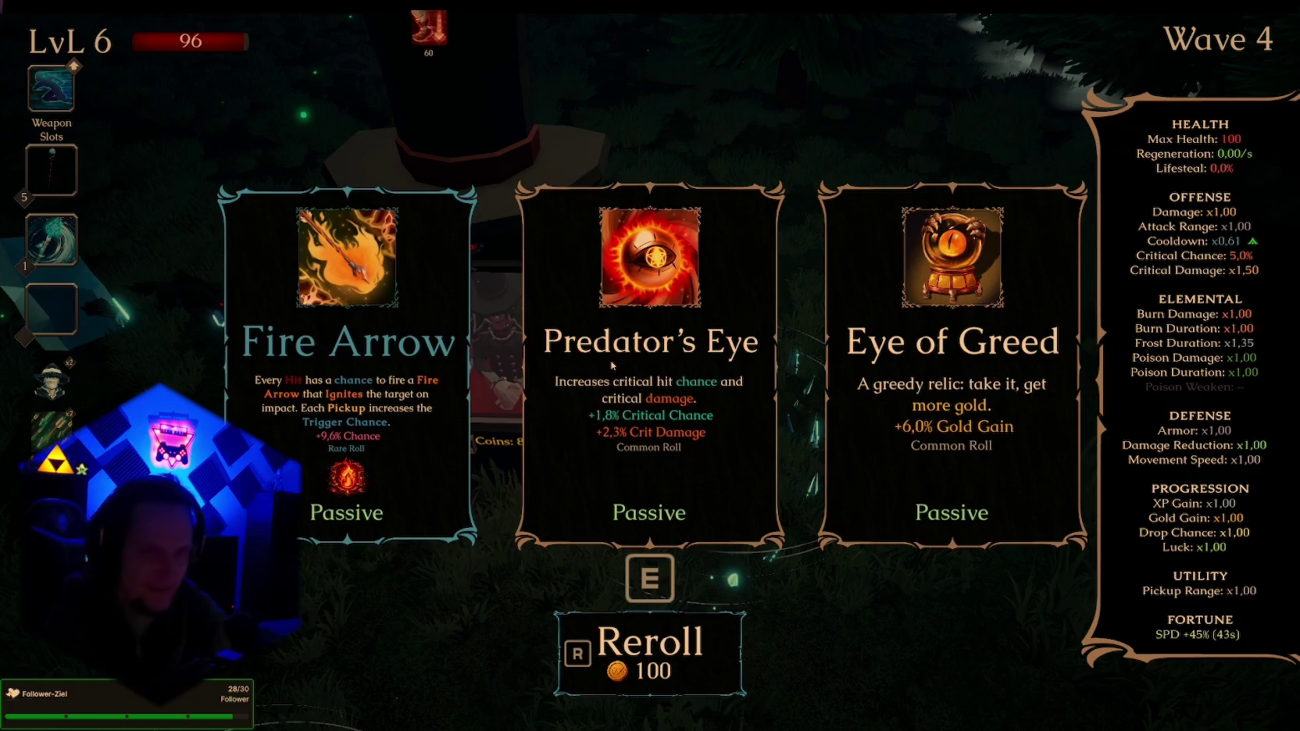
key("e")
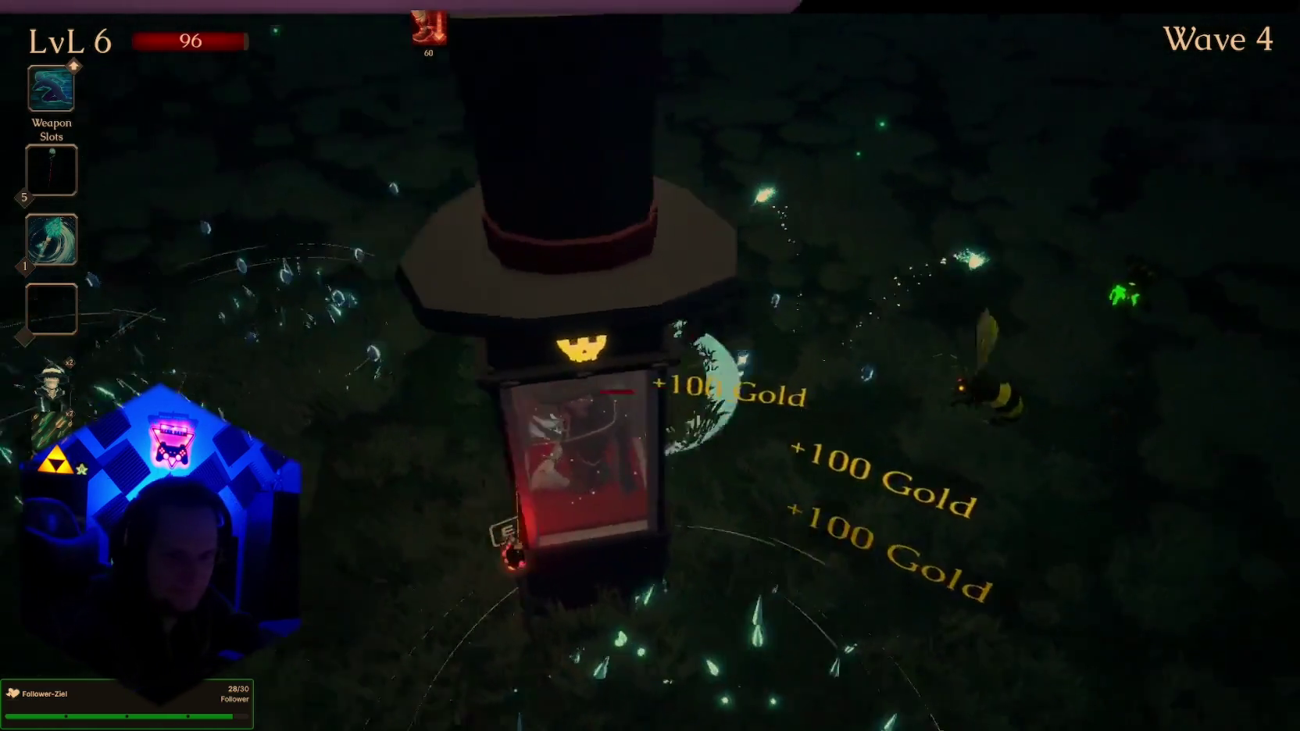
key("w")
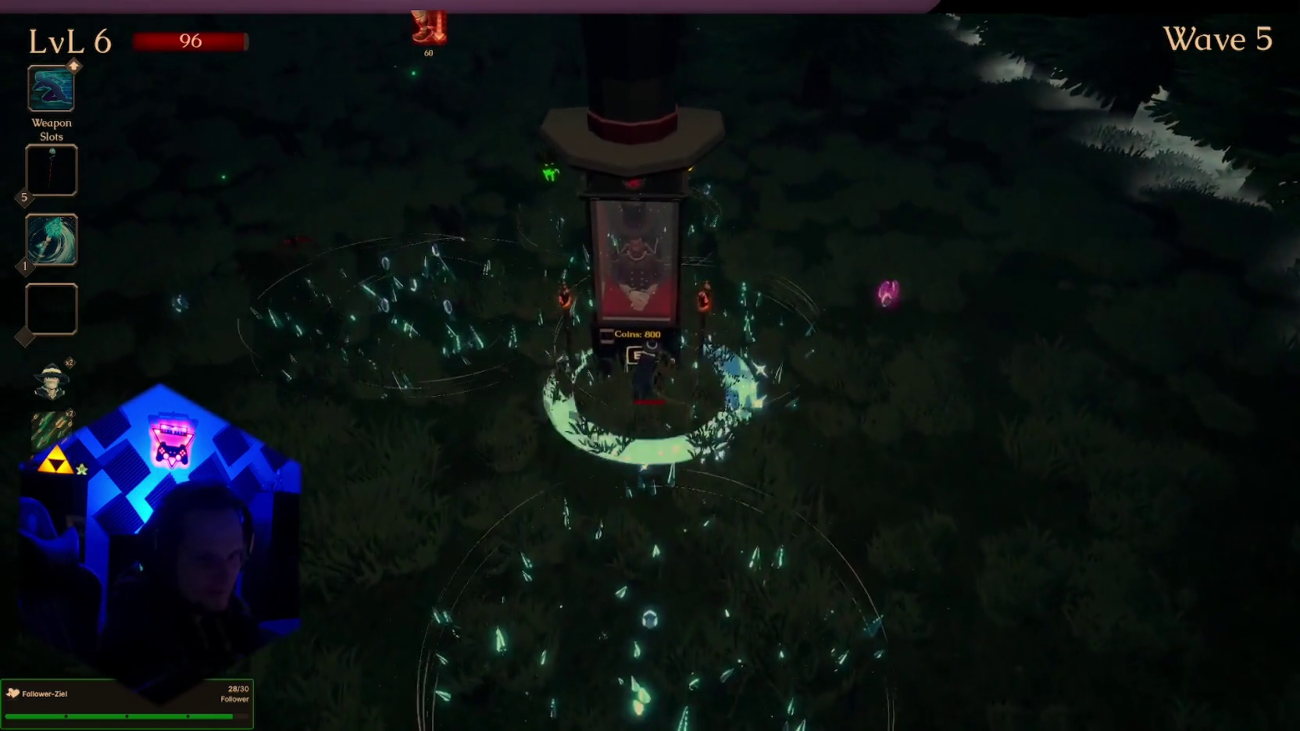
Step: Buy the Chaos Spawn buff from the top-hat coin machine and gather nearby experience
key("e")
key("s")
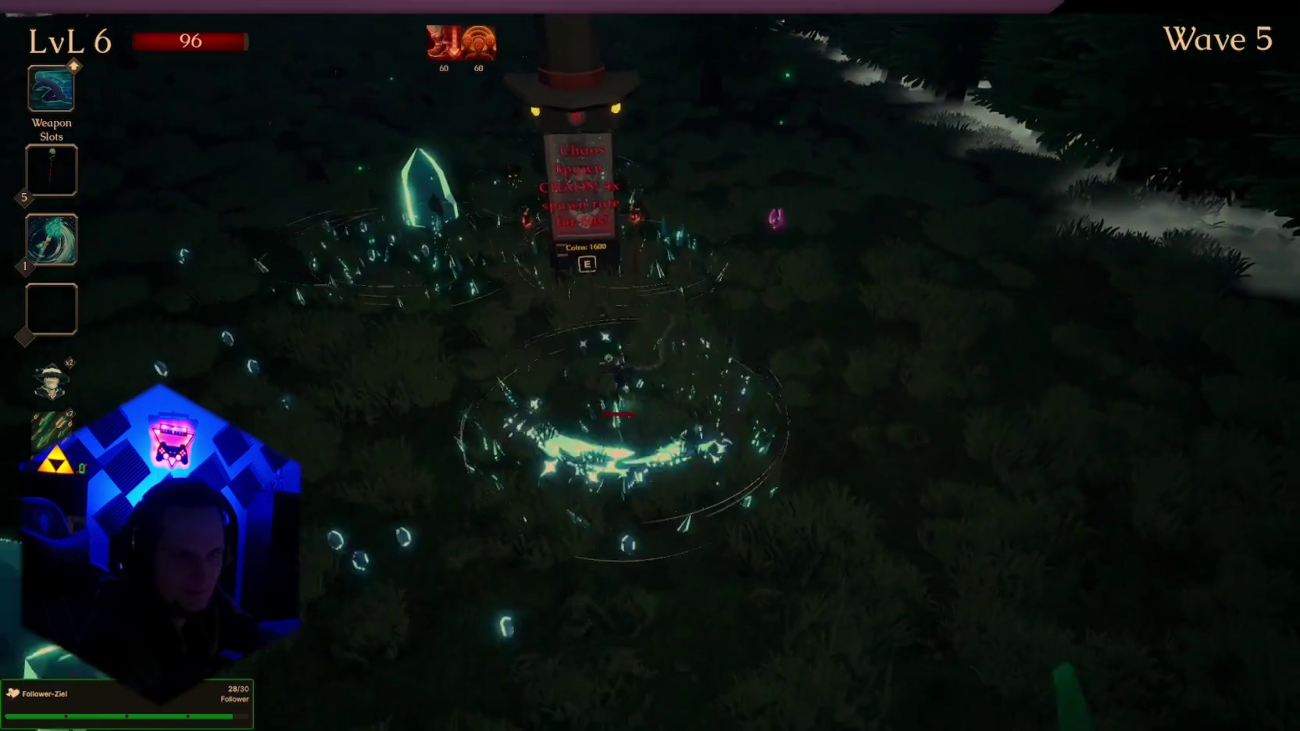
key("w")
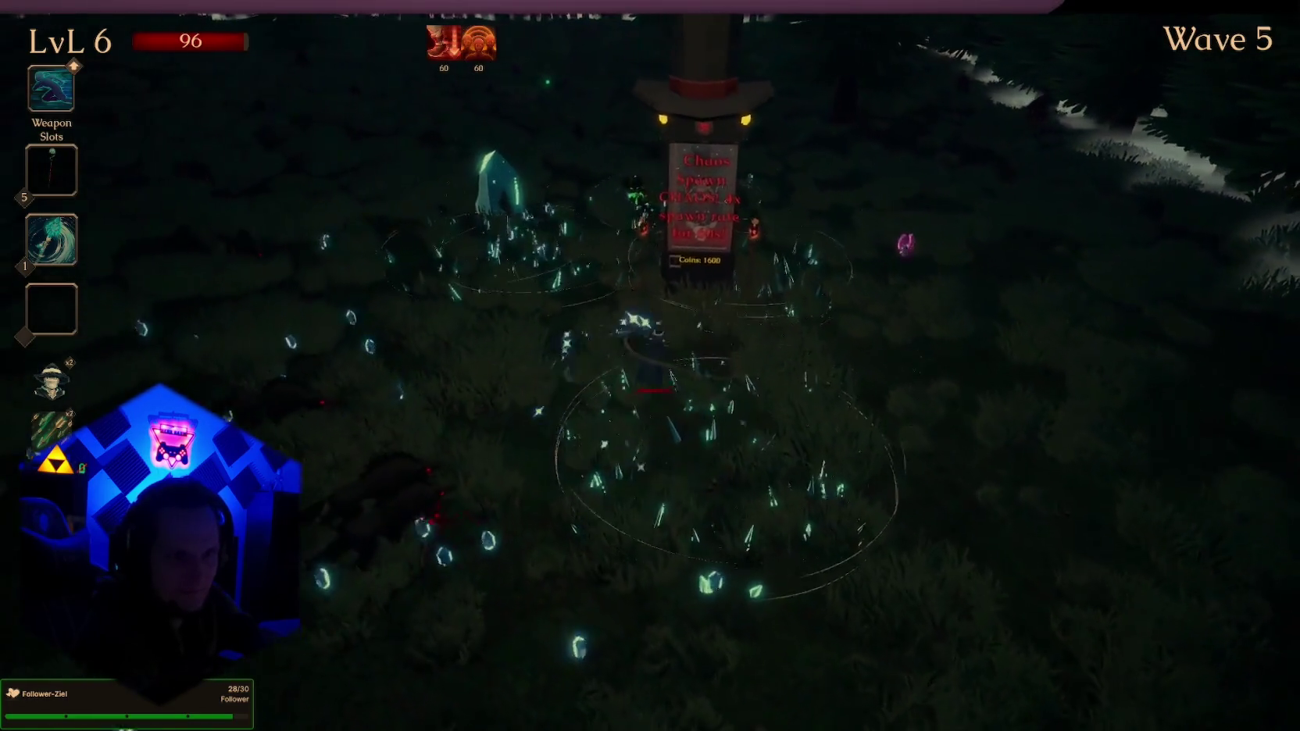
key("d")
key("a")
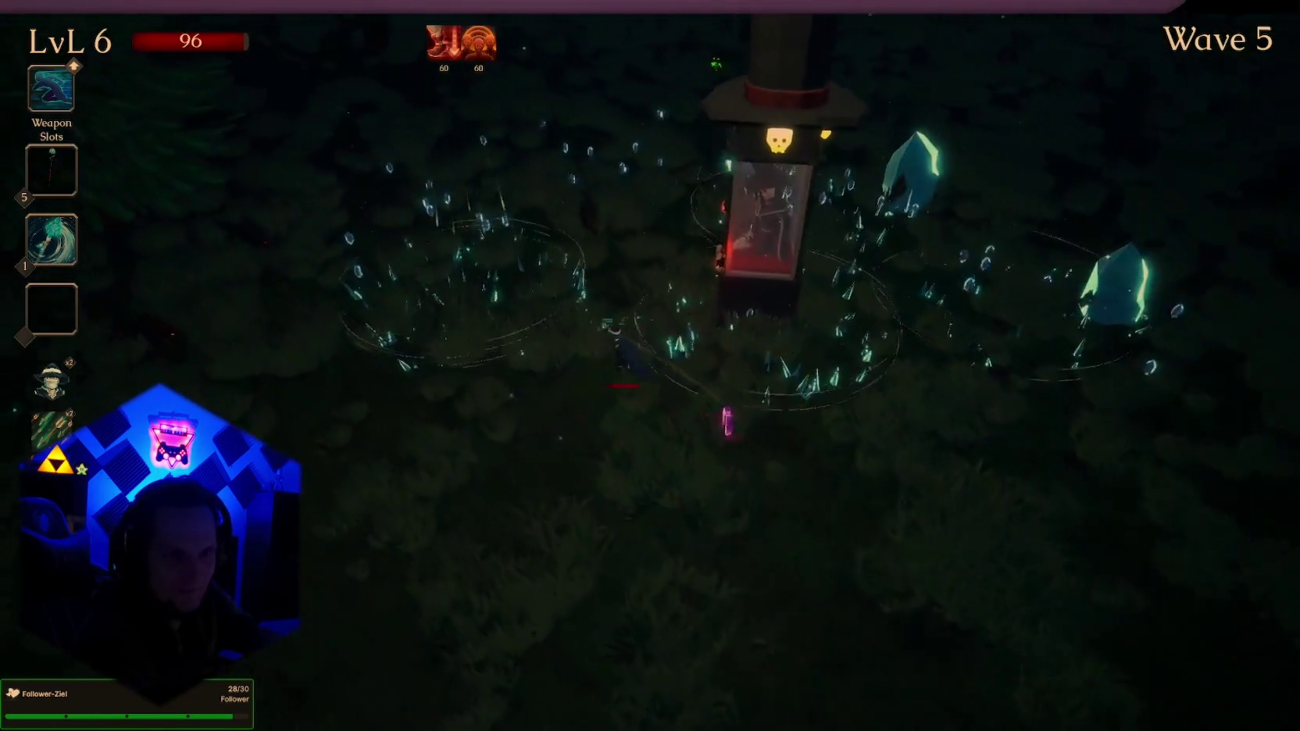
key("a")
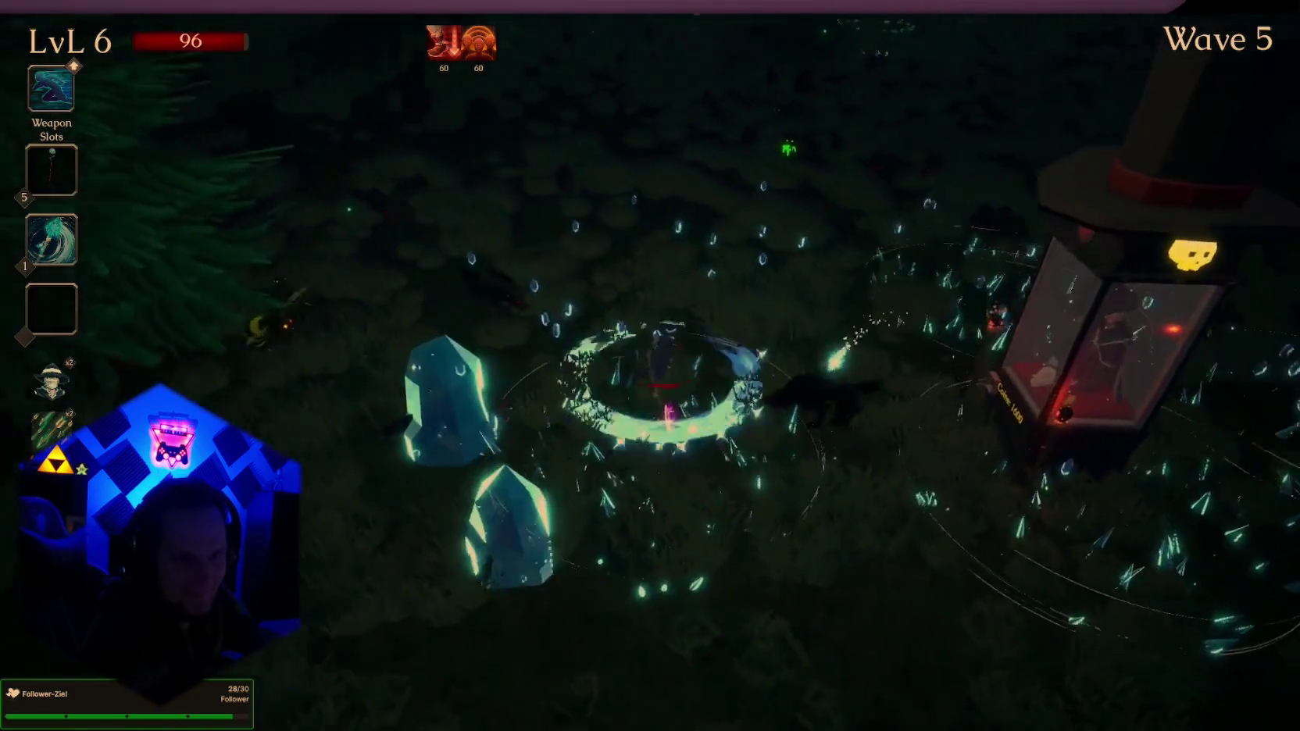
Step: Take Emberling, Ice Barrier and another Emberling upgrade, rerolling the cards twice
key("r")
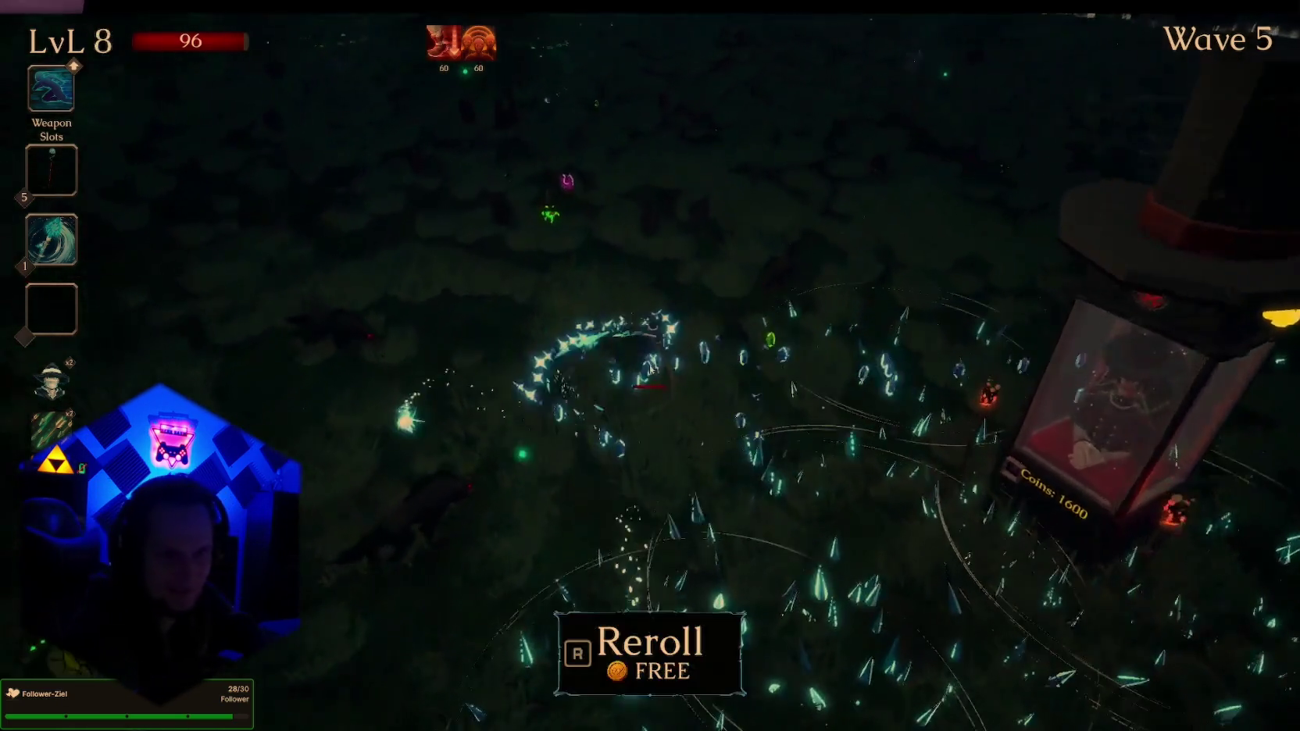
key("Right")
key("Right")
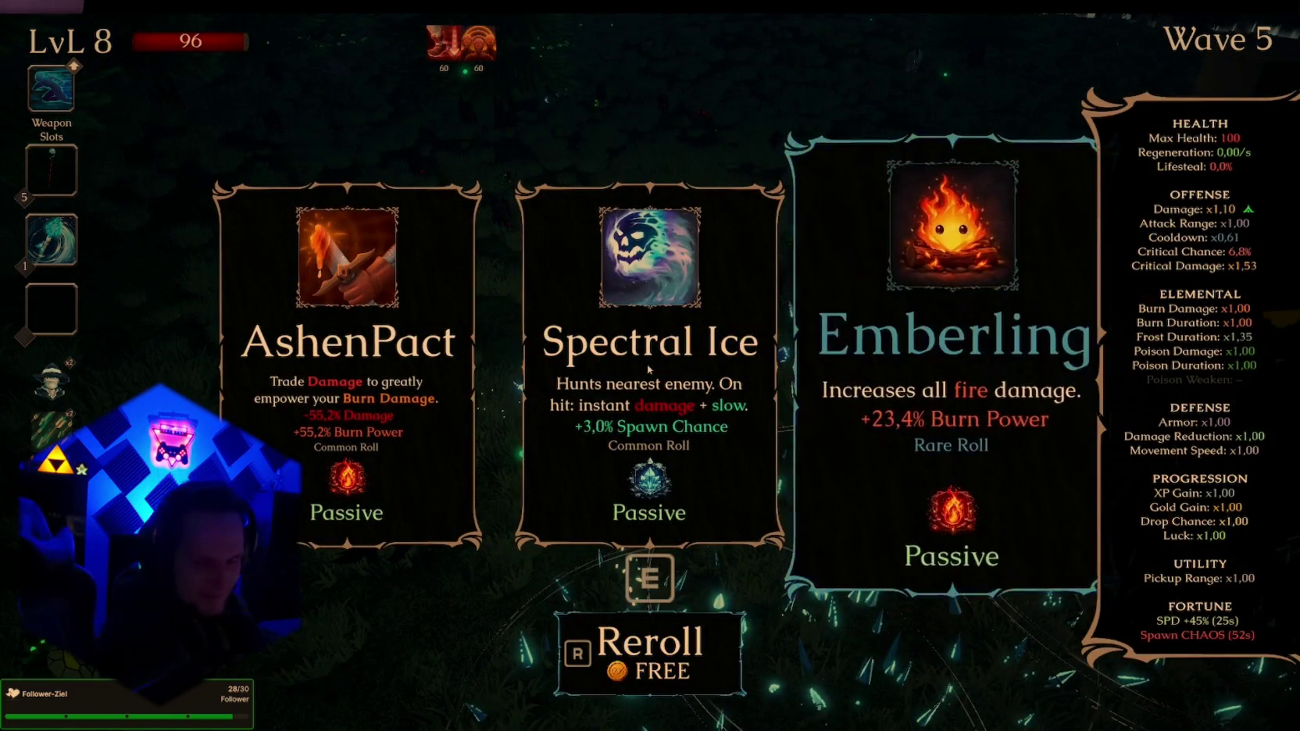
key("e")
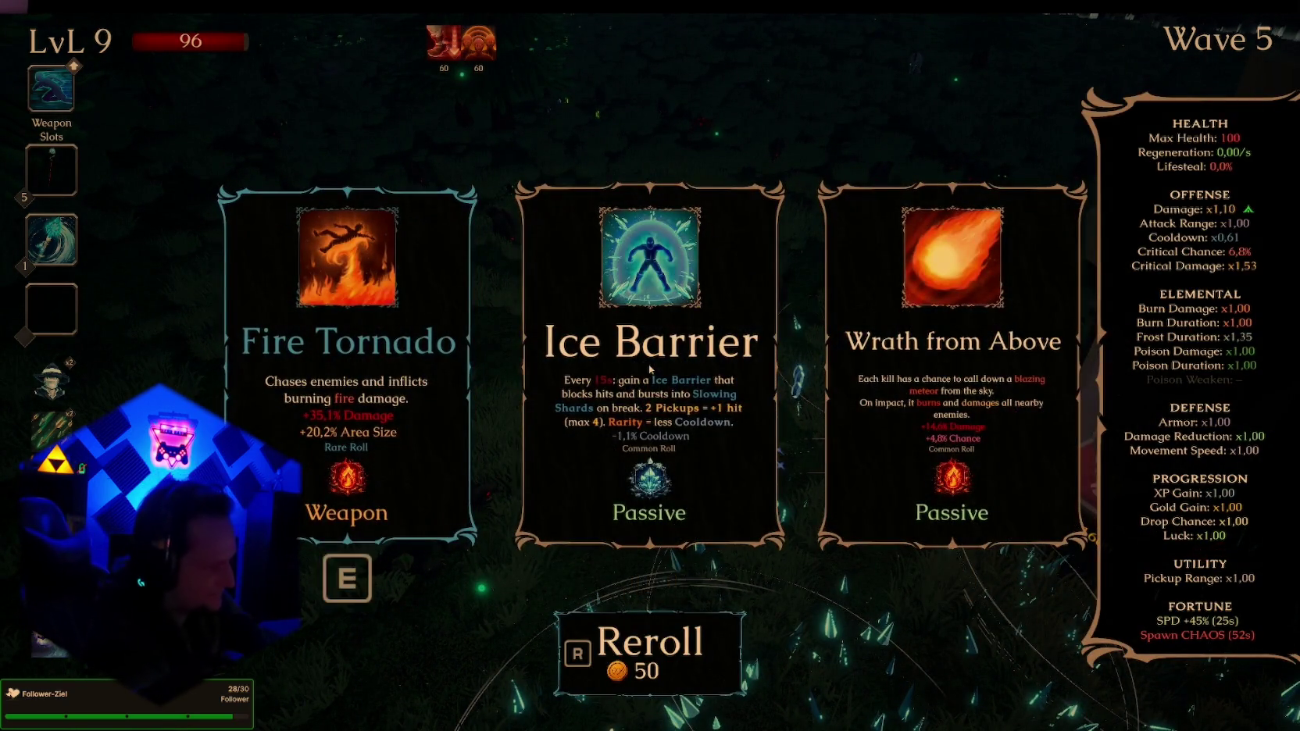
left_click(650, 370)
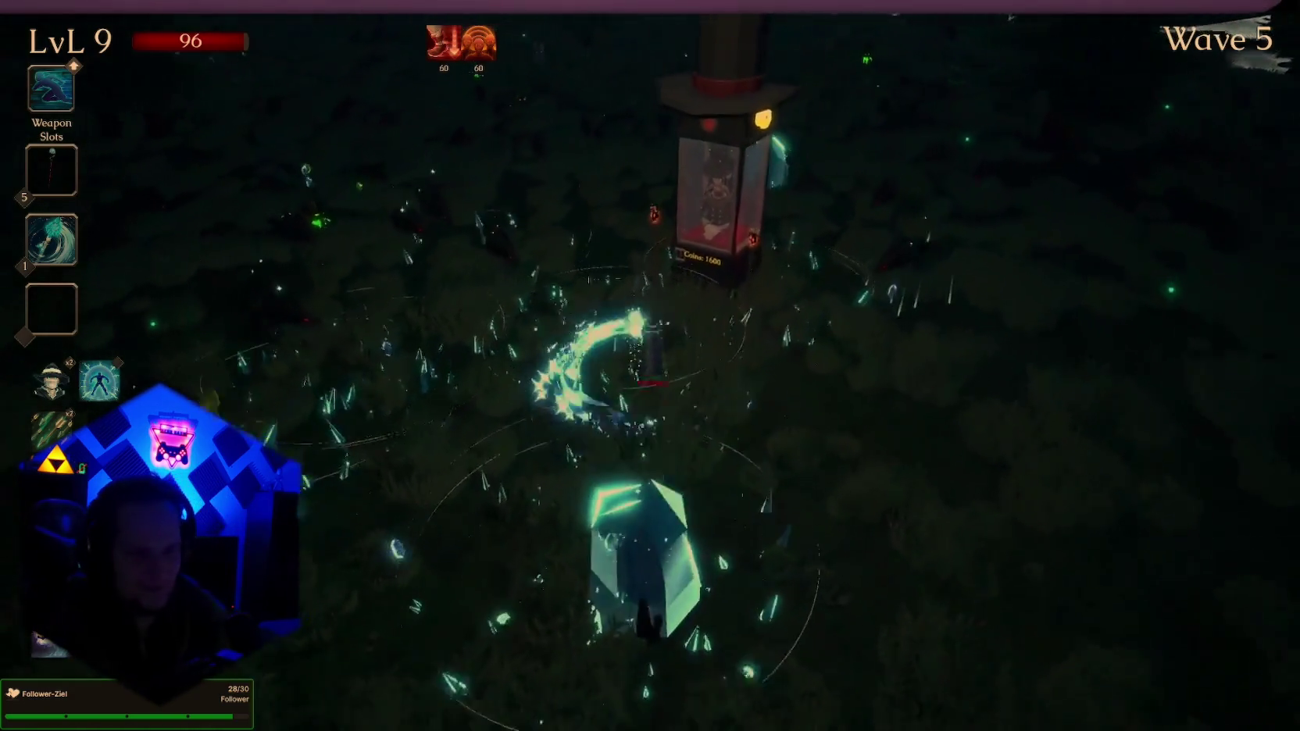
key("a")
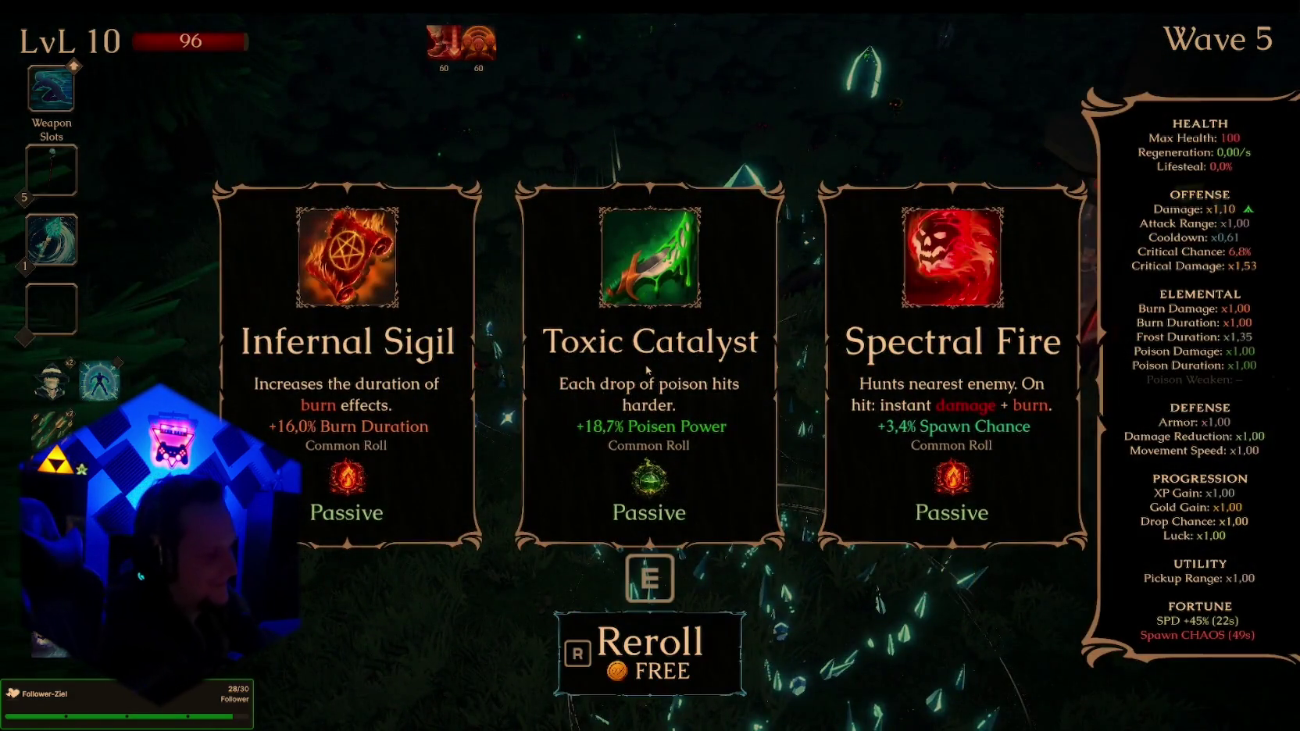
key("r")
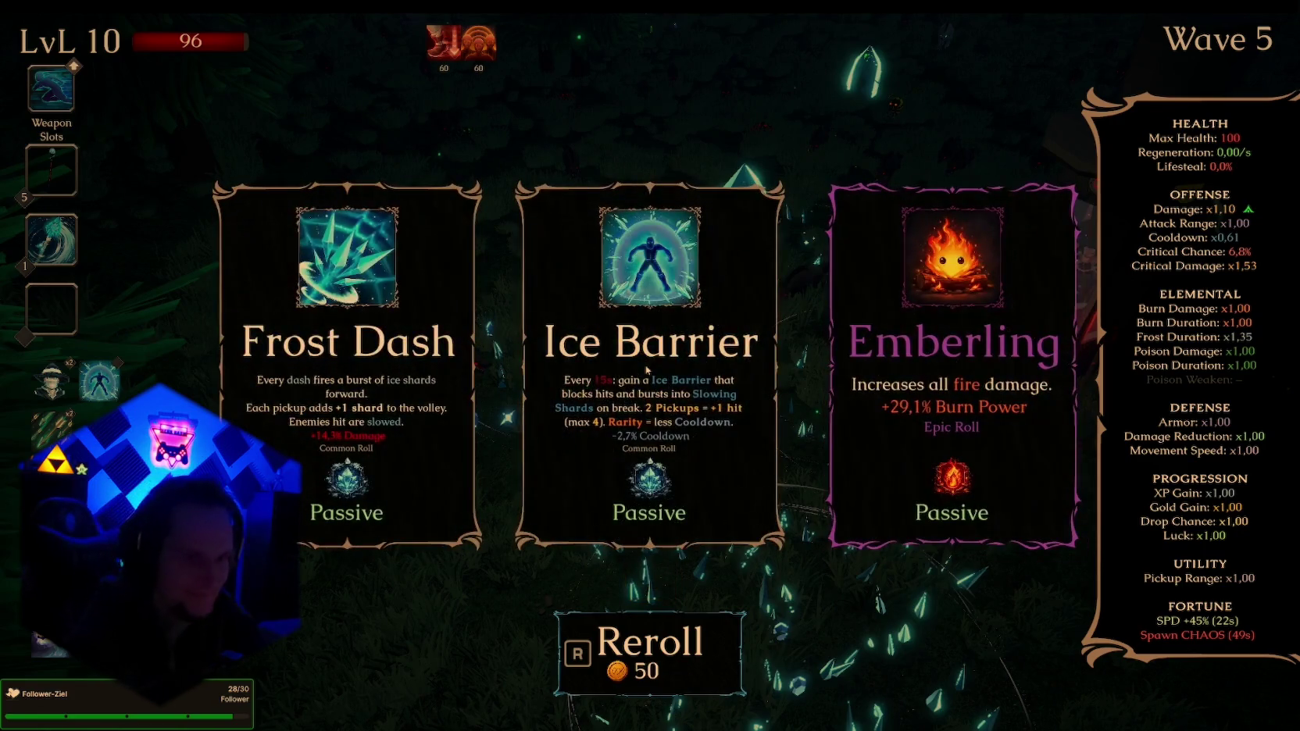
key("e")
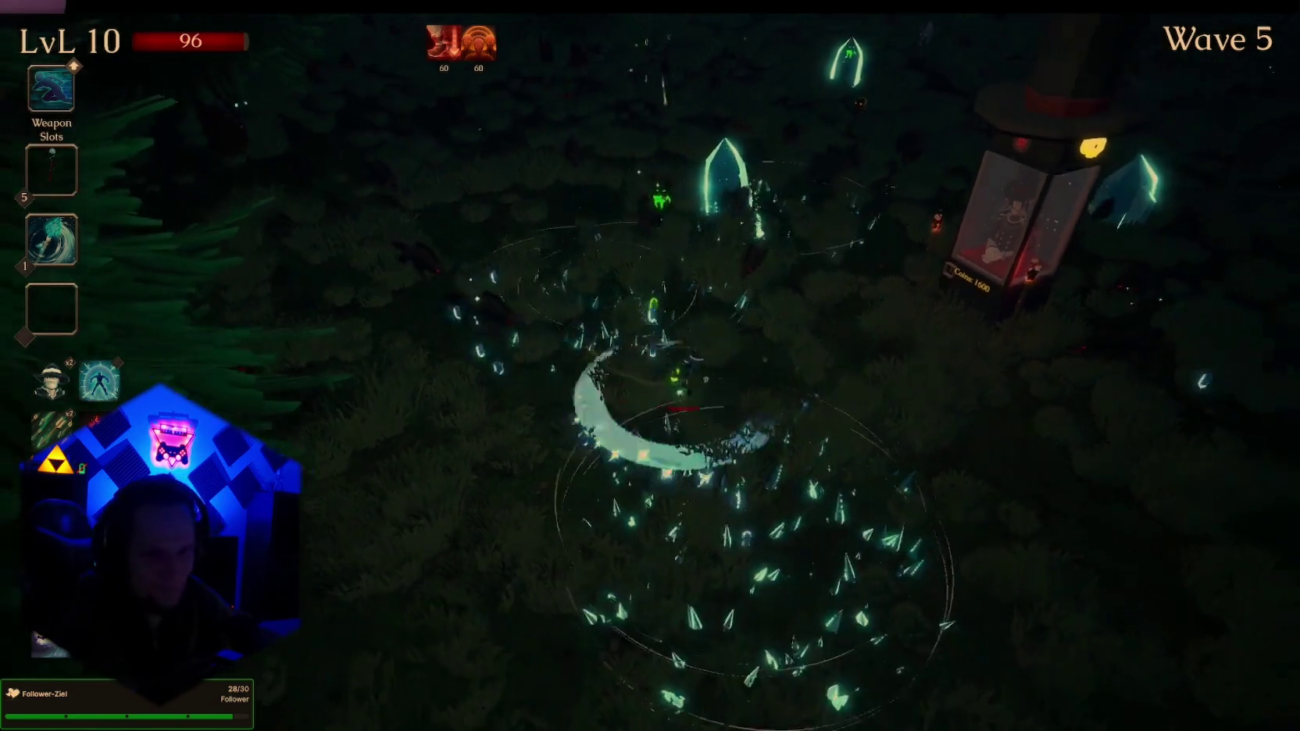
Step: Fight across the field and take the Silver Blade and Glacial Sigil upgrades
key("d")
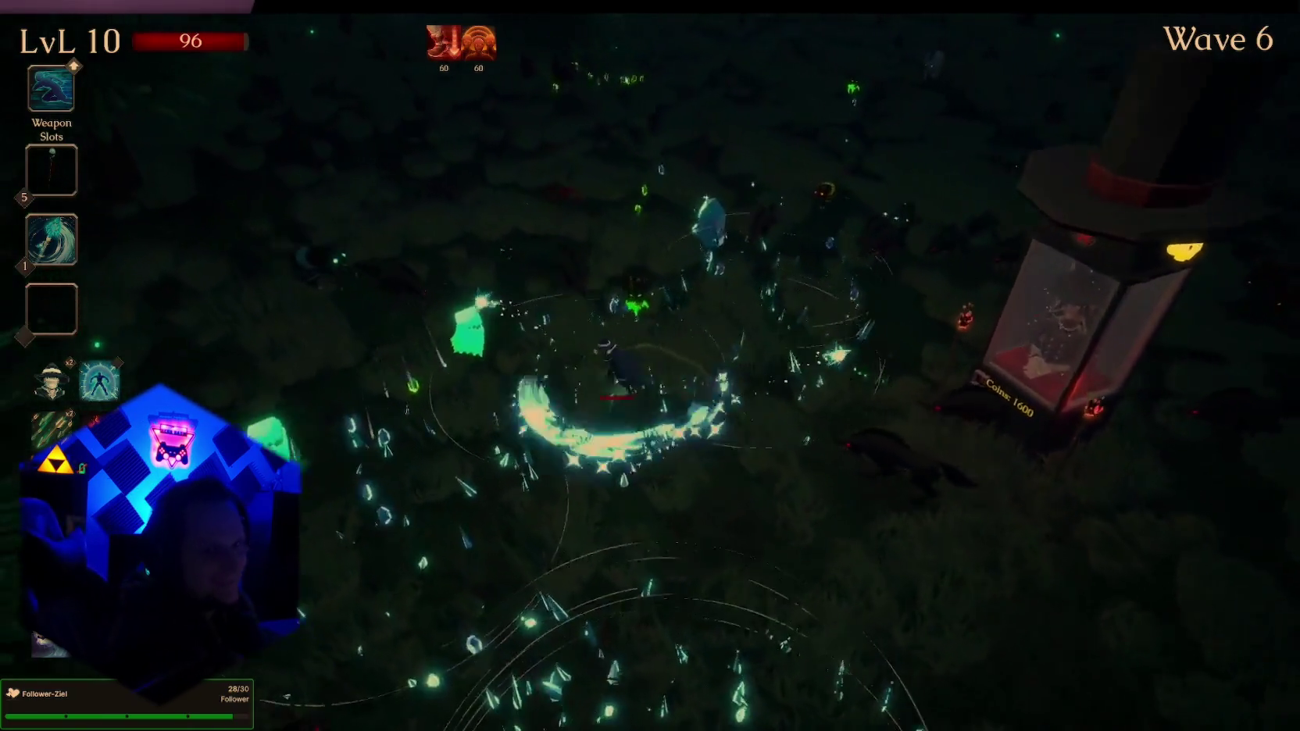
key("a")
key("d")
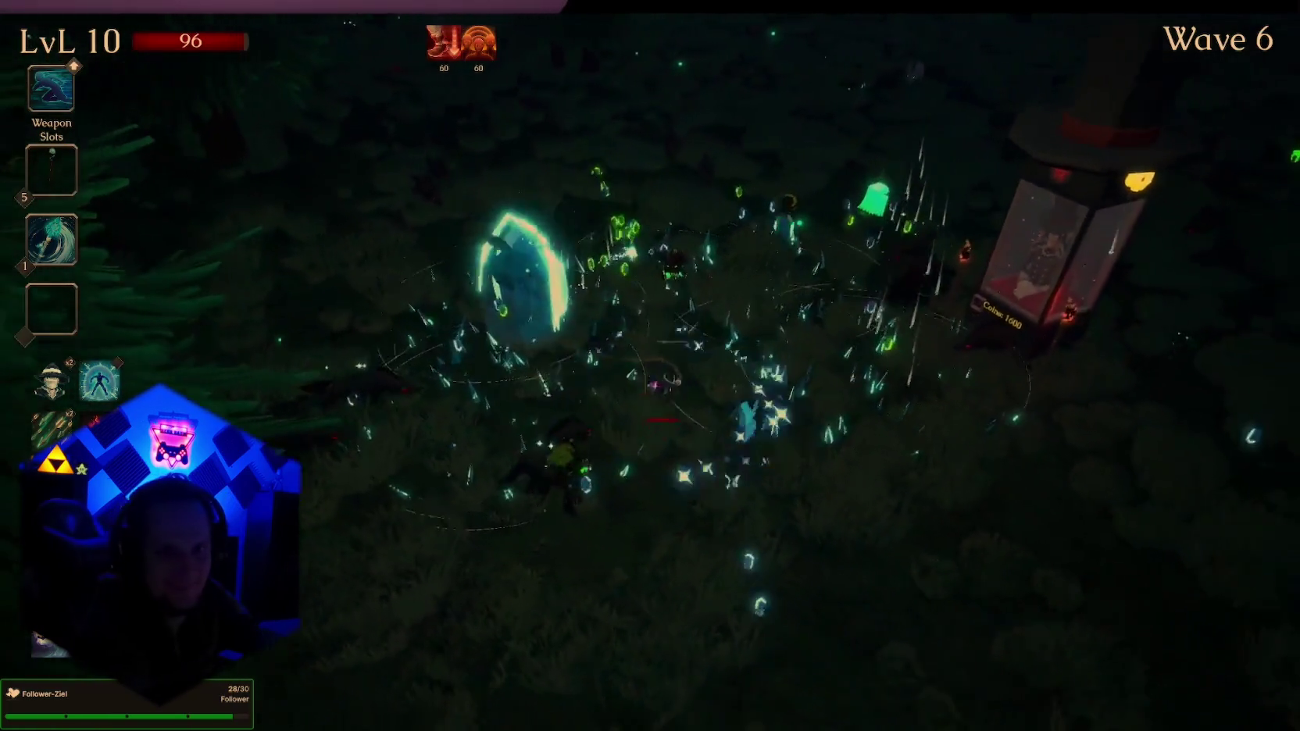
key("a")
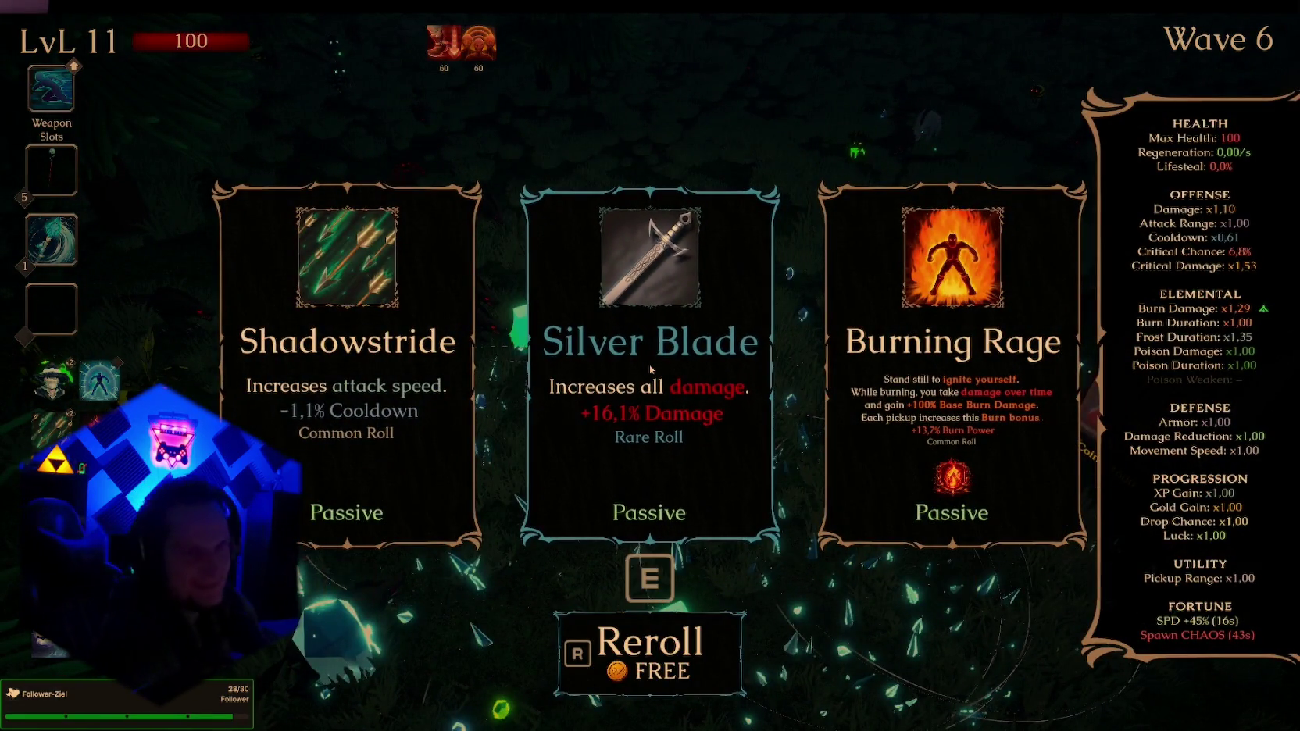
key("e")
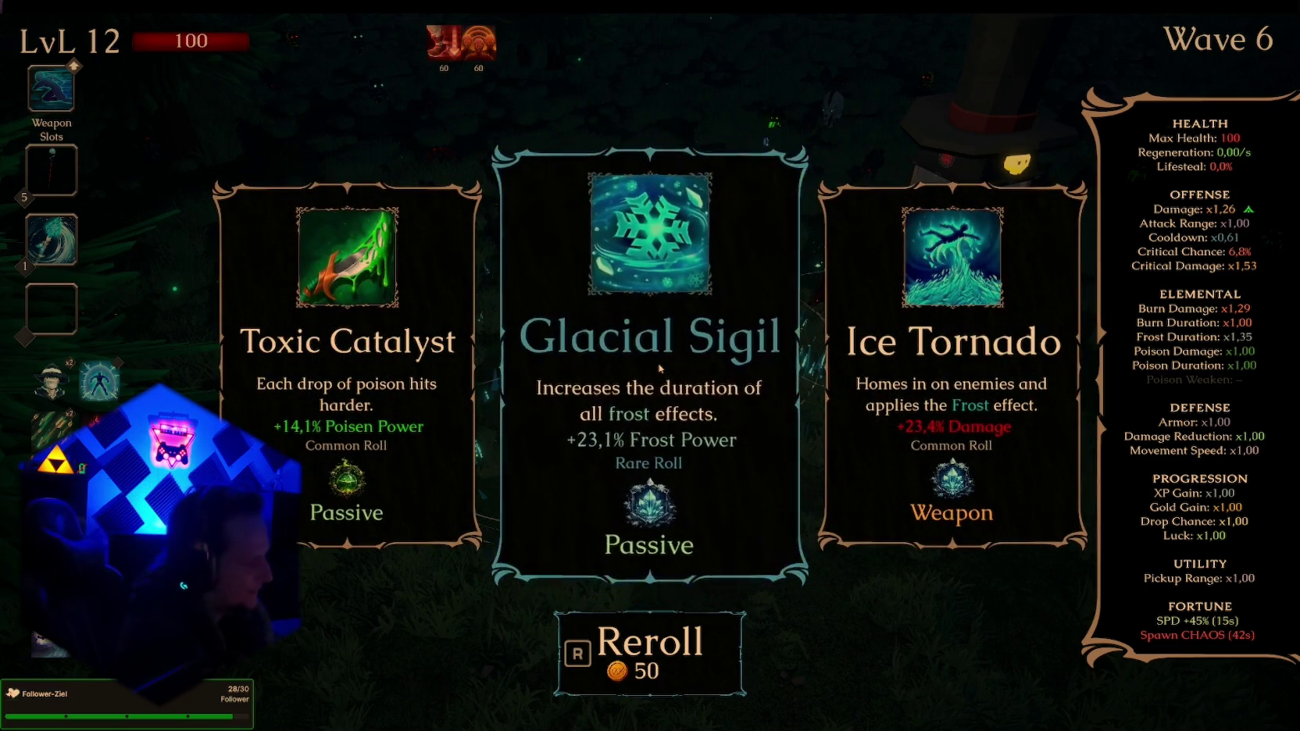
key("e")
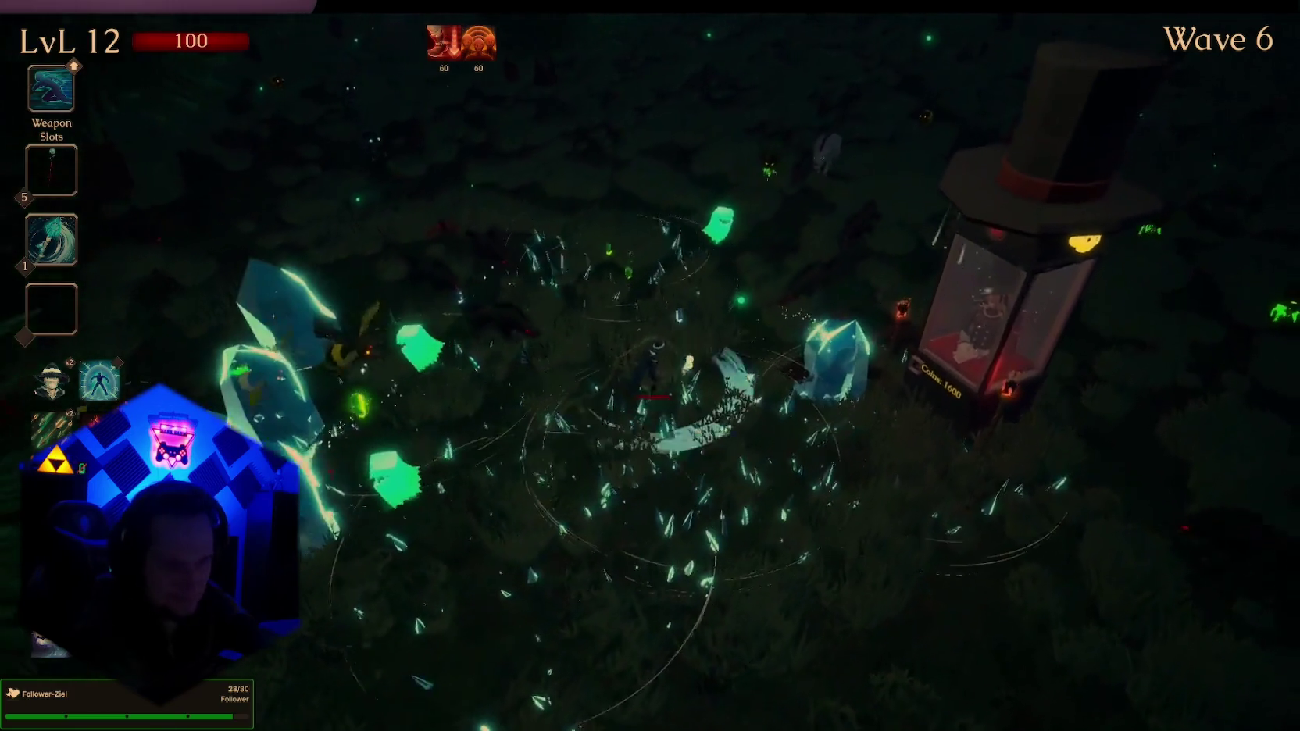
Step: Circle the coin machine while fighting and collect experience
key("w")
key("a")
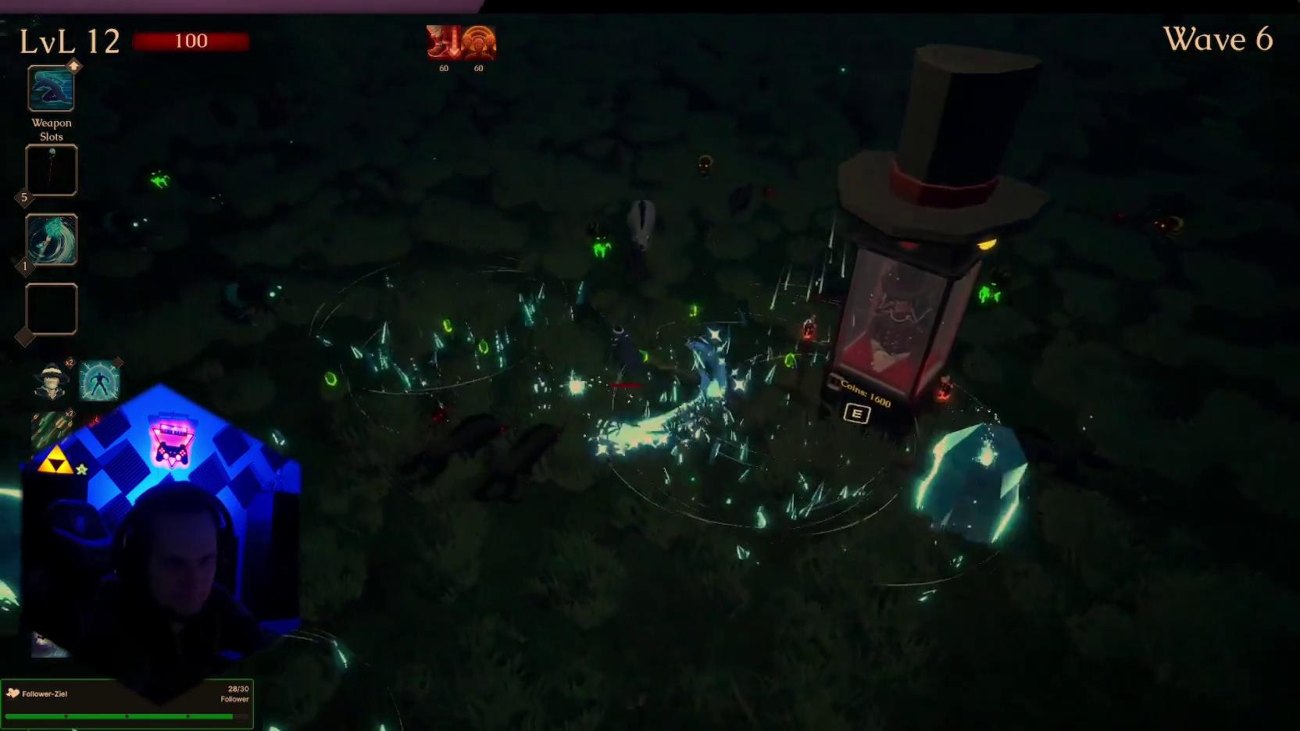
key("d")
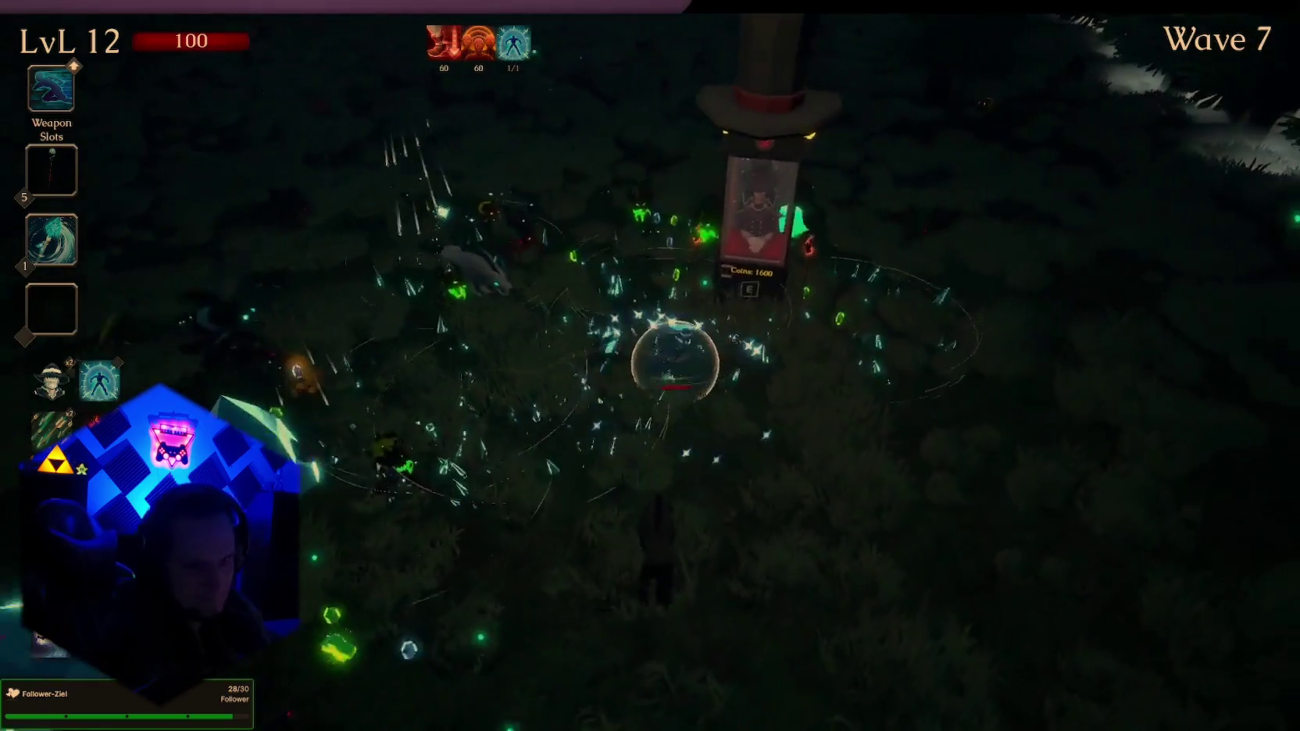
key("d")
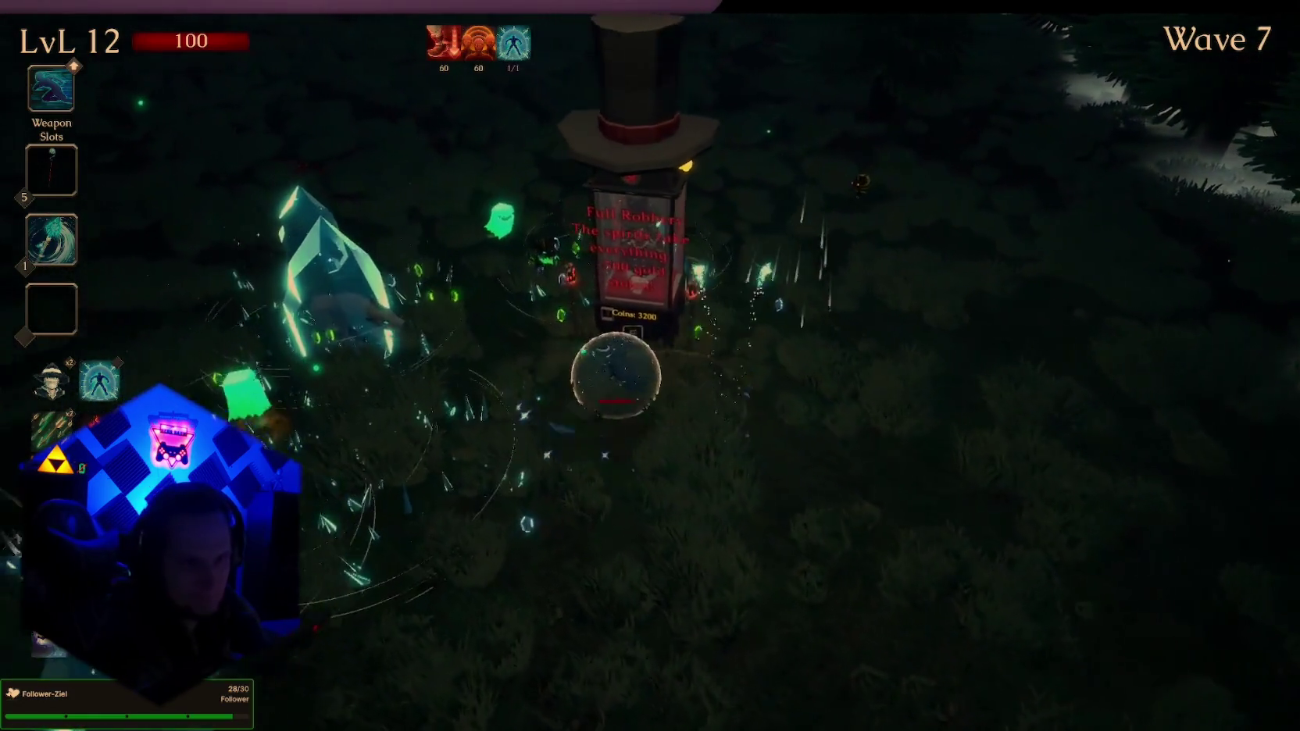
key("d")
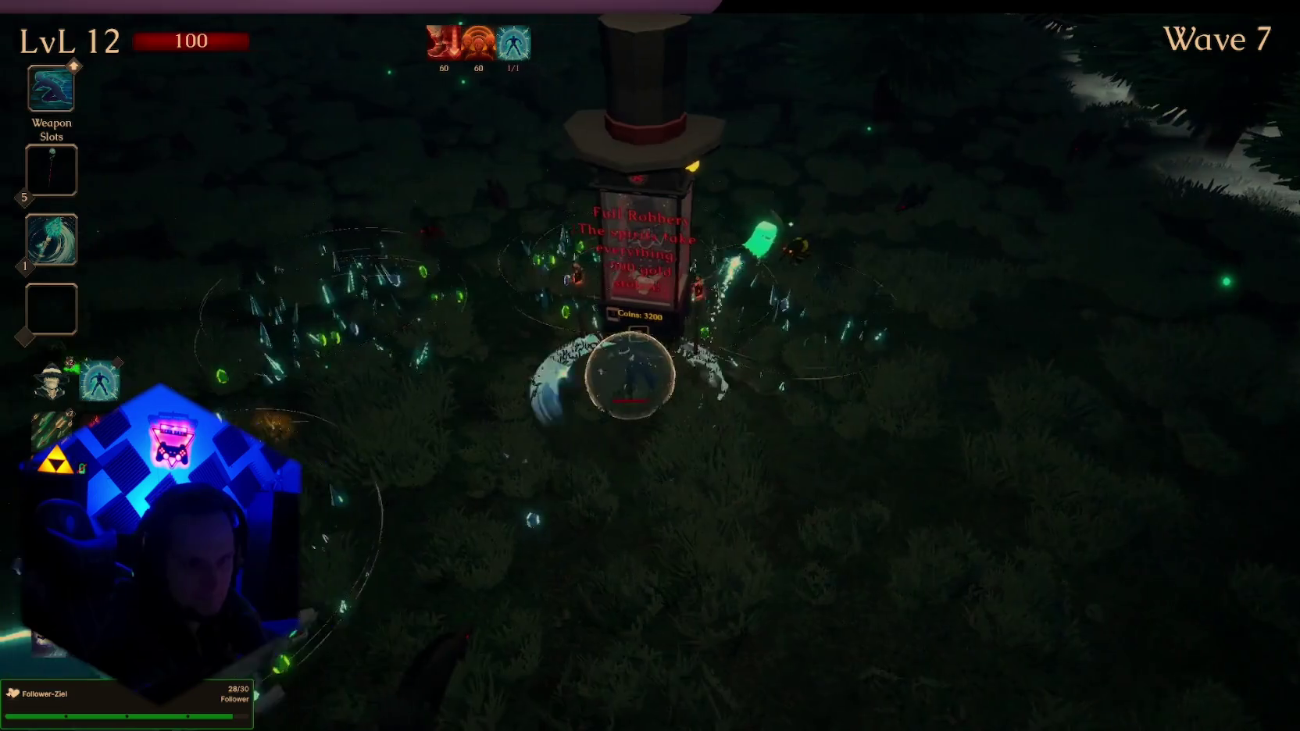
key("s")
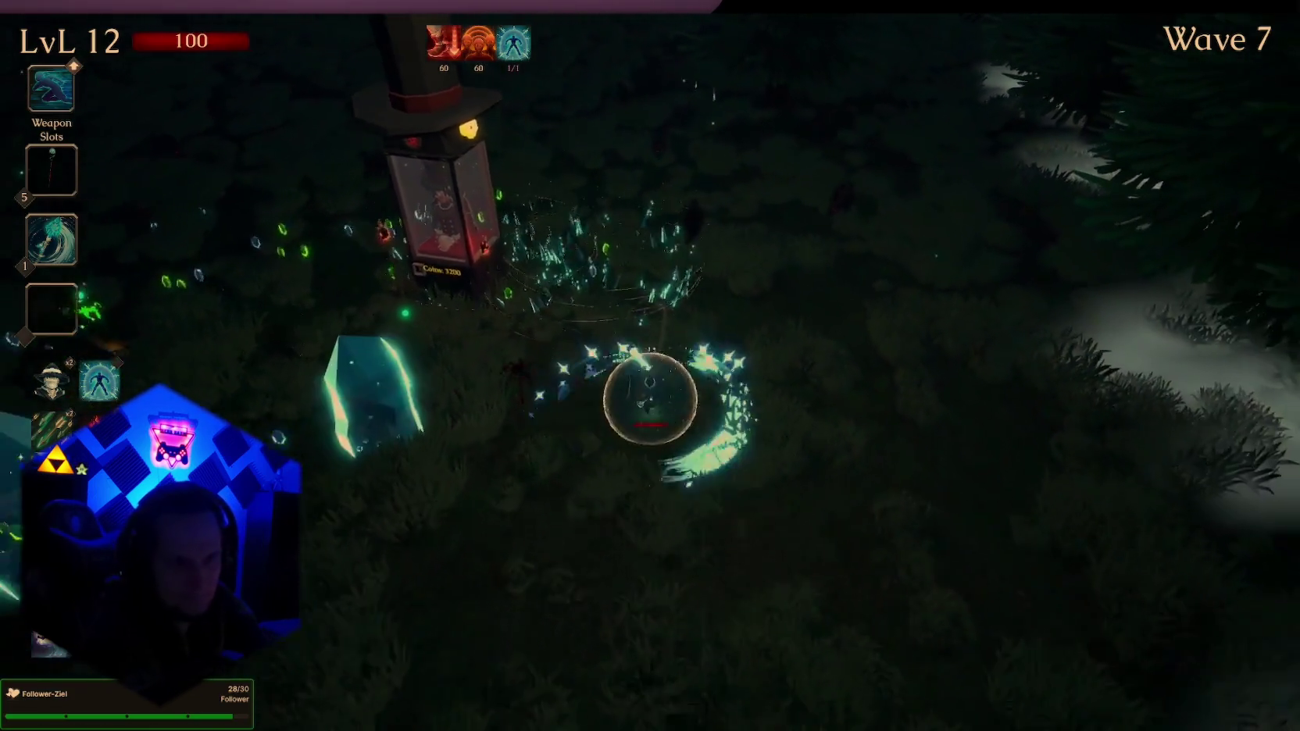
key("s")
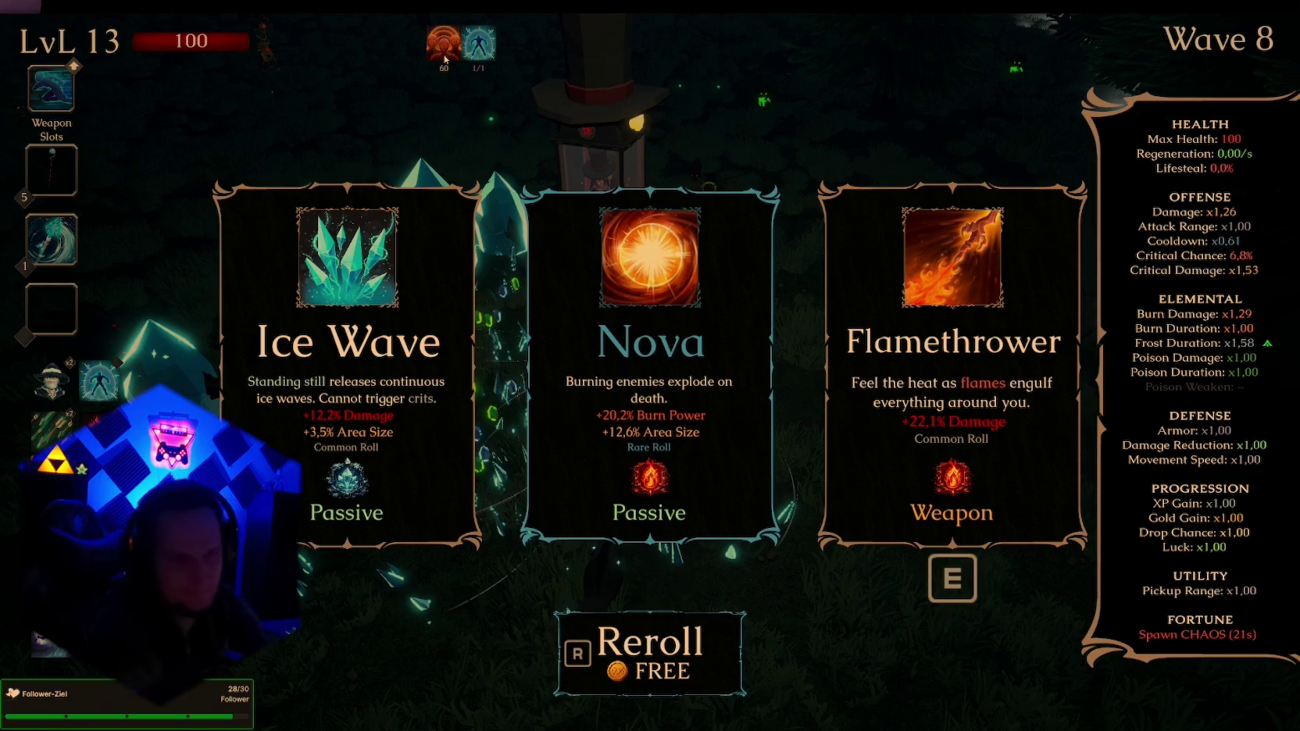
Step: Reroll the cards, take Scorched Ground, then take the middle card at level 14
key("r")
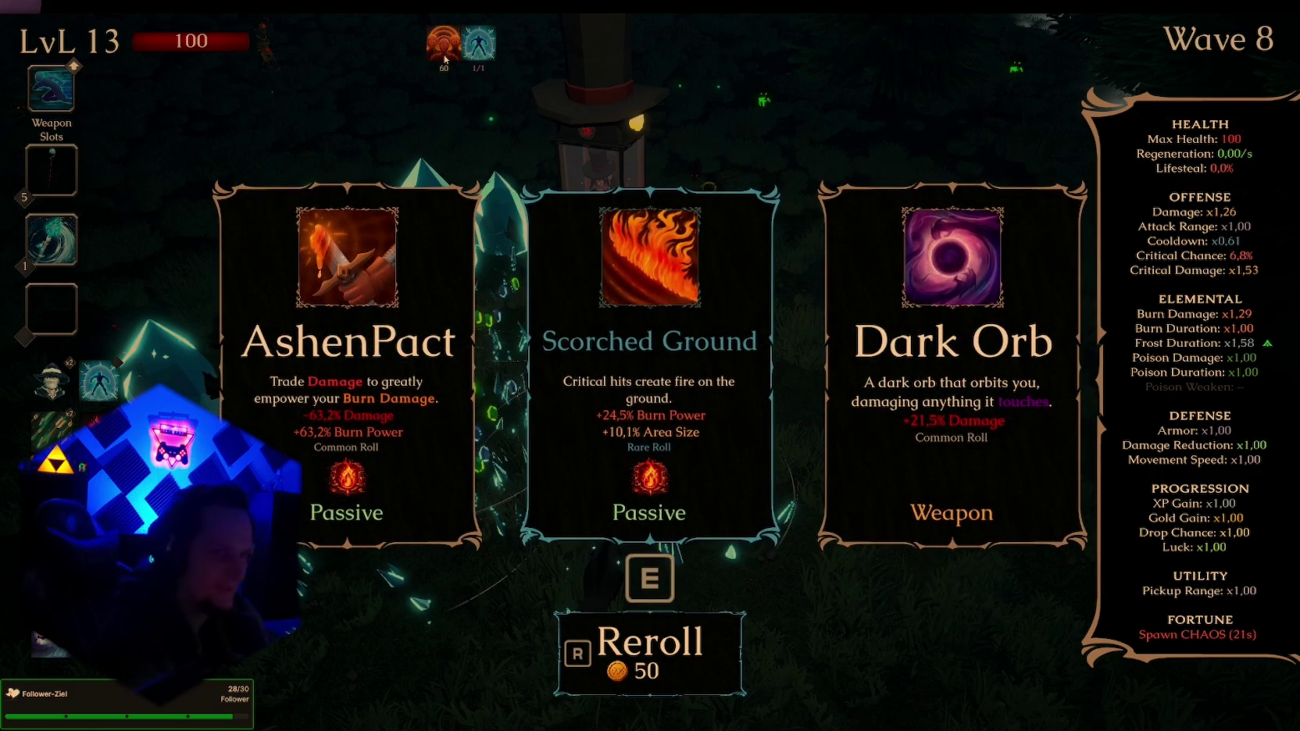
key("e")
left_click(649, 370)
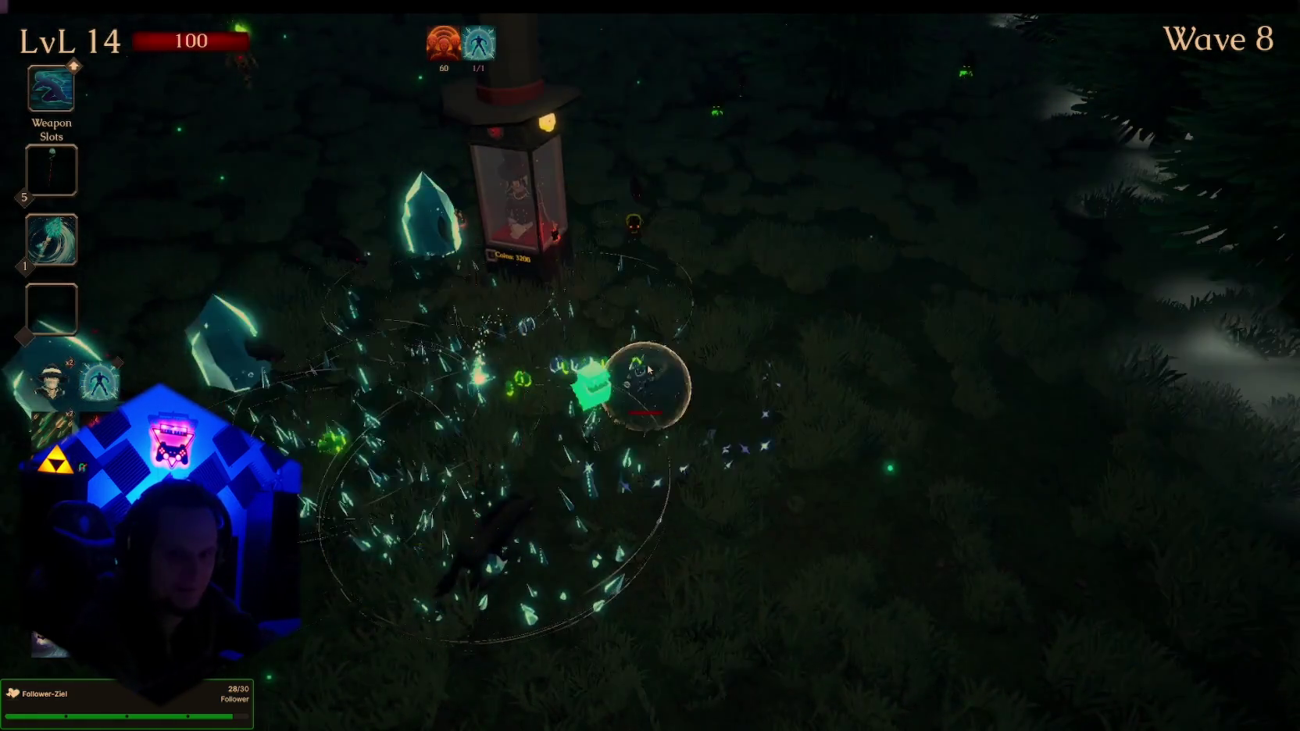
Step: Get the Wind Runner speed buff at the coin machine and keep dodging enemies
key("a")
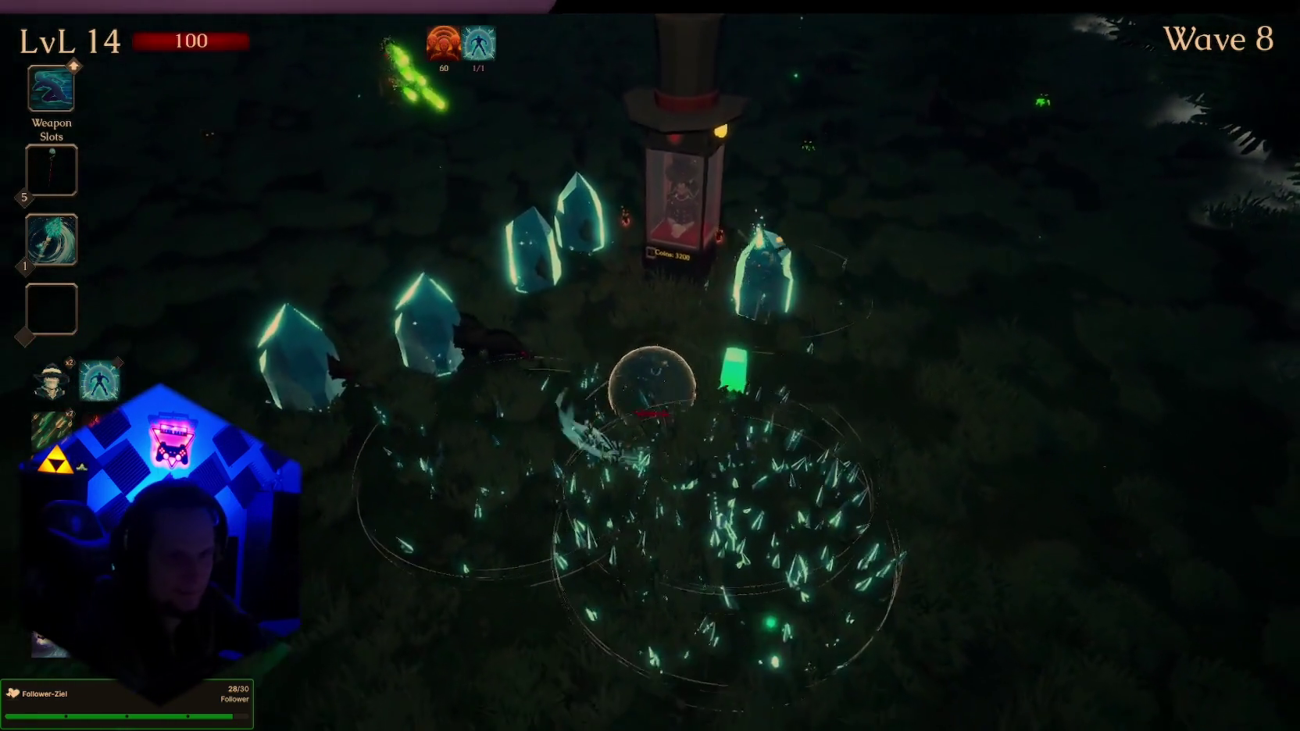
key("d")
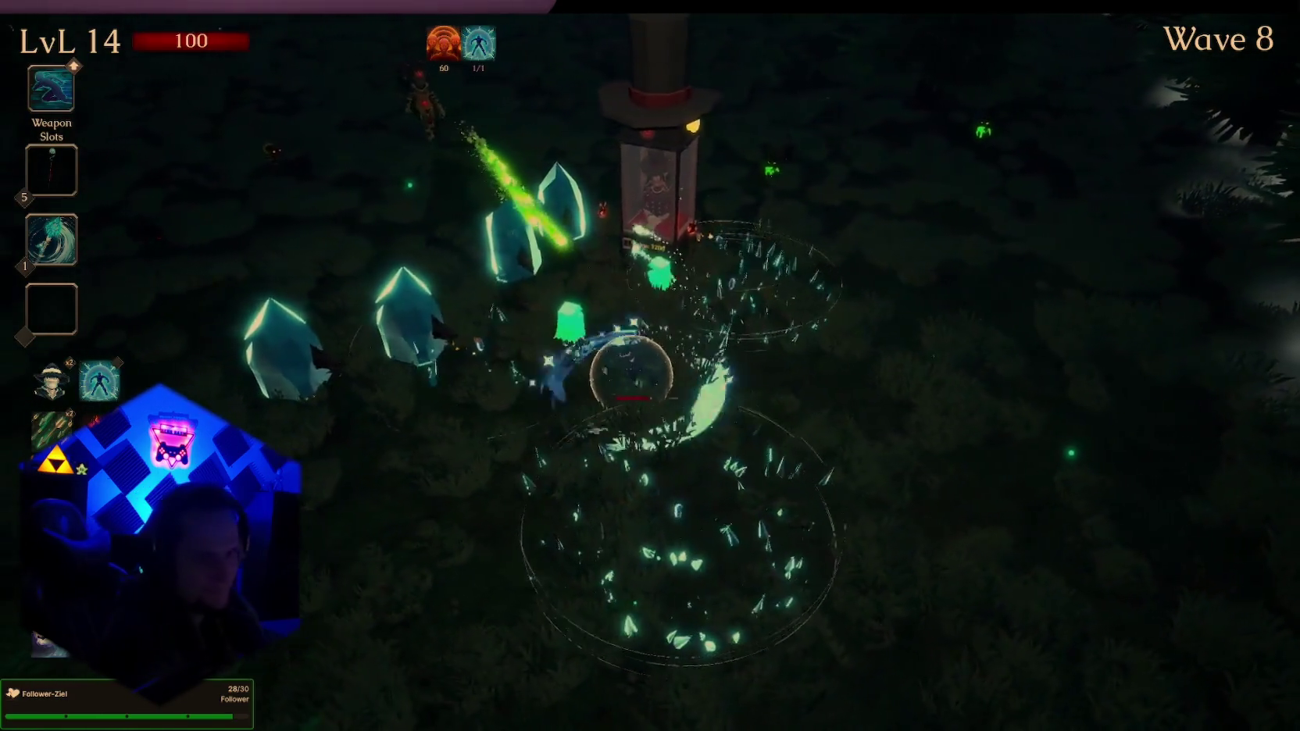
key("w")
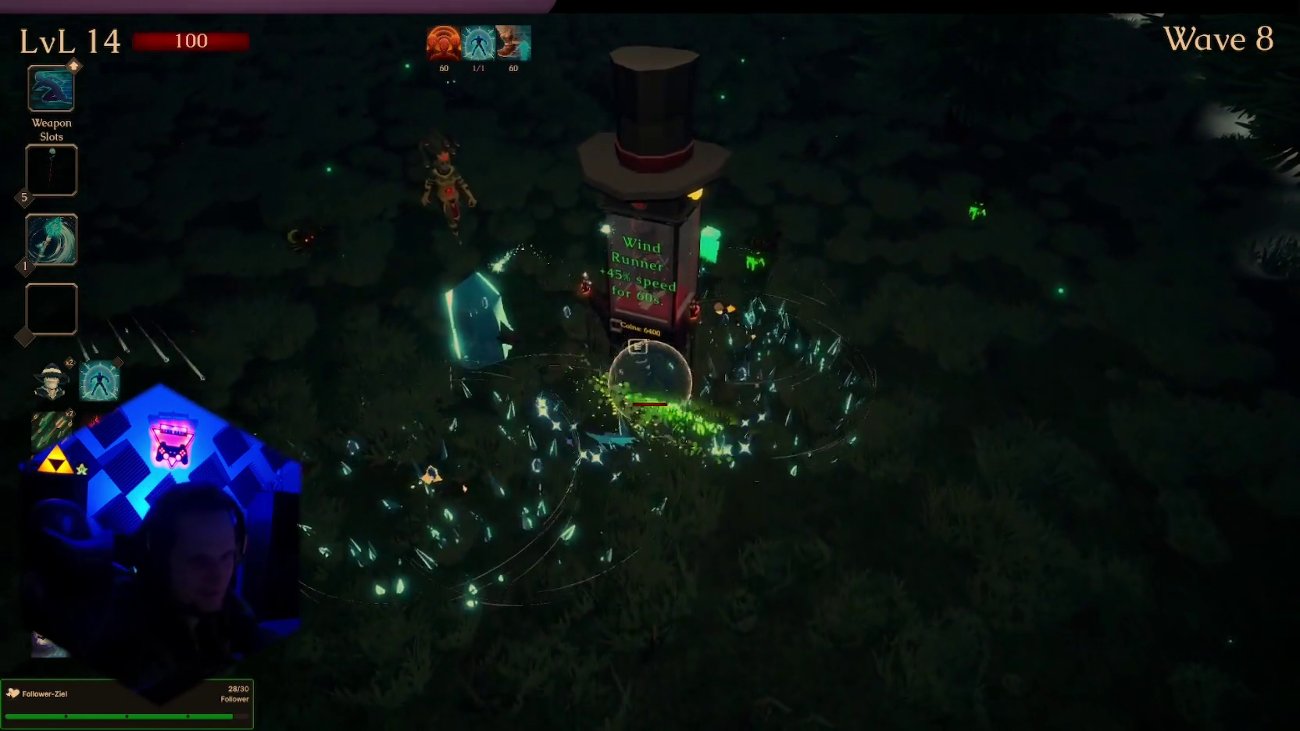
key("d")
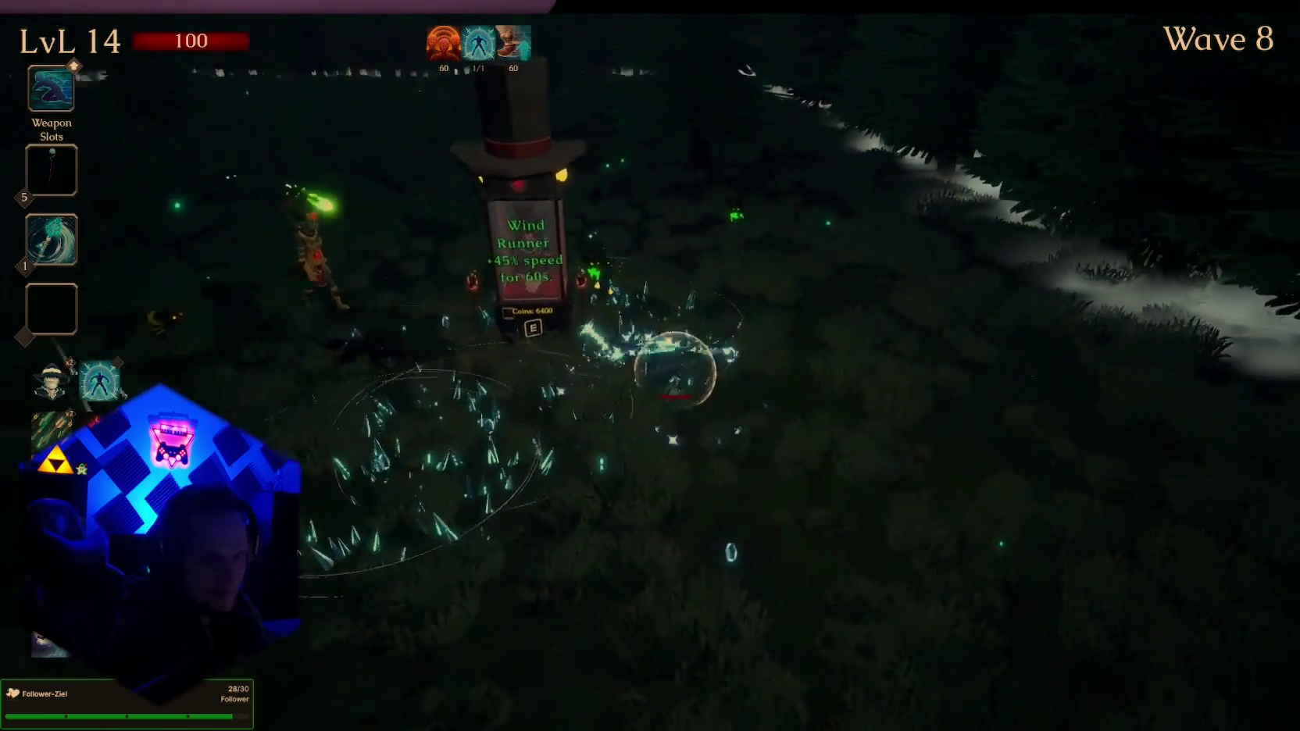
key("a")
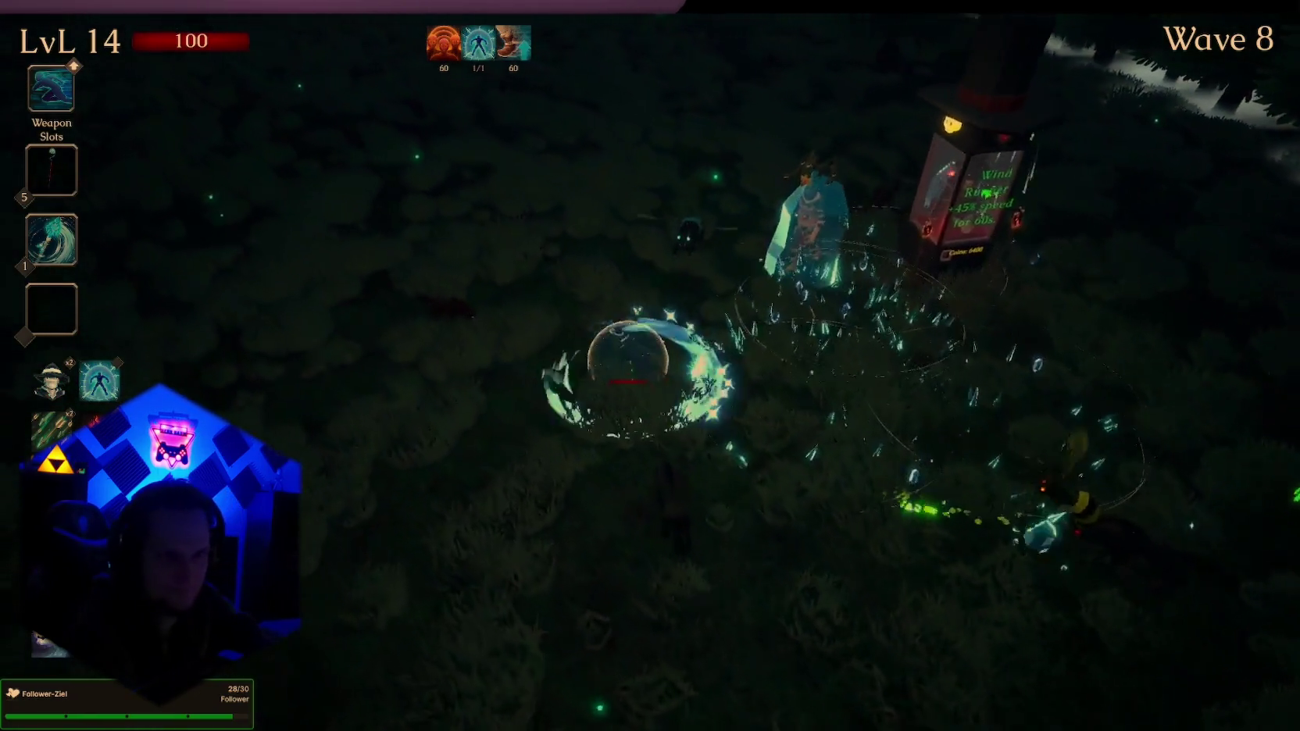
key("w")
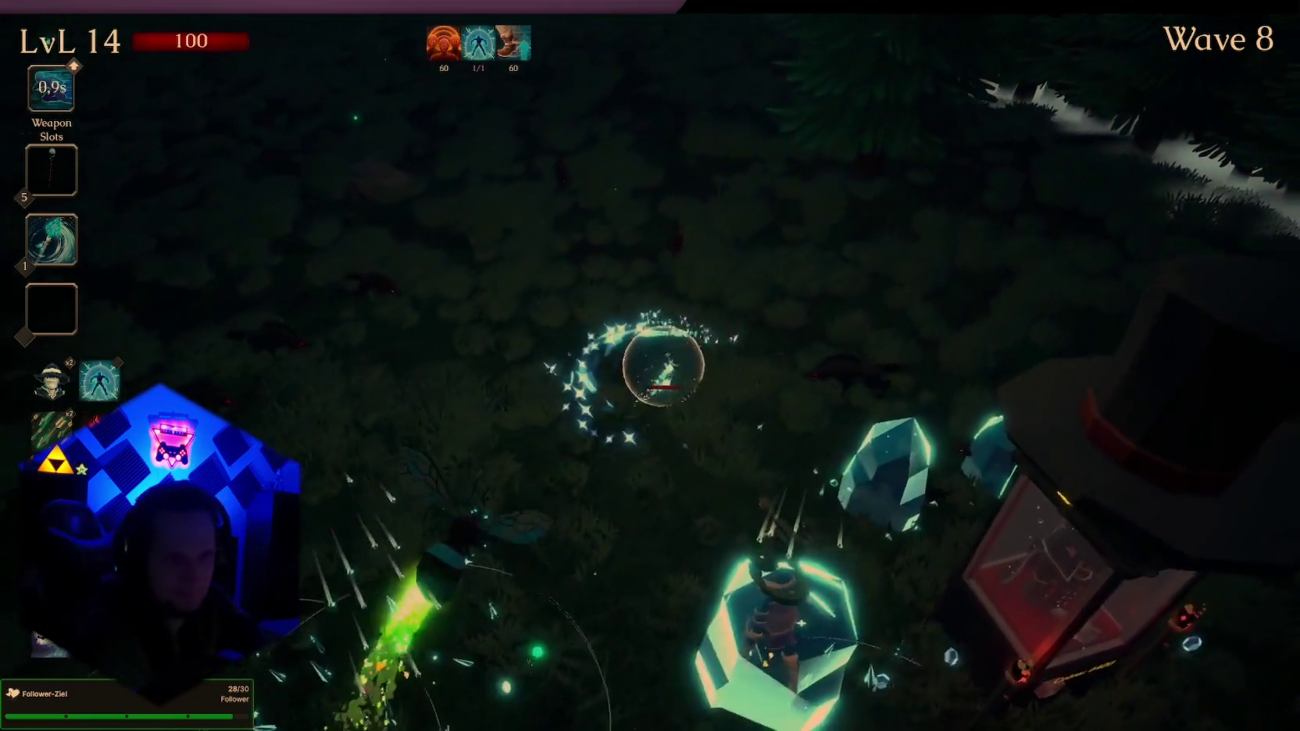
key("d")
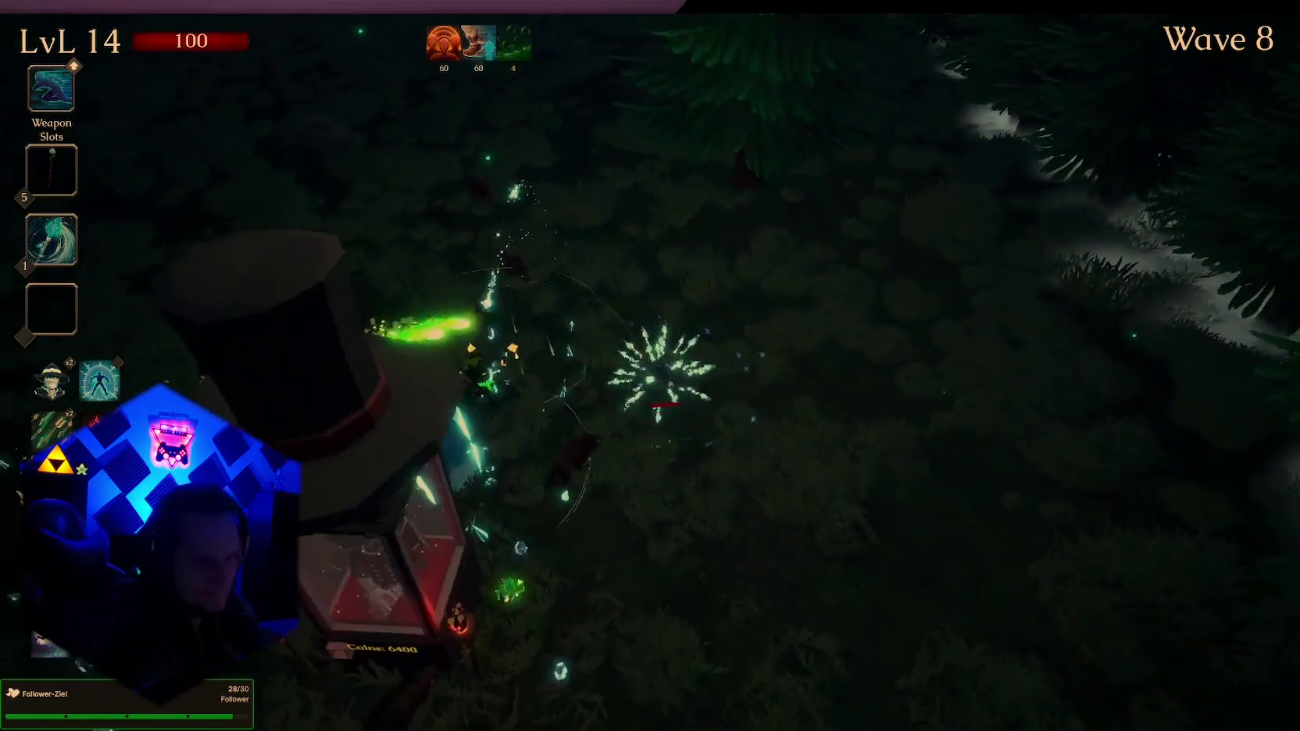
key("s")
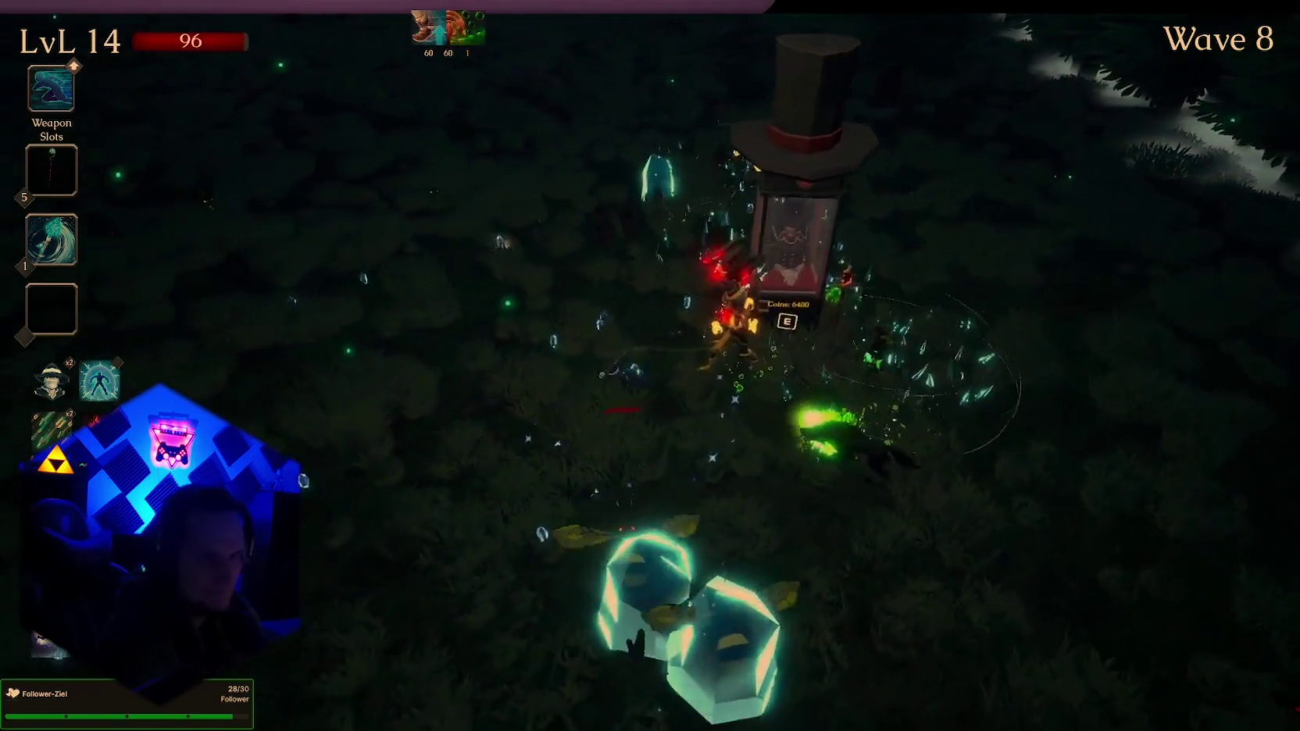
Step: Move into wave 9 and circle the coin machine for the Spirit Wind +5% speed buff
key("a")
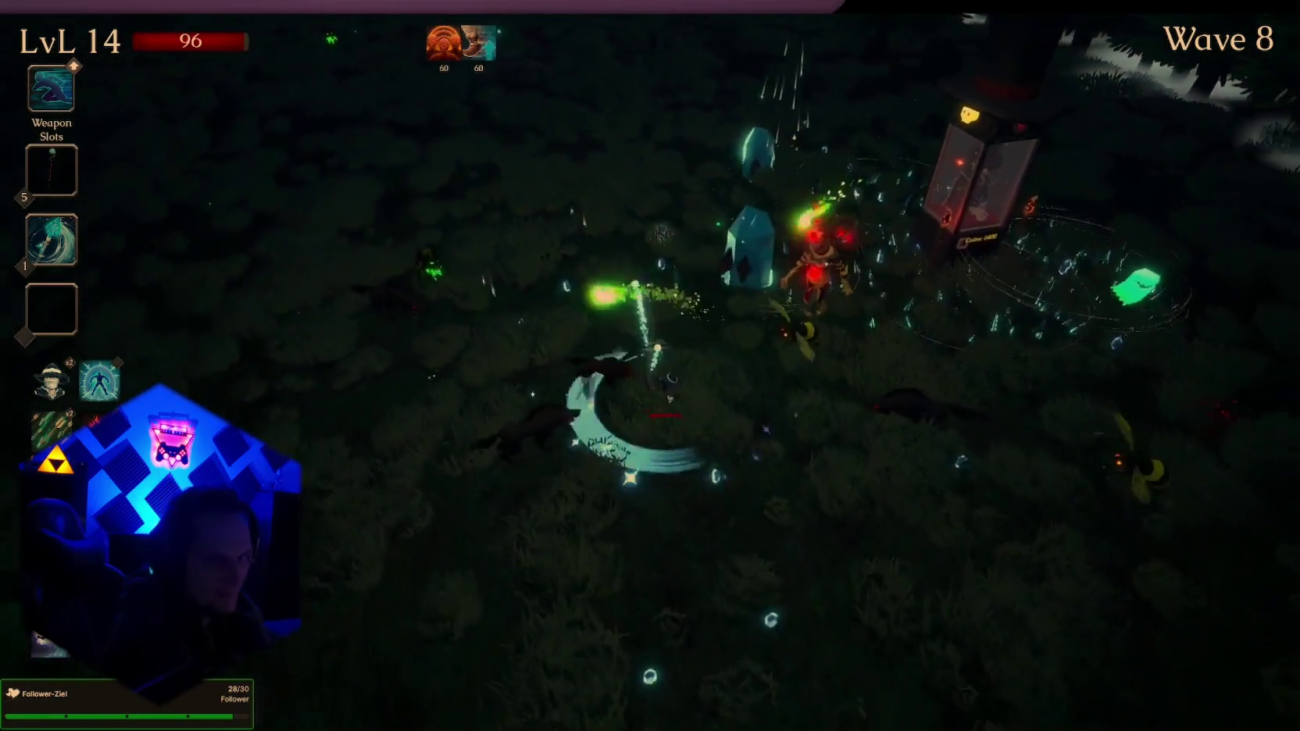
key("d")
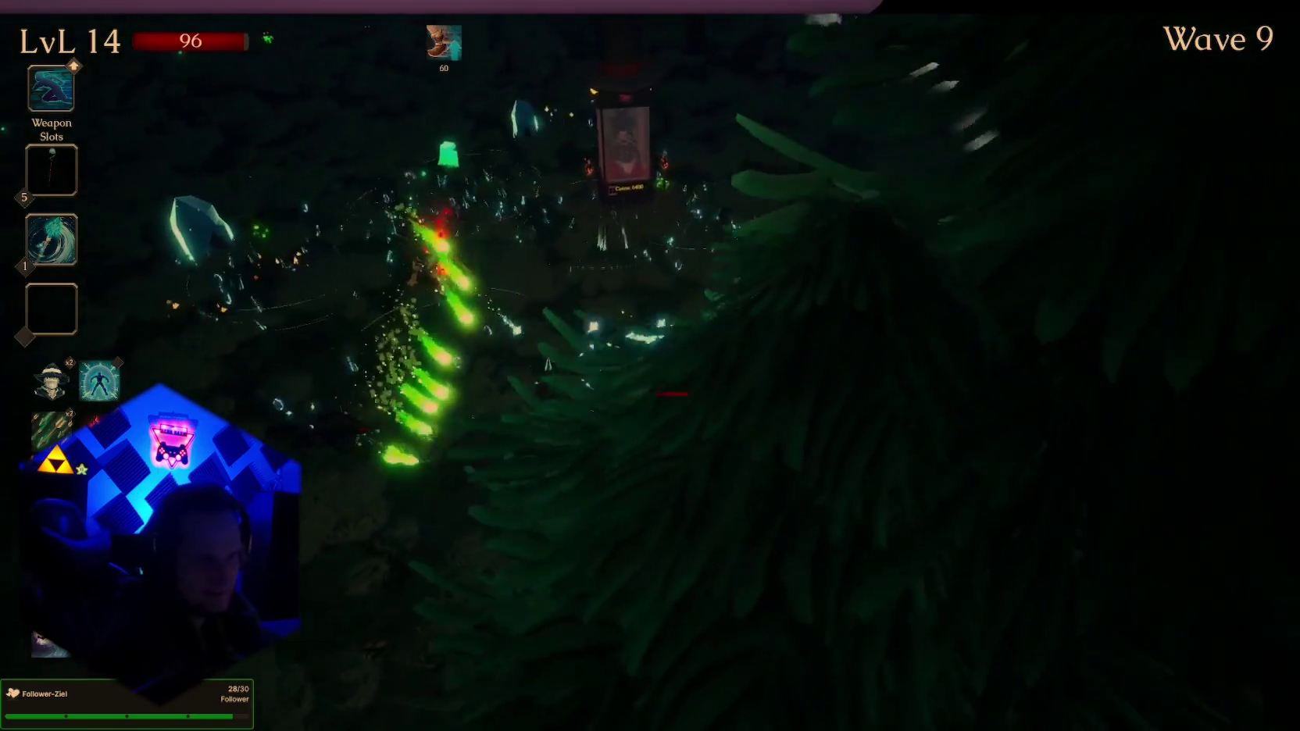
key("w")
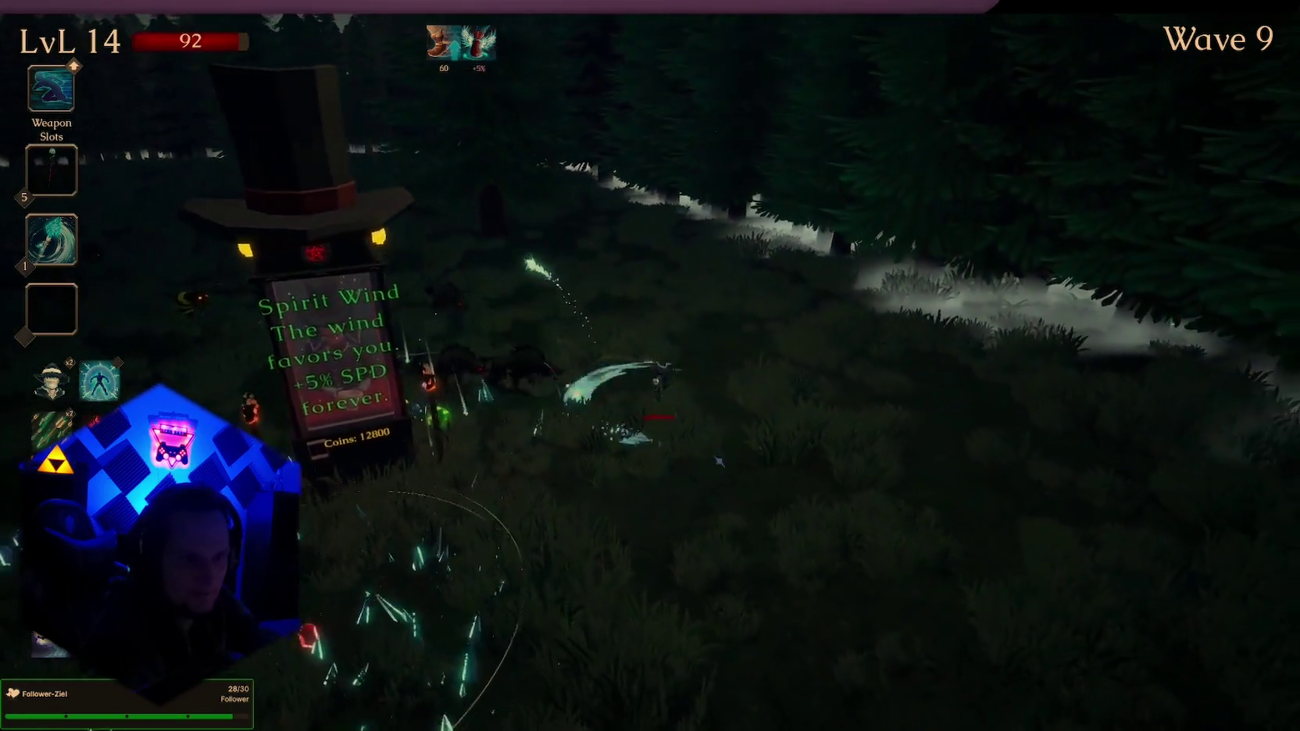
key("a")
key("s")
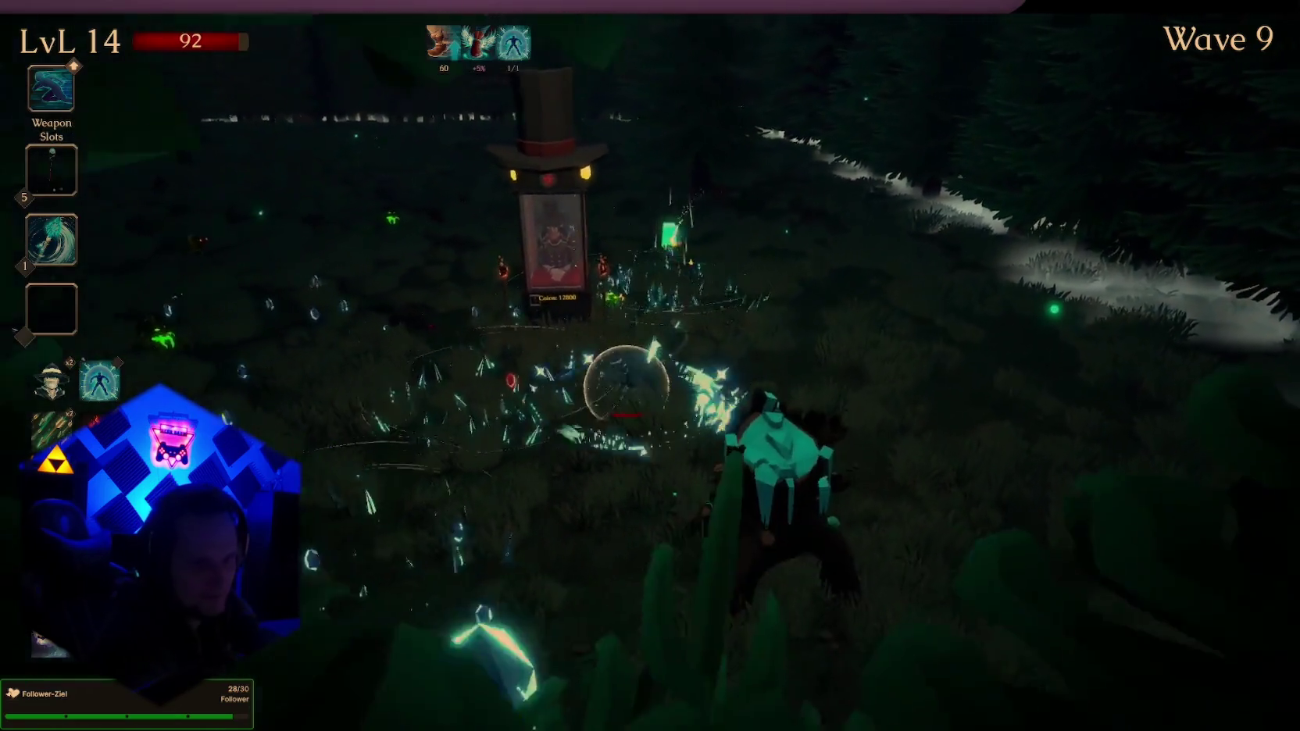
key("d")
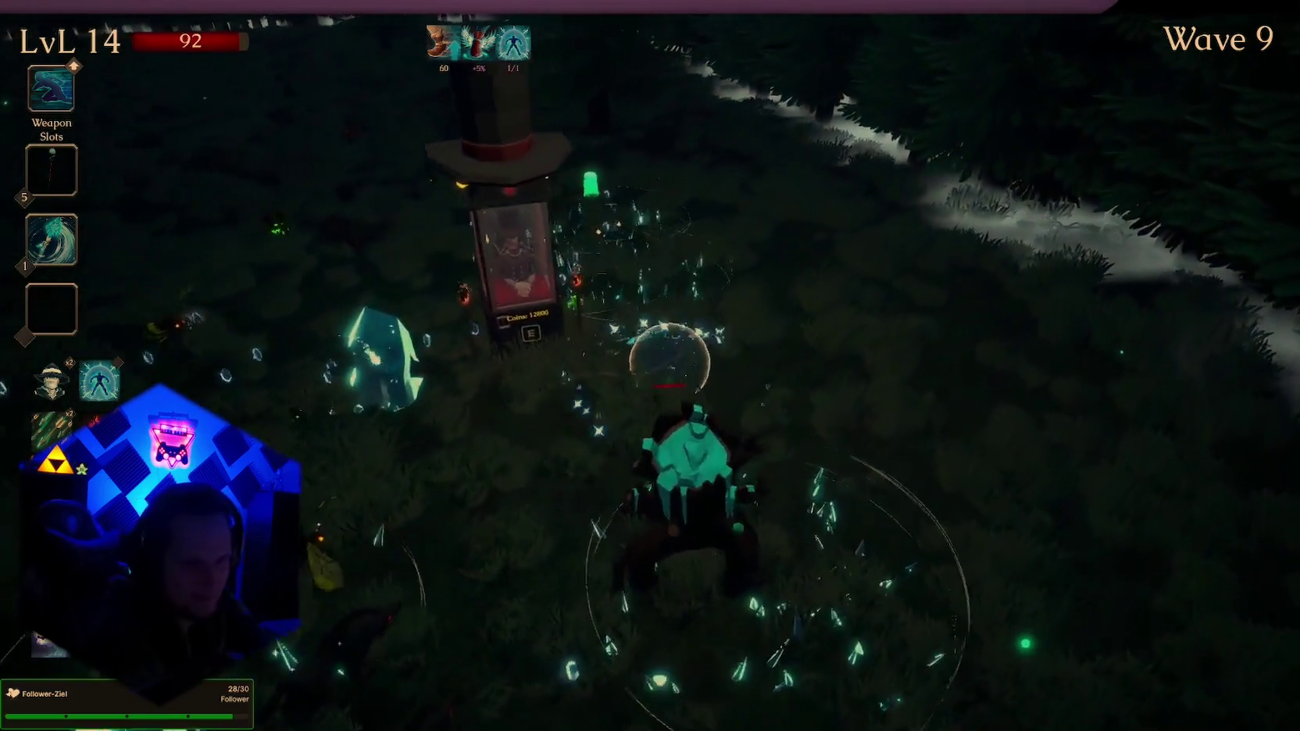
key("a")
key("s")
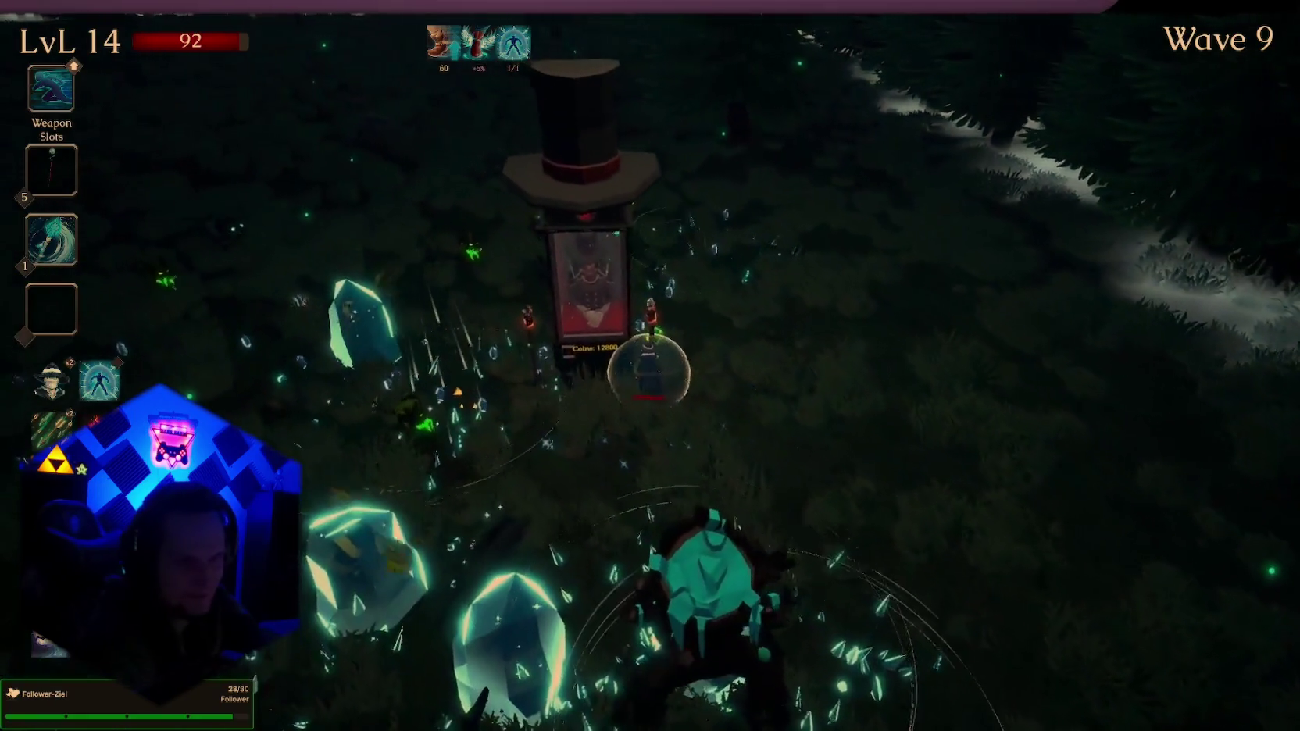
key("d")
key("d")
Step: Keep fighting near the coin machine and collect dropped gold until level 15
key("w")
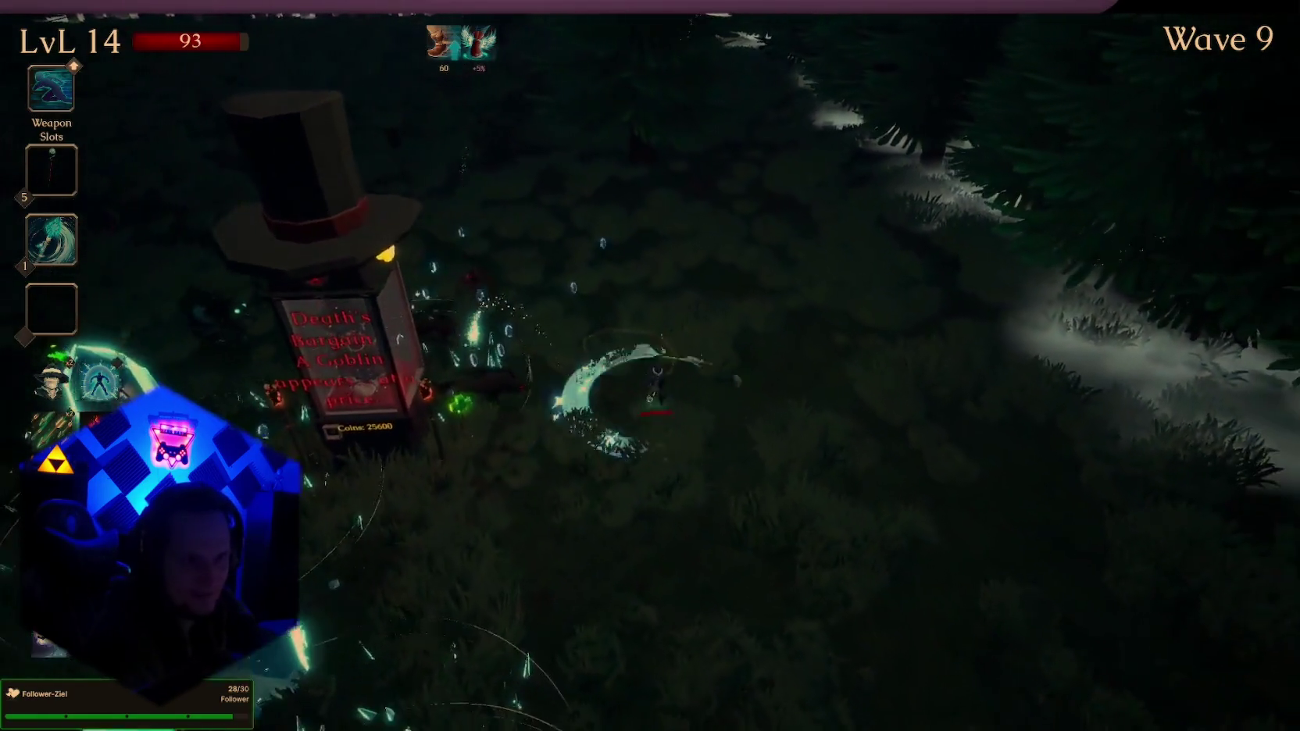
key("a")
key("s")
key("a")
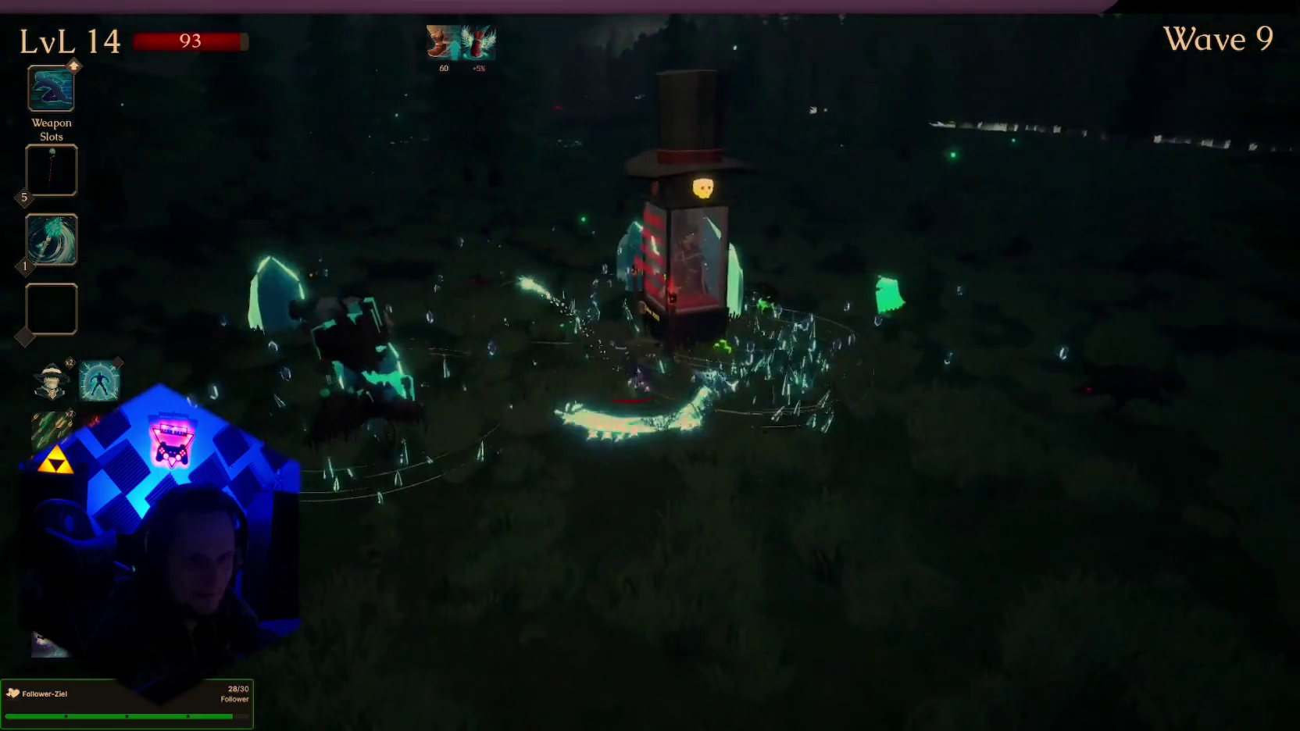
key("a")
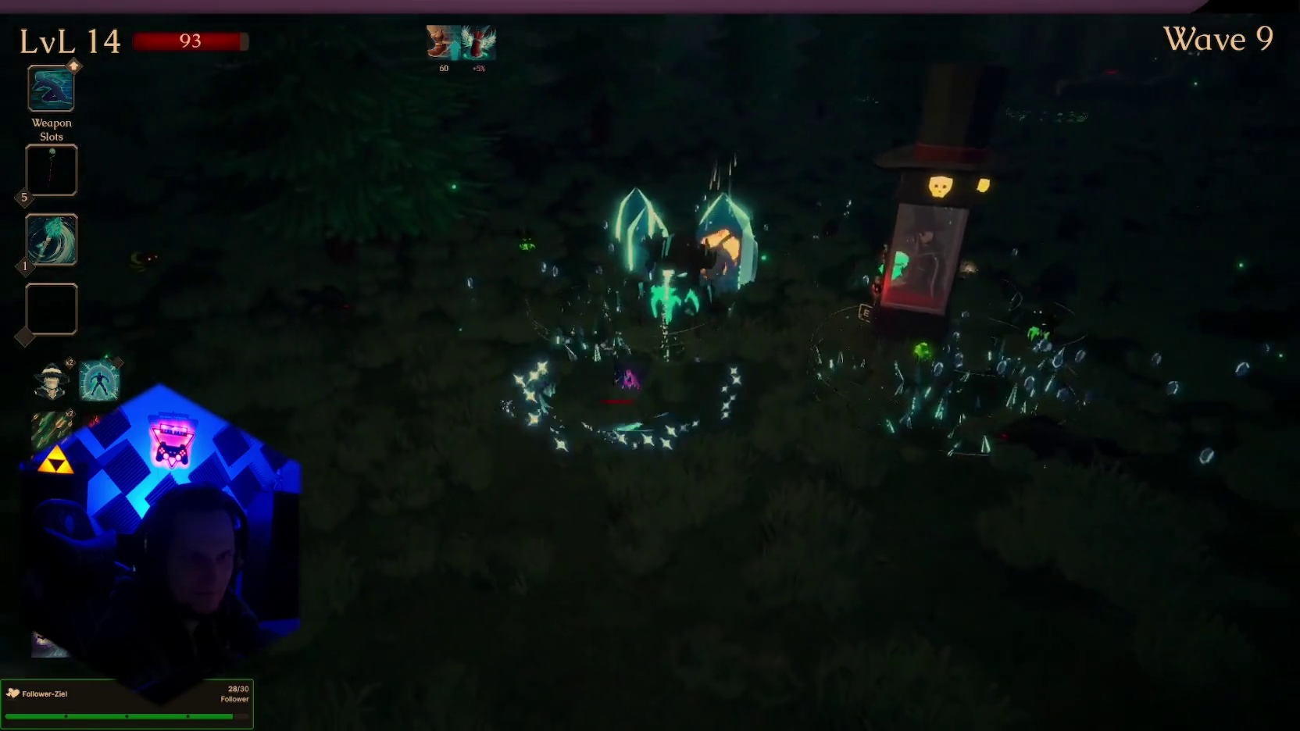
key("d")
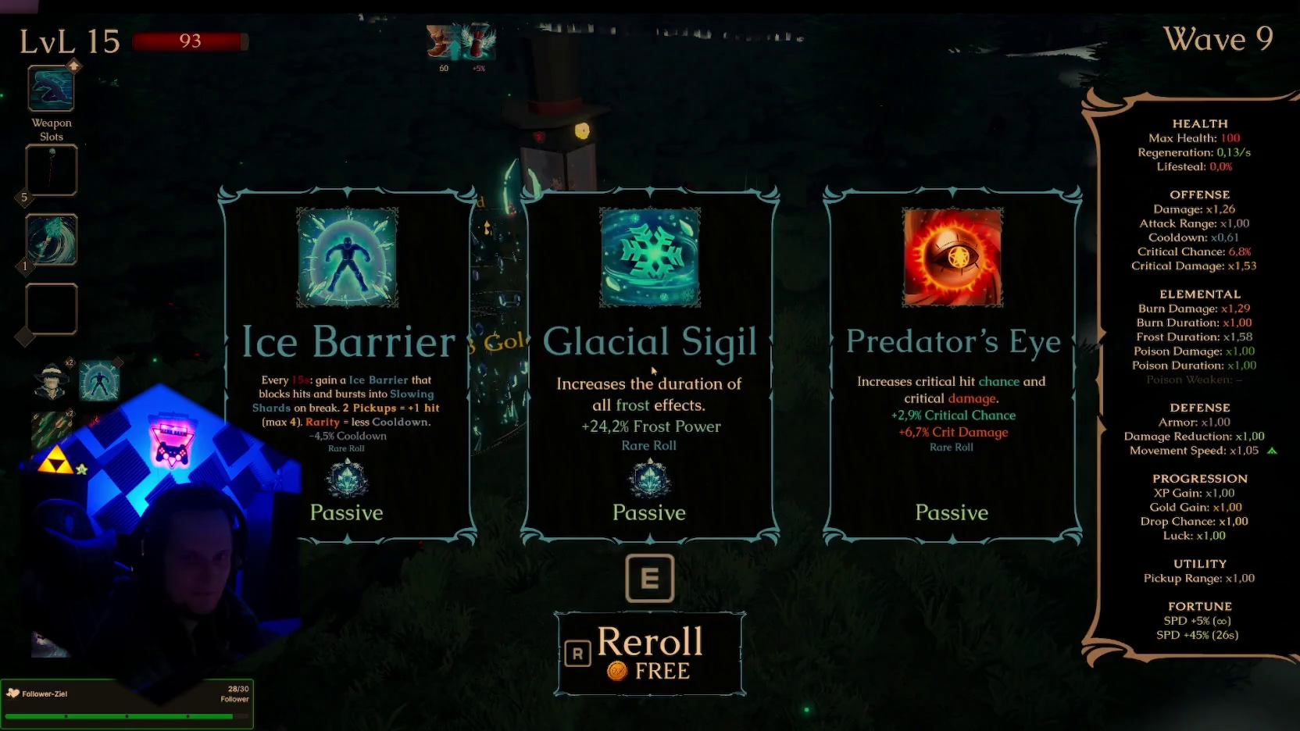
Step: Take Predator's Eye, reroll the level 16 cards, pick one, and pause the game
key("e")
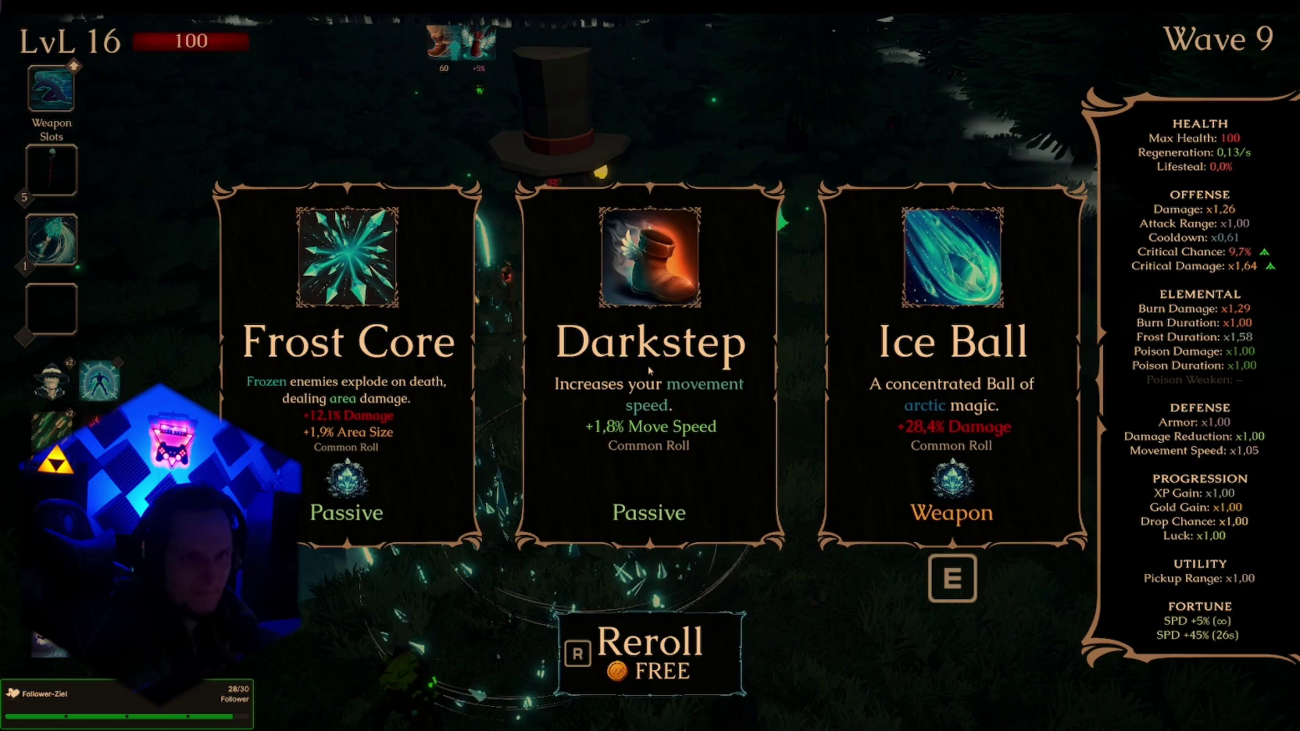
key("r")
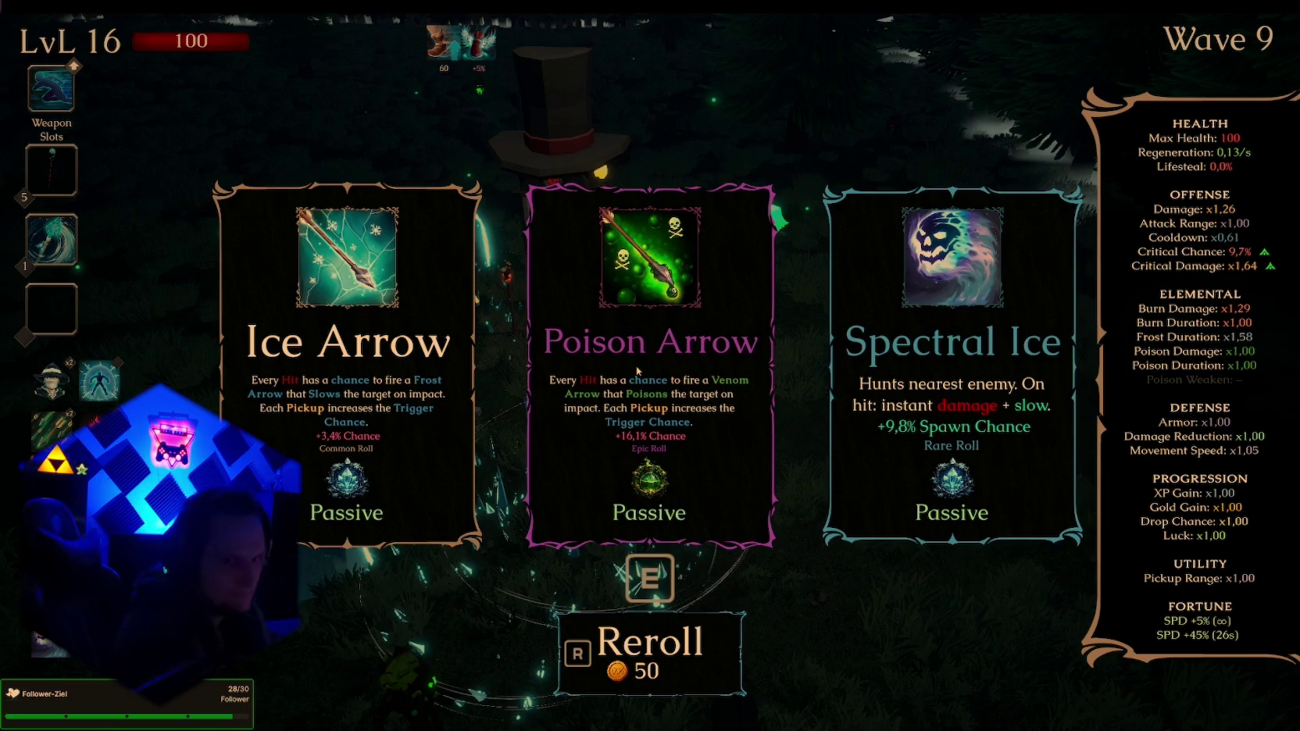
left_click(637, 372)
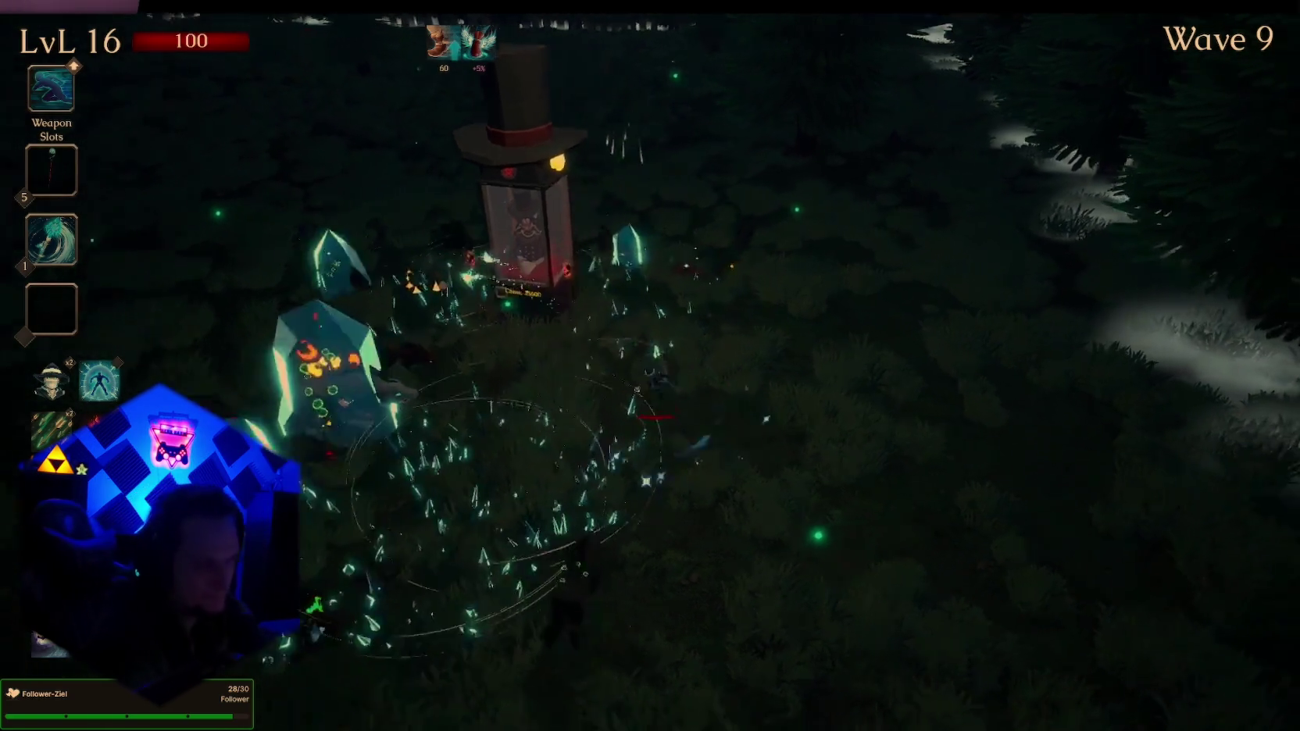
key("Escape")
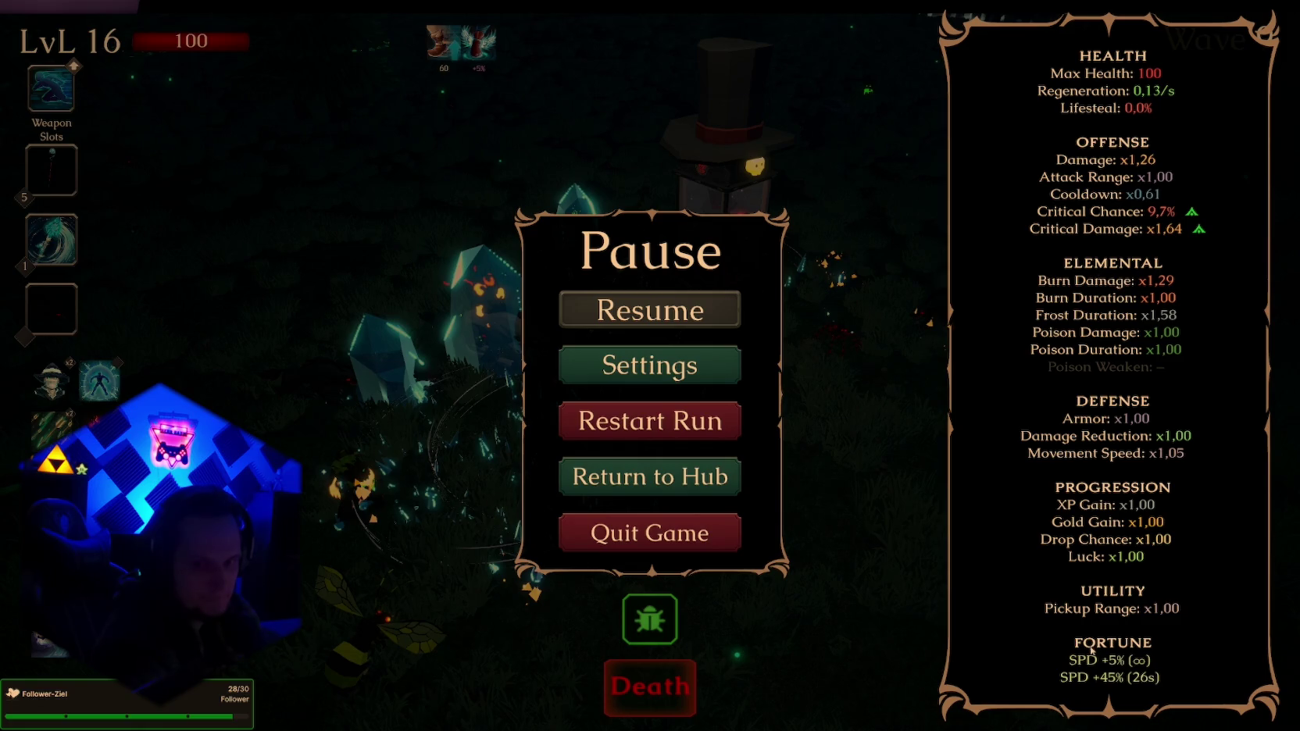
Step: Resume and dodge enemies around the top-hat shop tower until wave 10 begins
key("Escape")
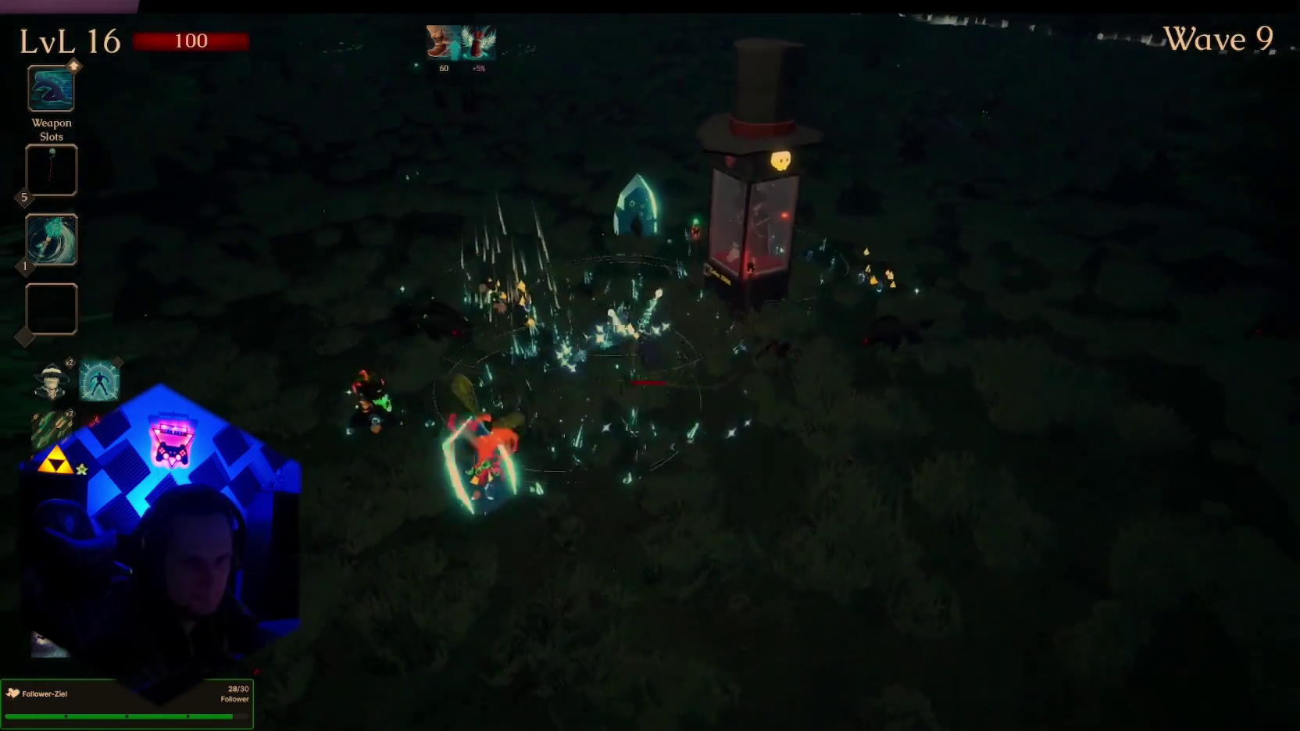
key("a")
key("d")
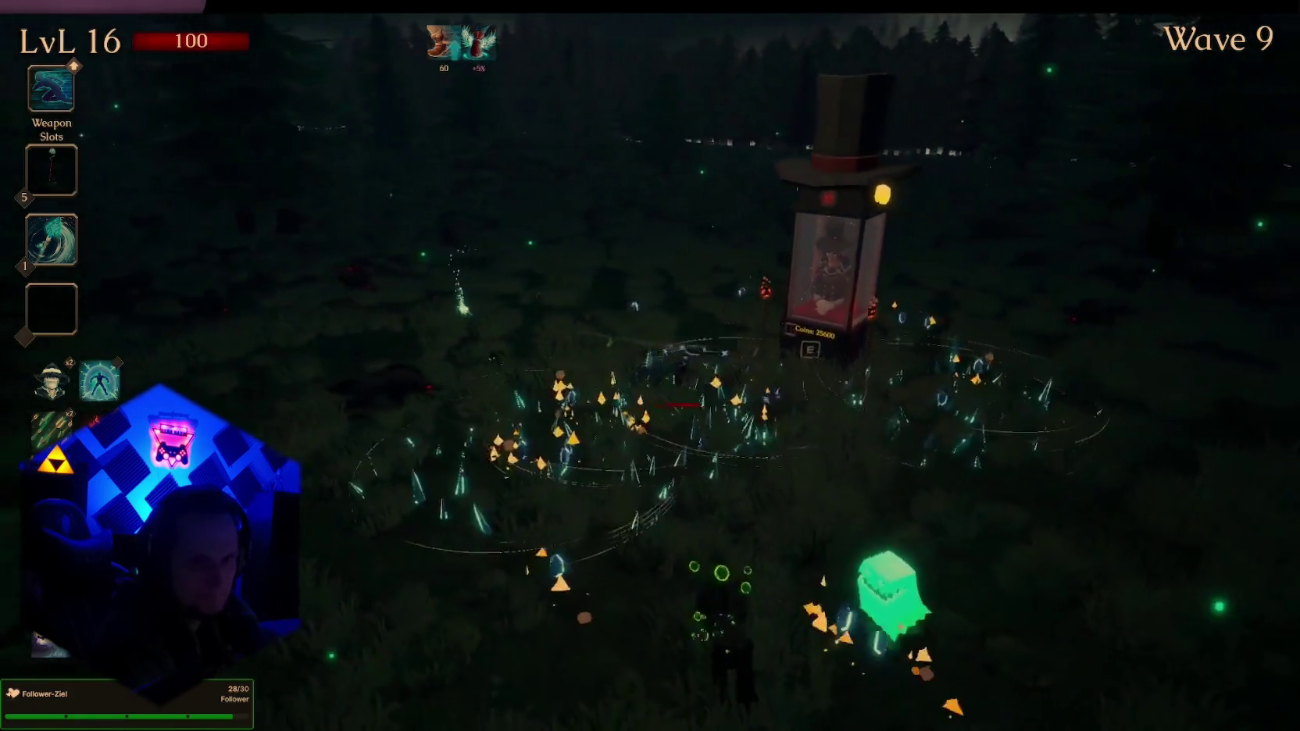
key("a")
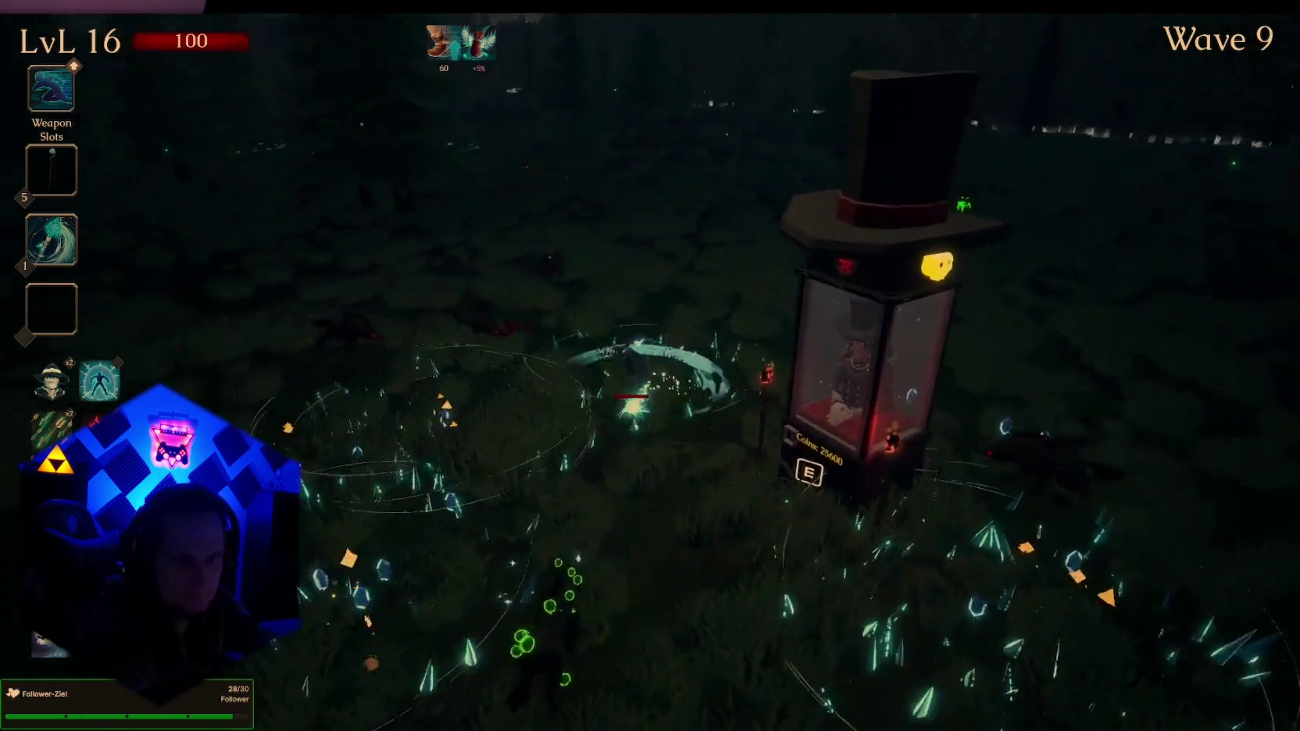
key("s")
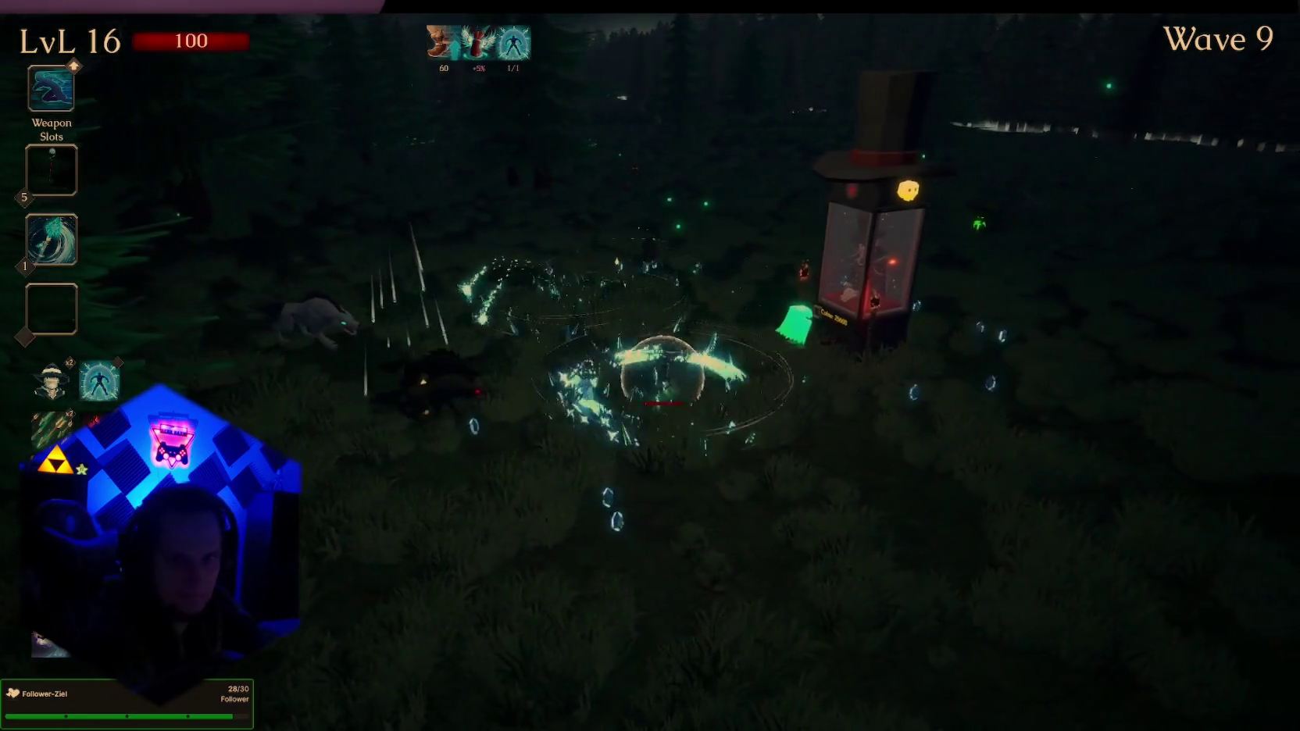
key("d")
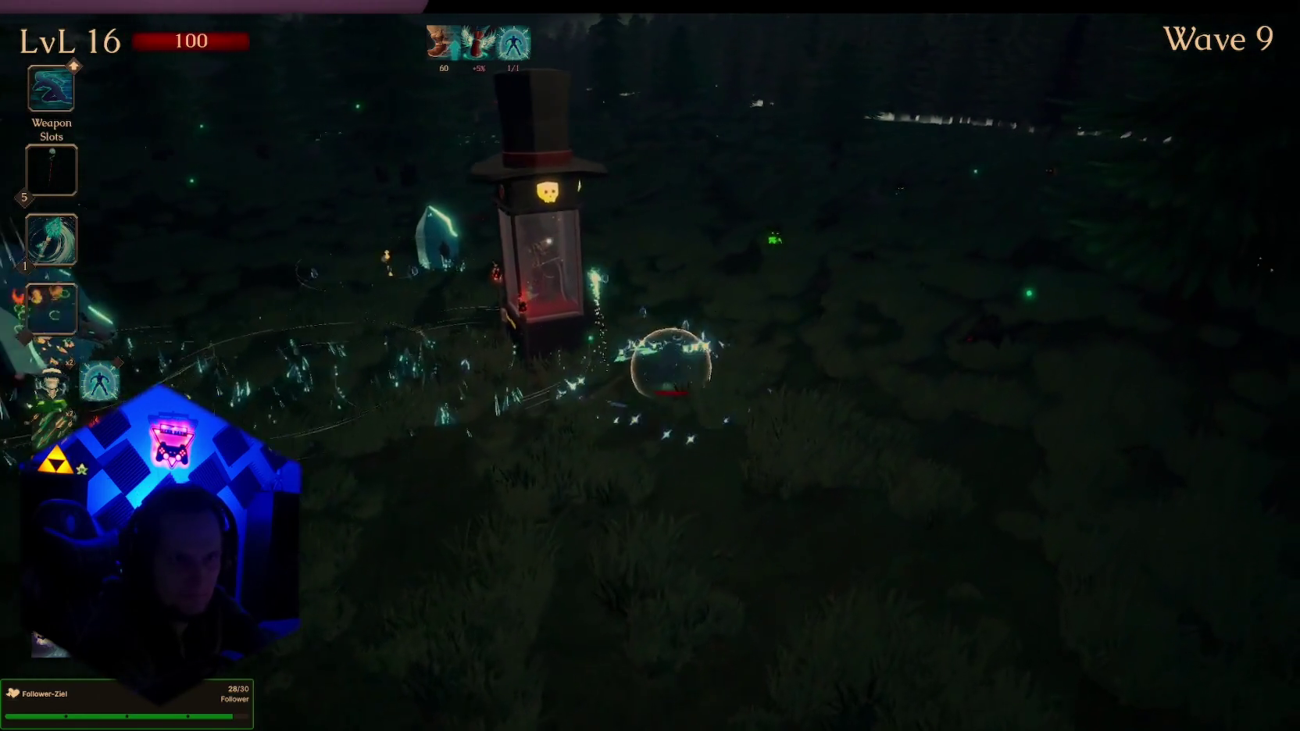
key("d")
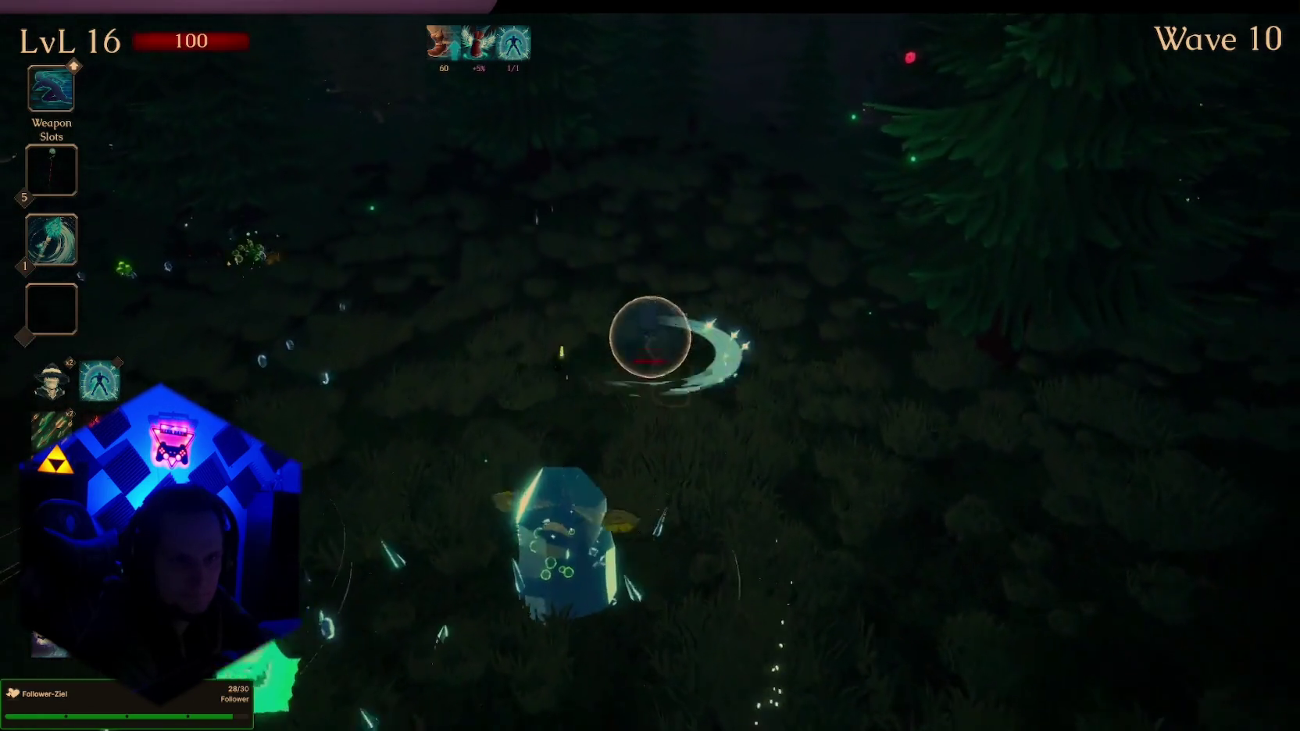
Step: Weave around the tower through the enemy crowd, collecting gold
key("w")
key("a")
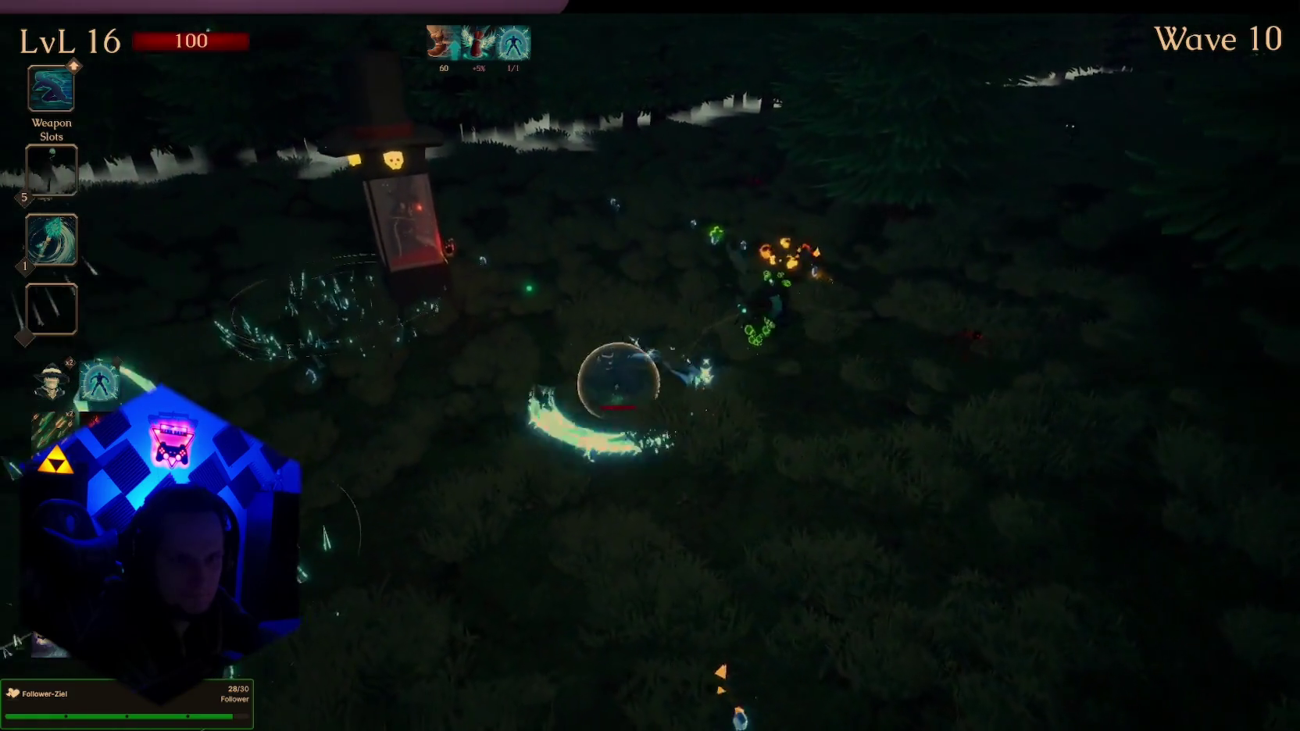
key("d")
key("s")
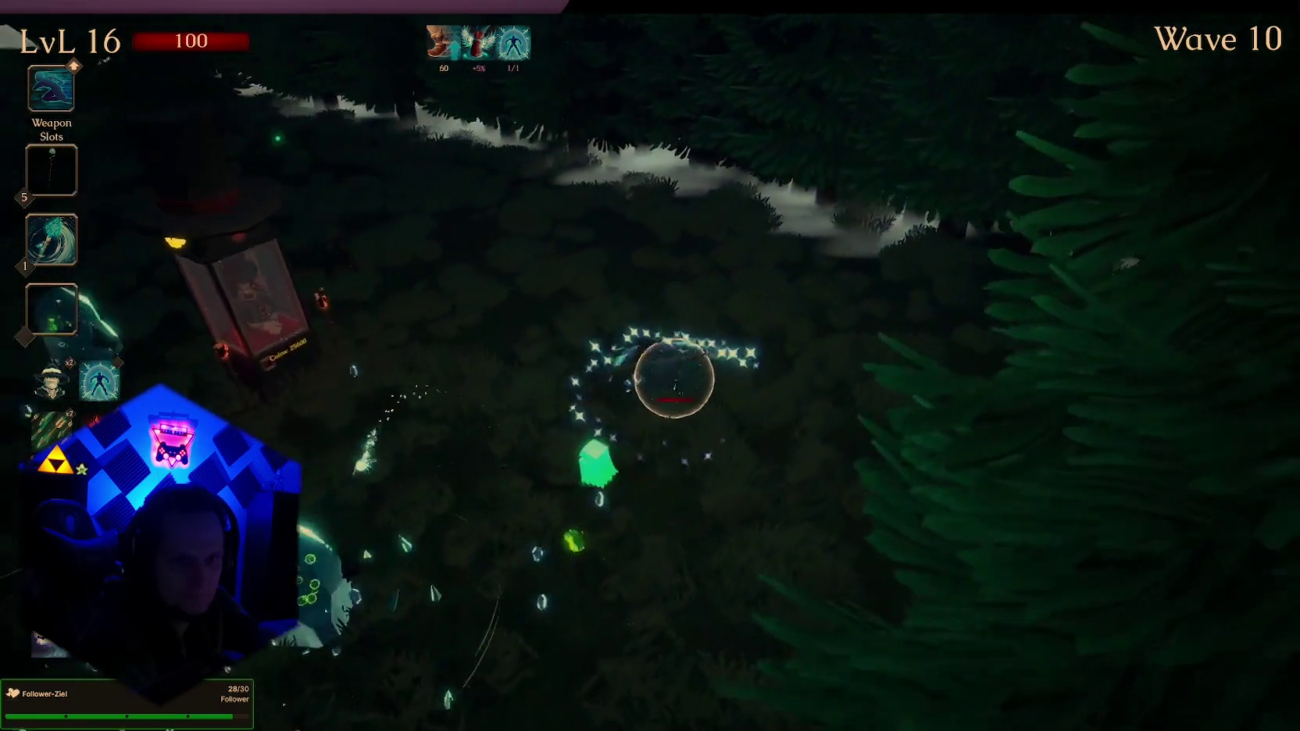
key("a")
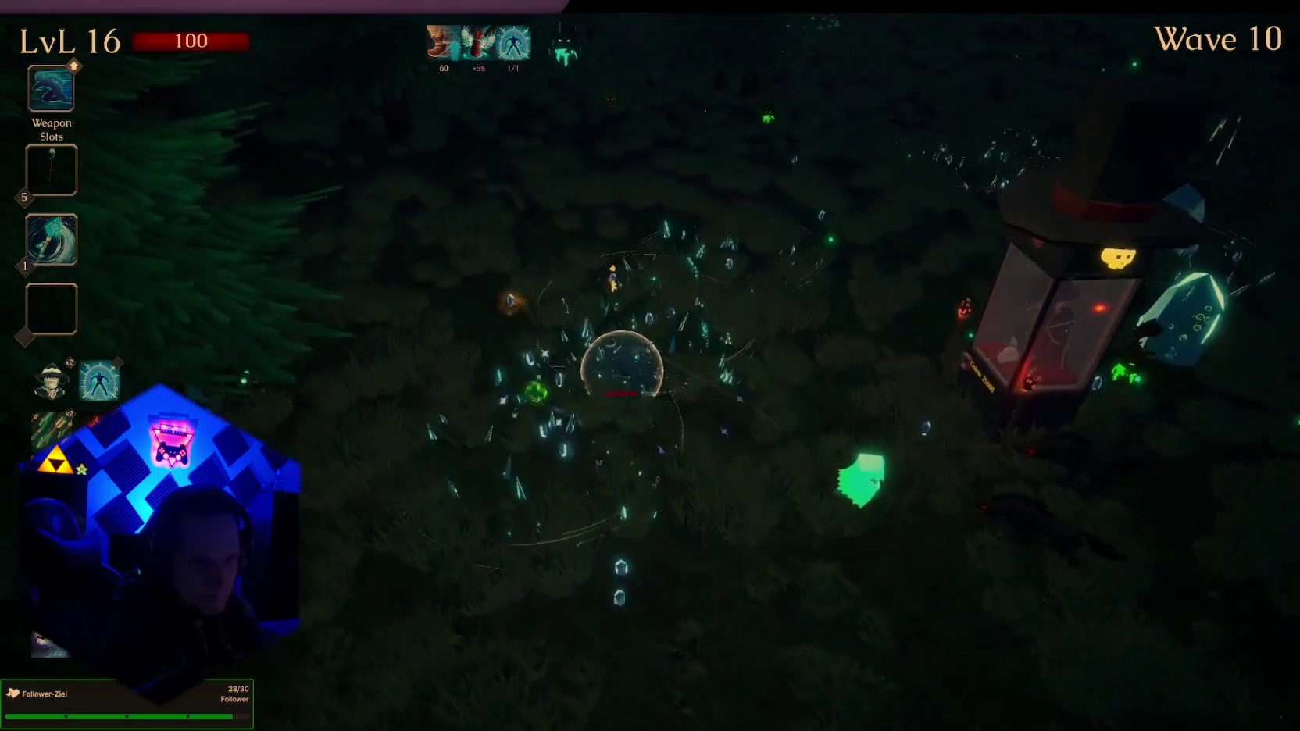
key("s")
key("w")
key("a")
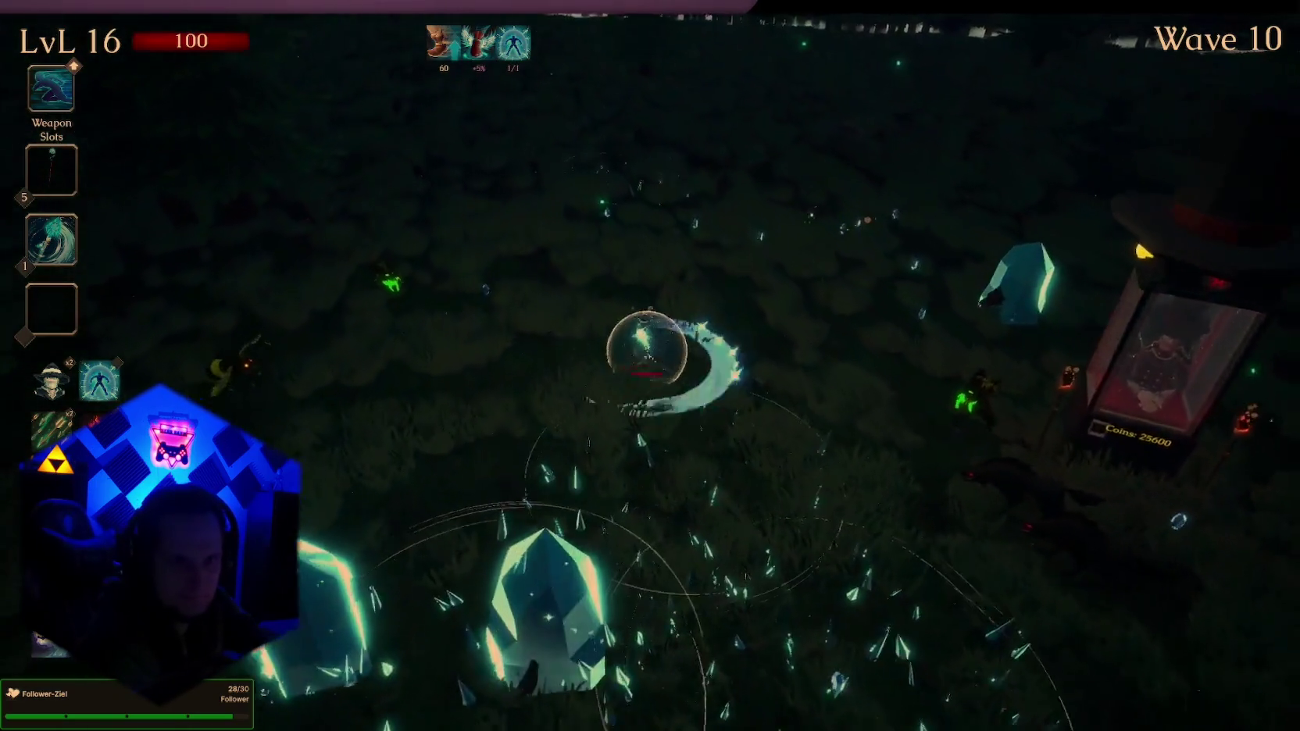
key("w")
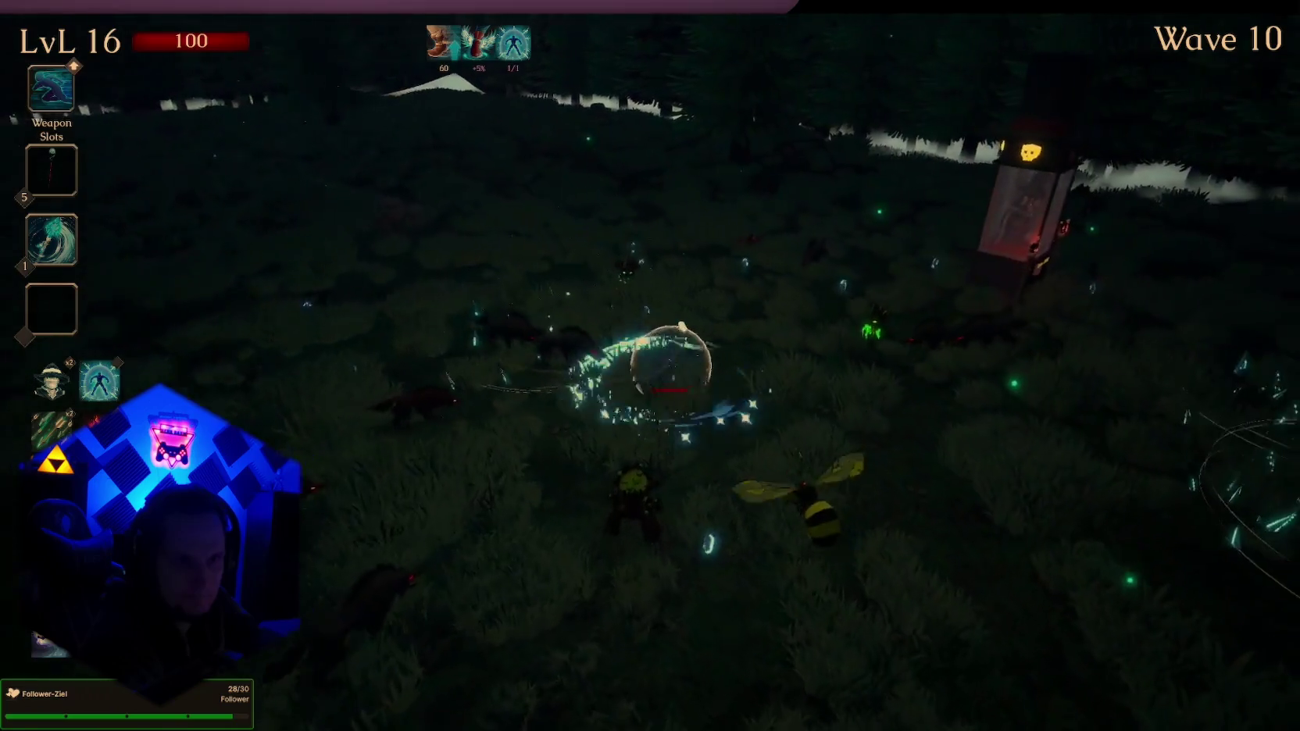
key("a")
key("d")
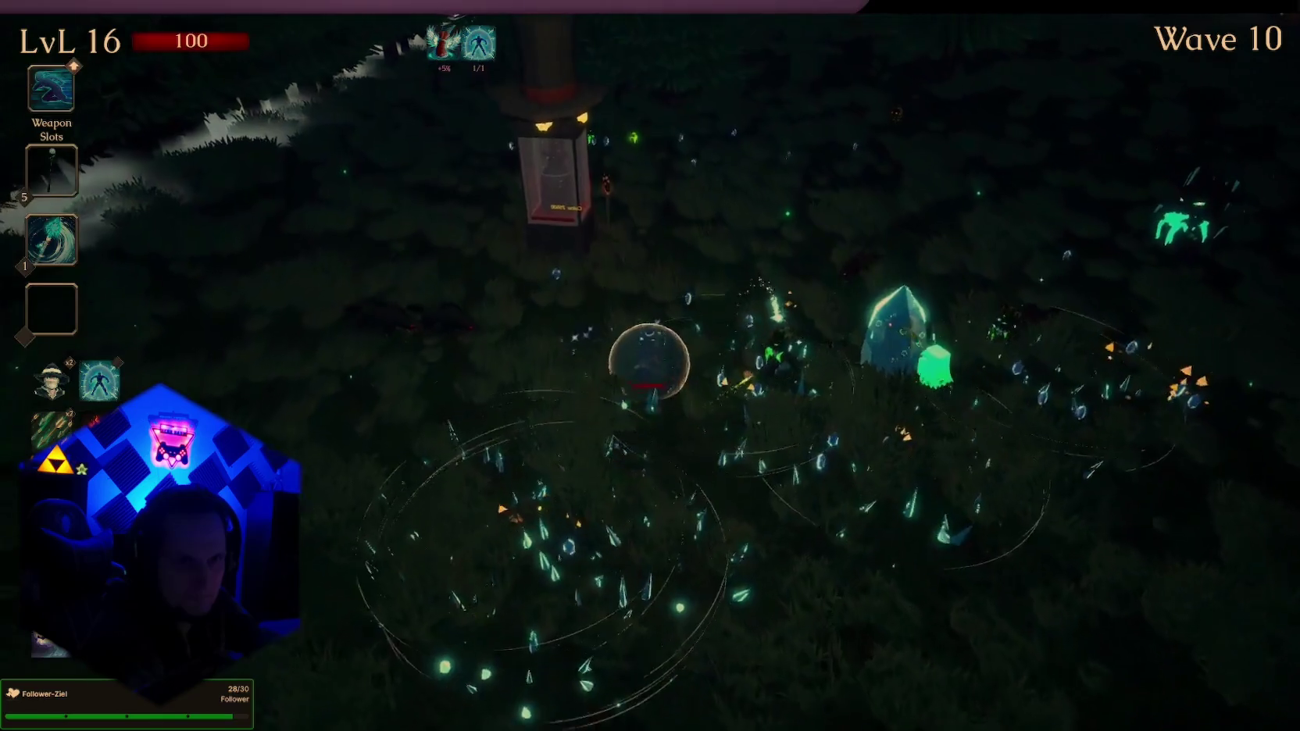
key("w")
key("d")
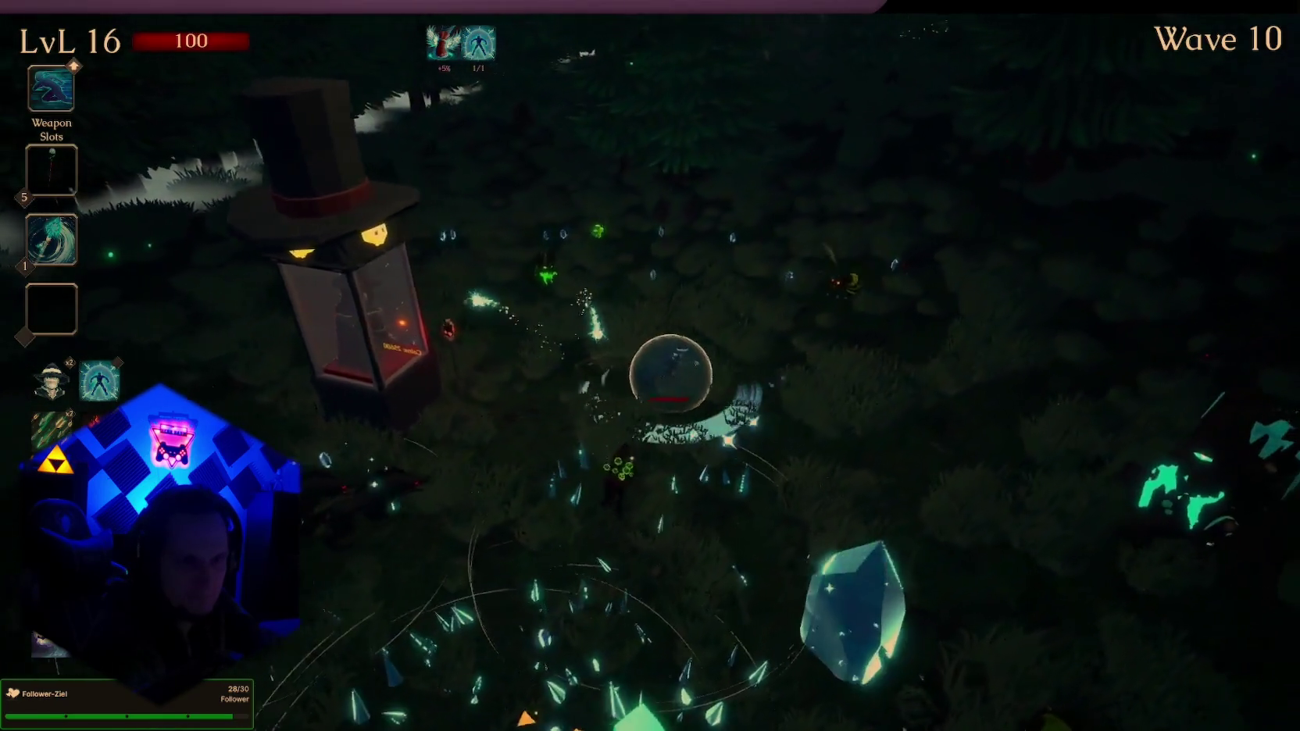
key("d")
key("s")
key("a")
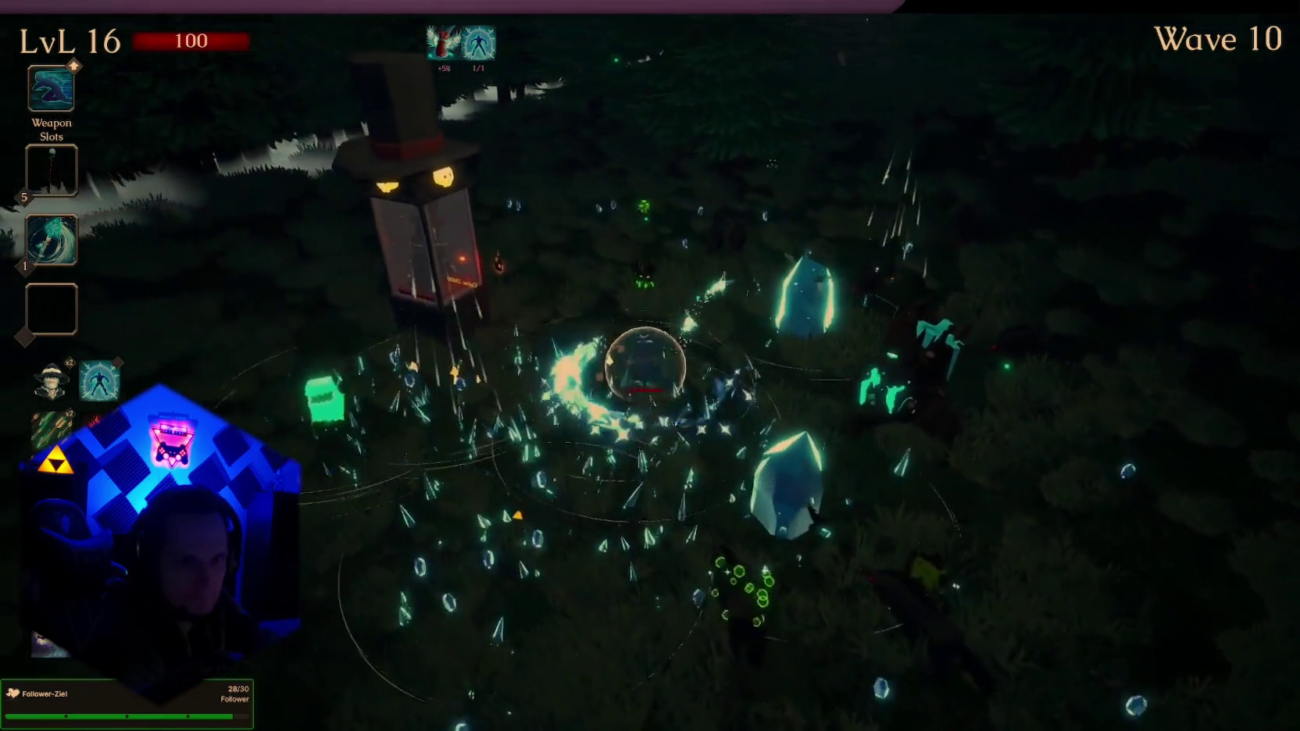
Step: Head north through the forest past the mushrooms into a clearing
key("w")
key("a")
key("d")
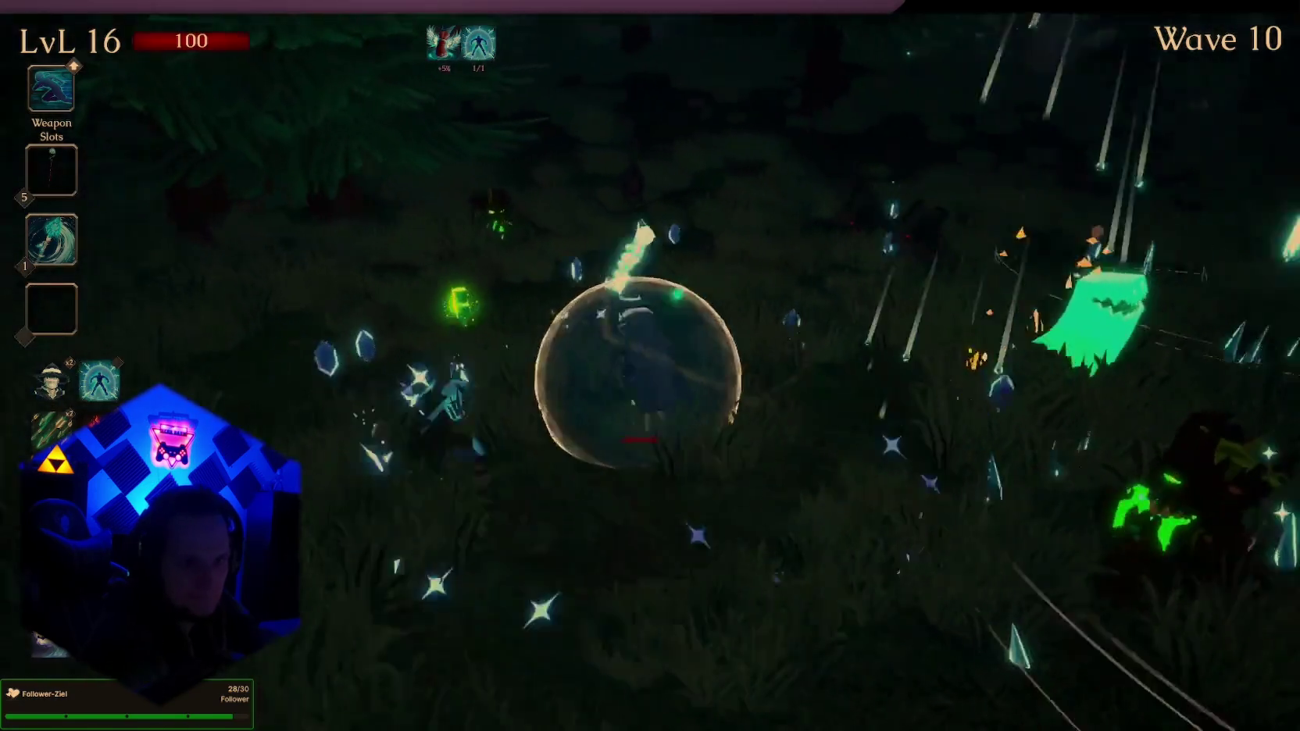
key("w")
key("a")
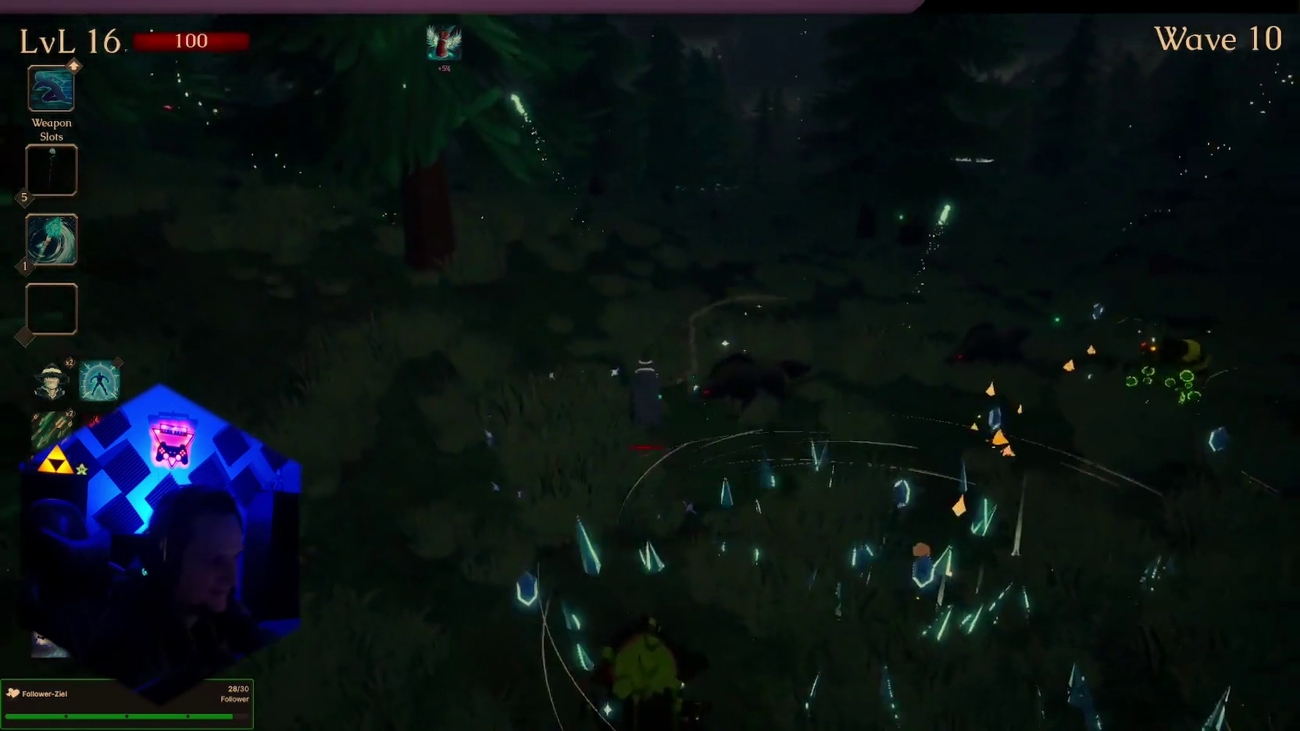
key("w")
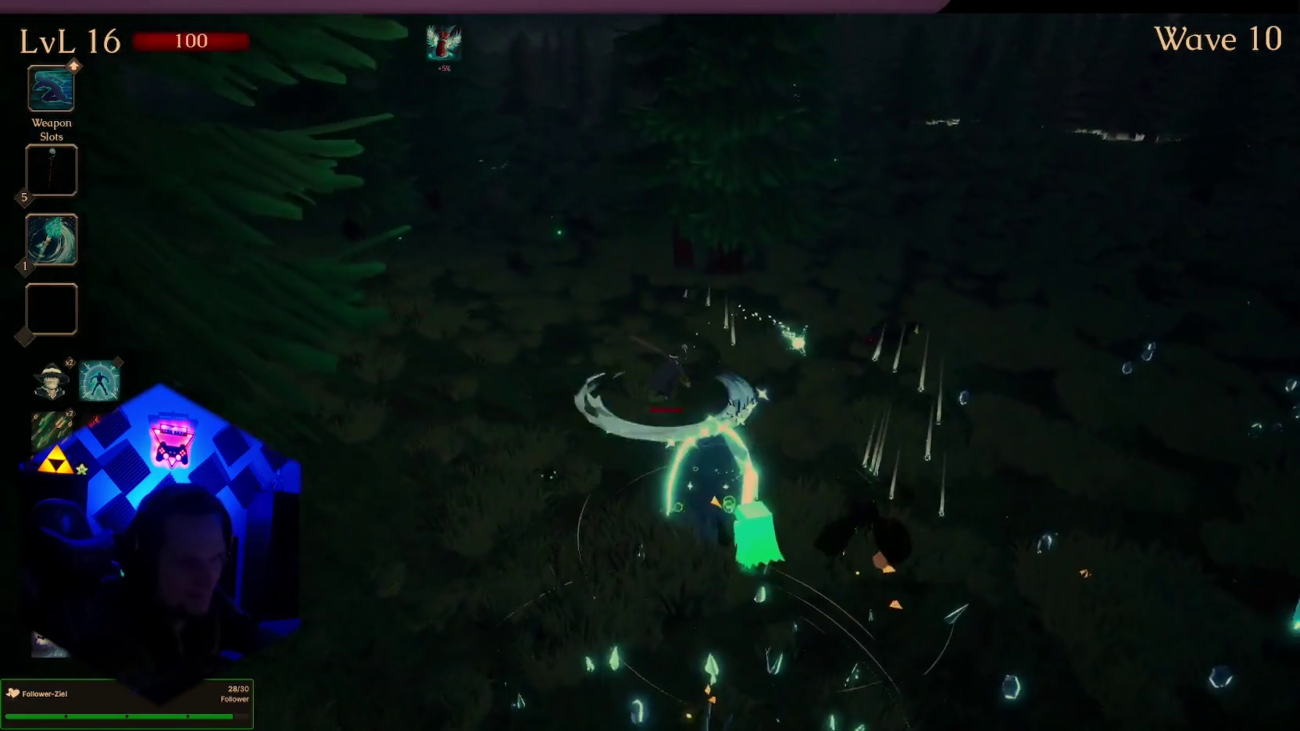
key("d")
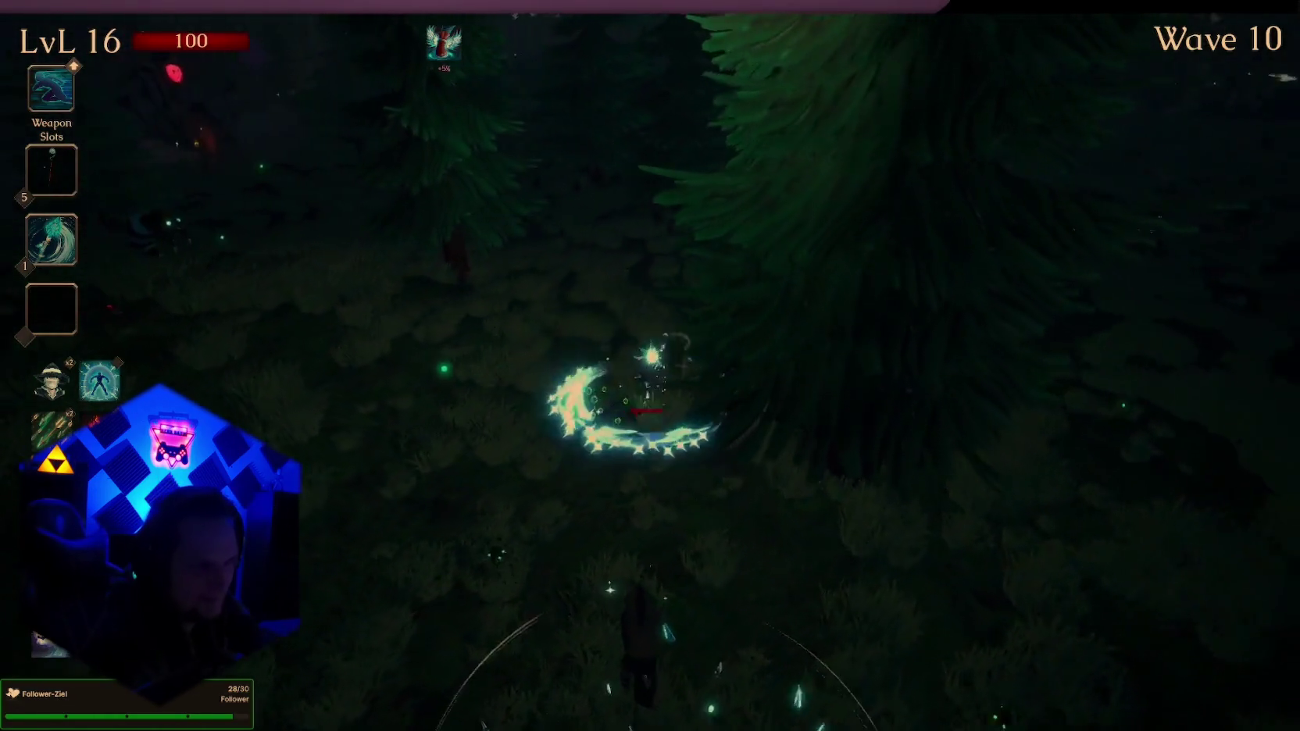
key("a")
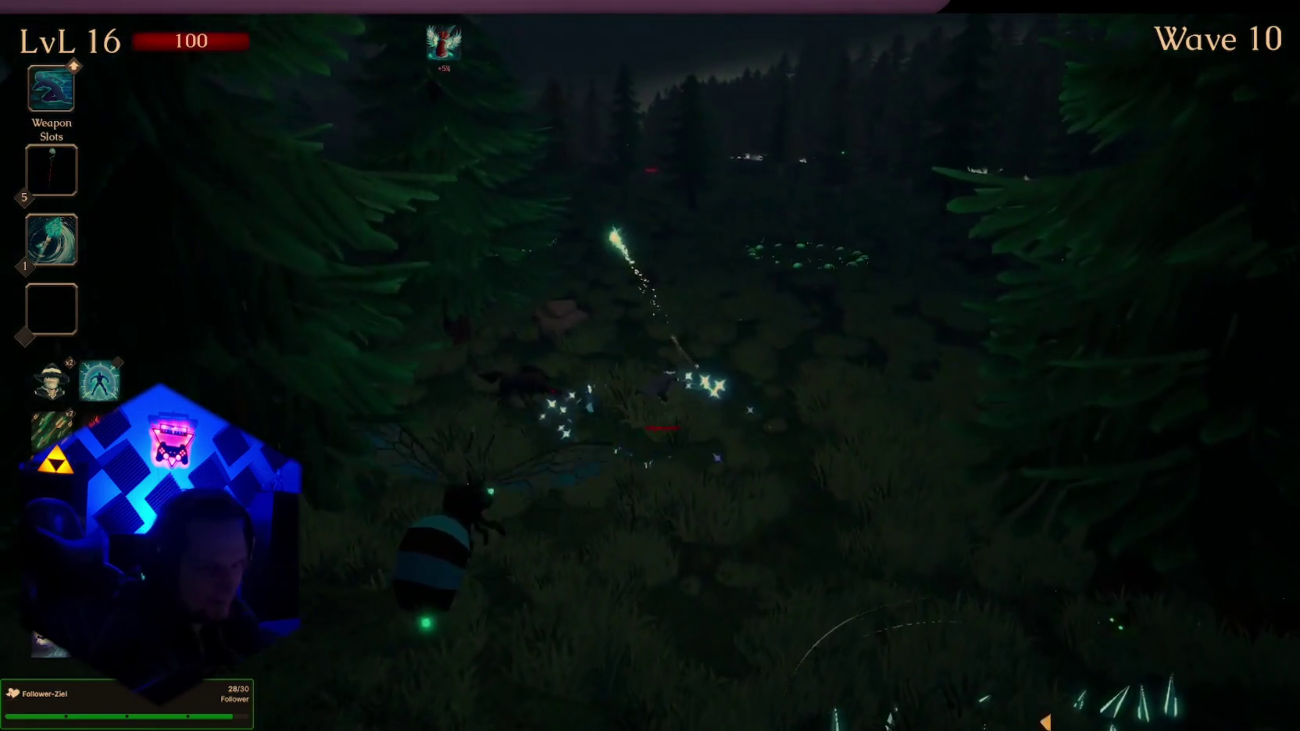
key("w")
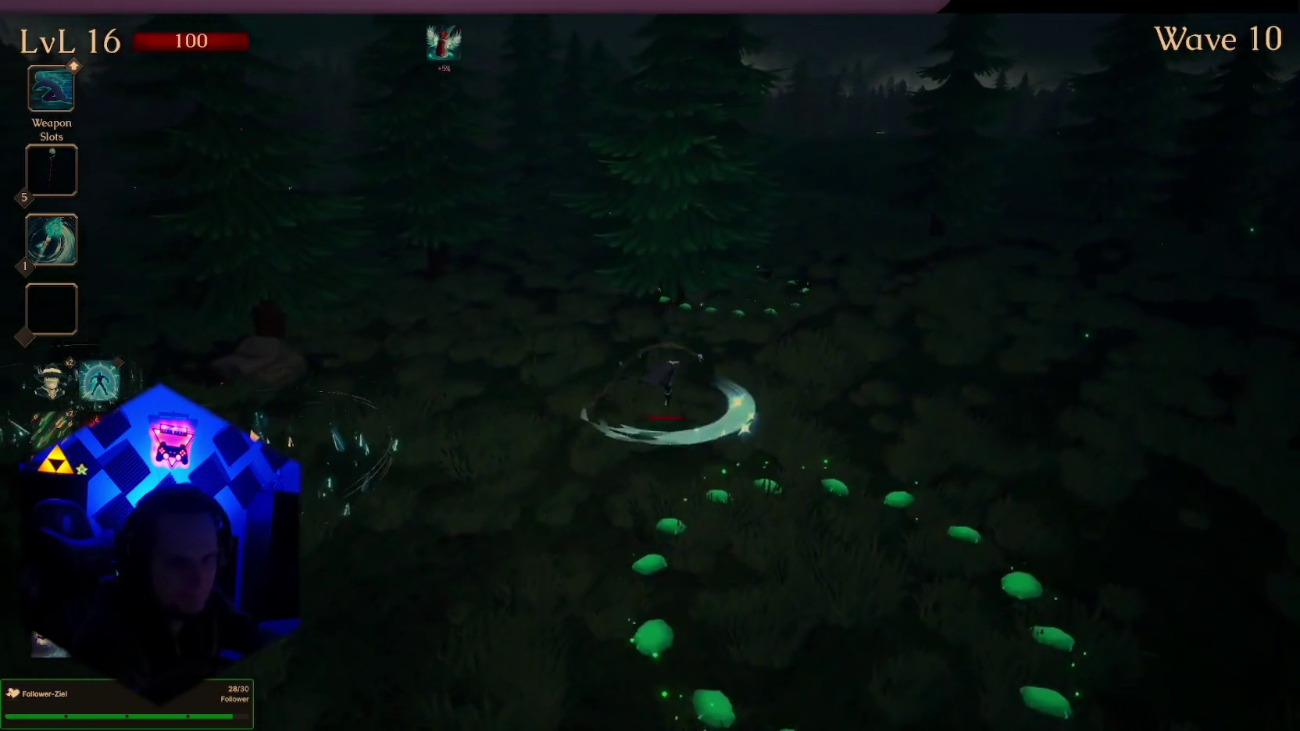
key("d")
key("d")
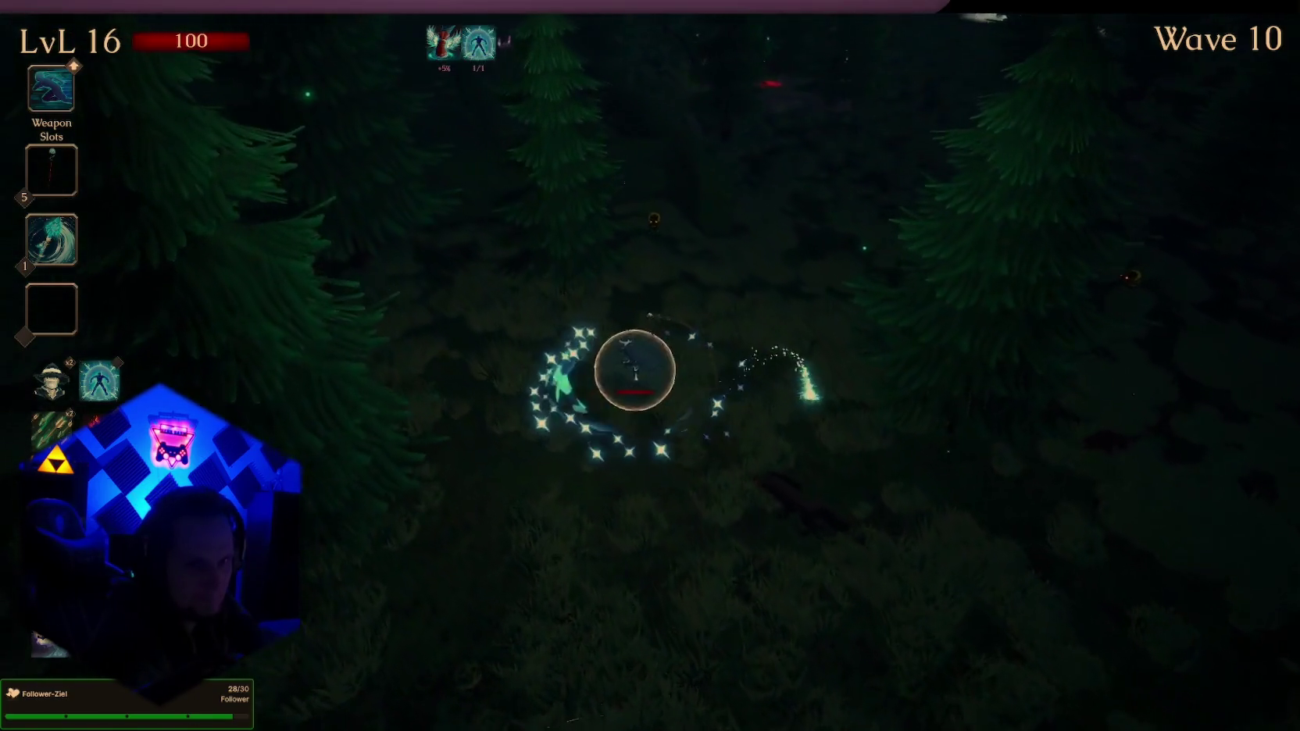
key("w")
key("a")
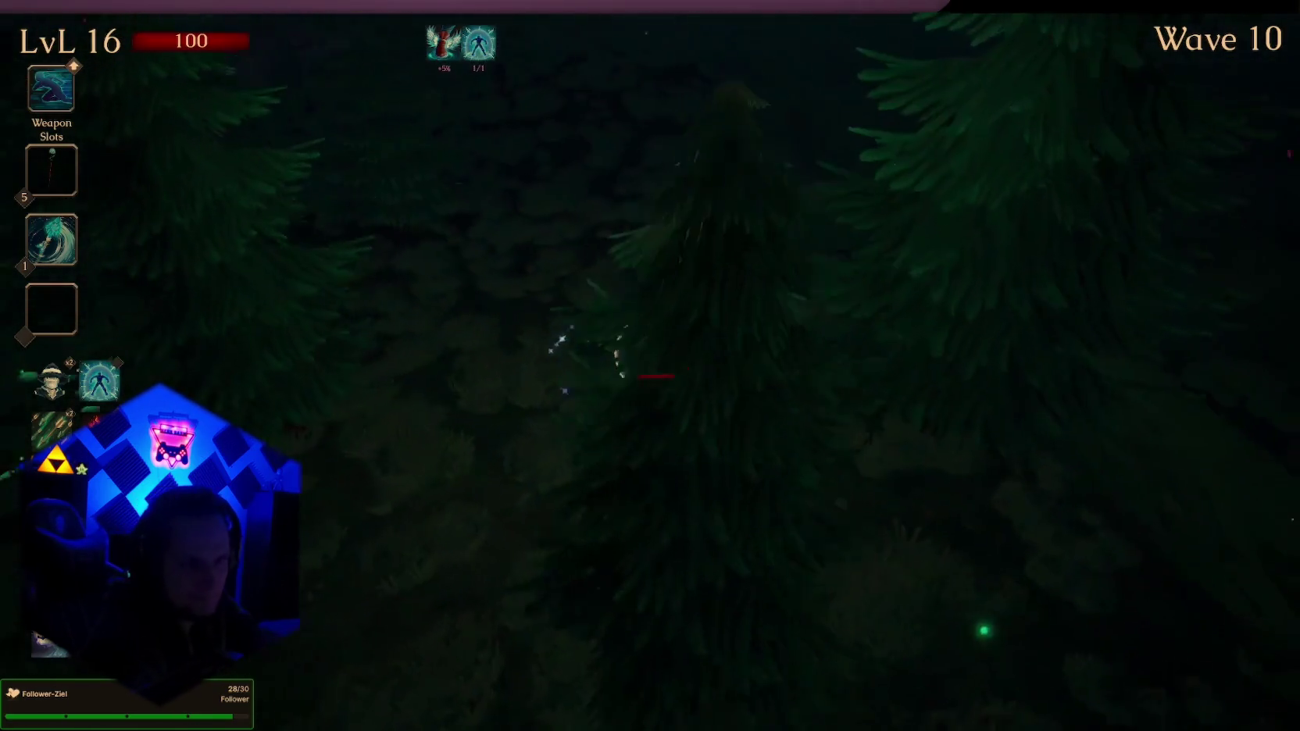
key("a")
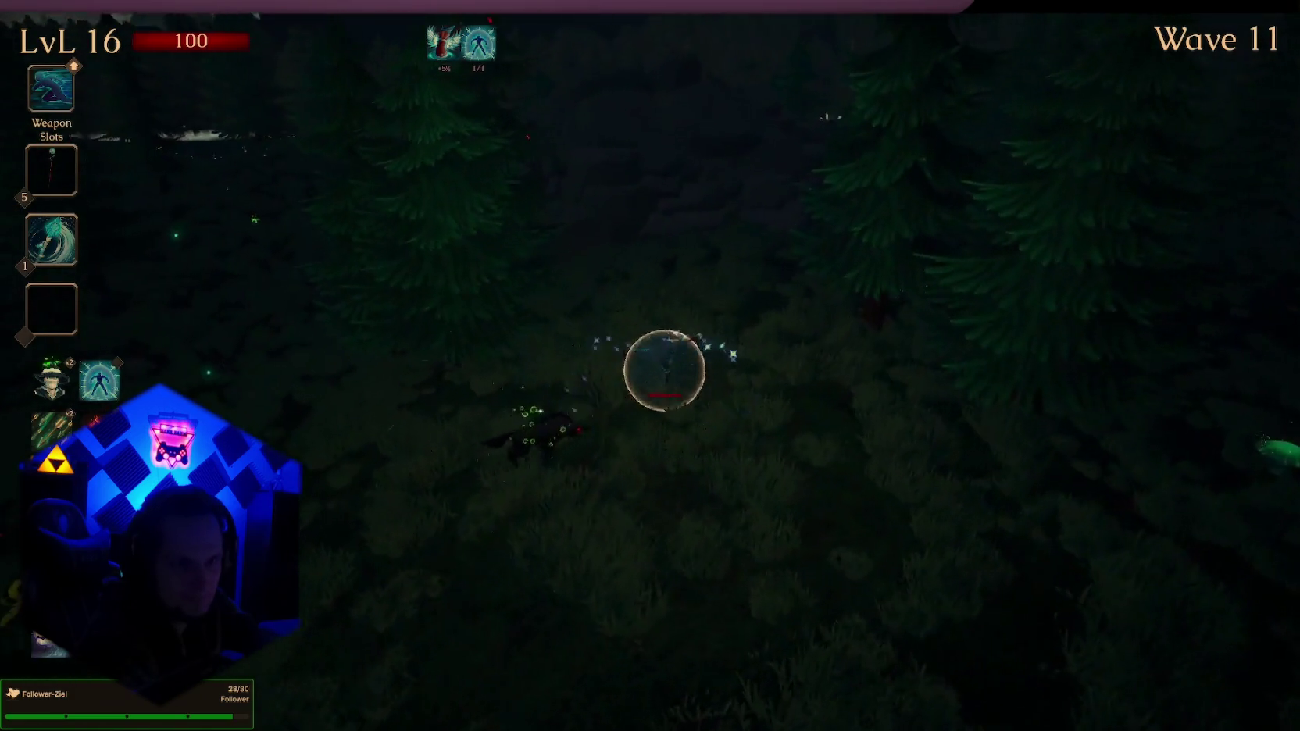
Step: Roam near the treehouse gathering experience until the level 17 upgrade cards appear
key("d")
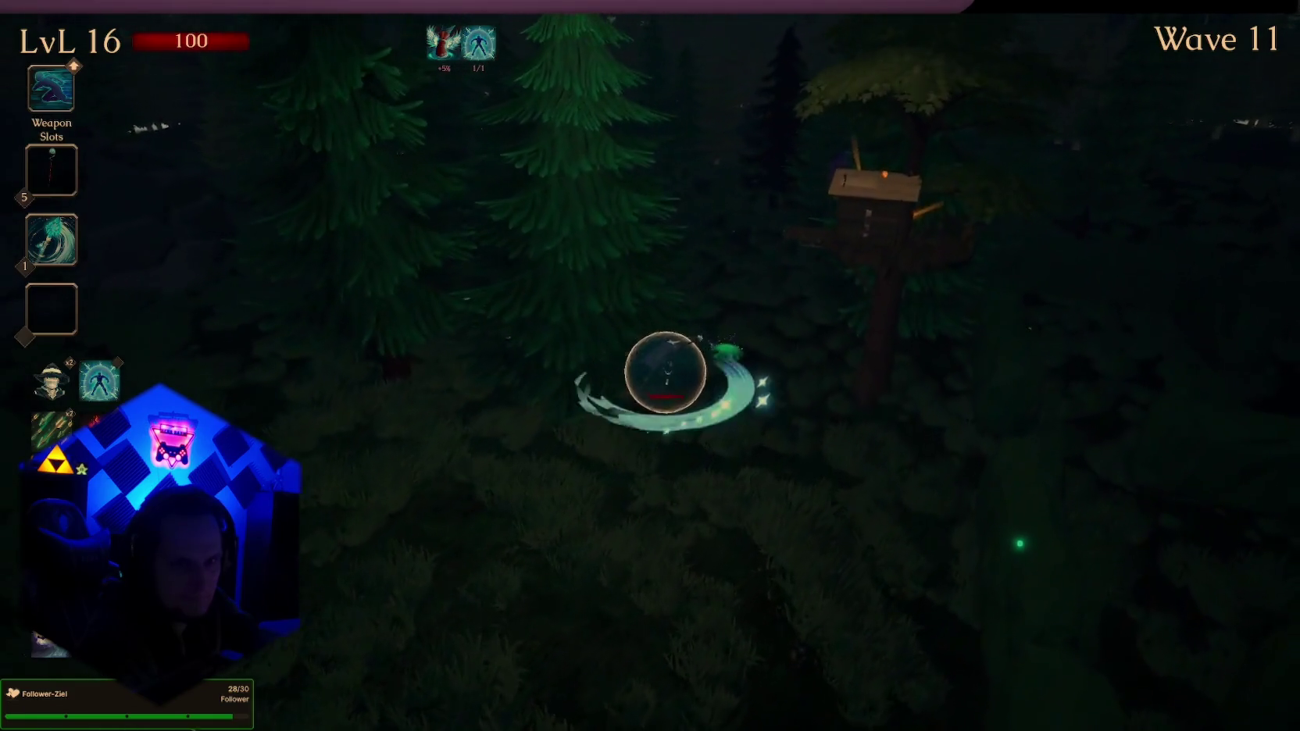
key("w")
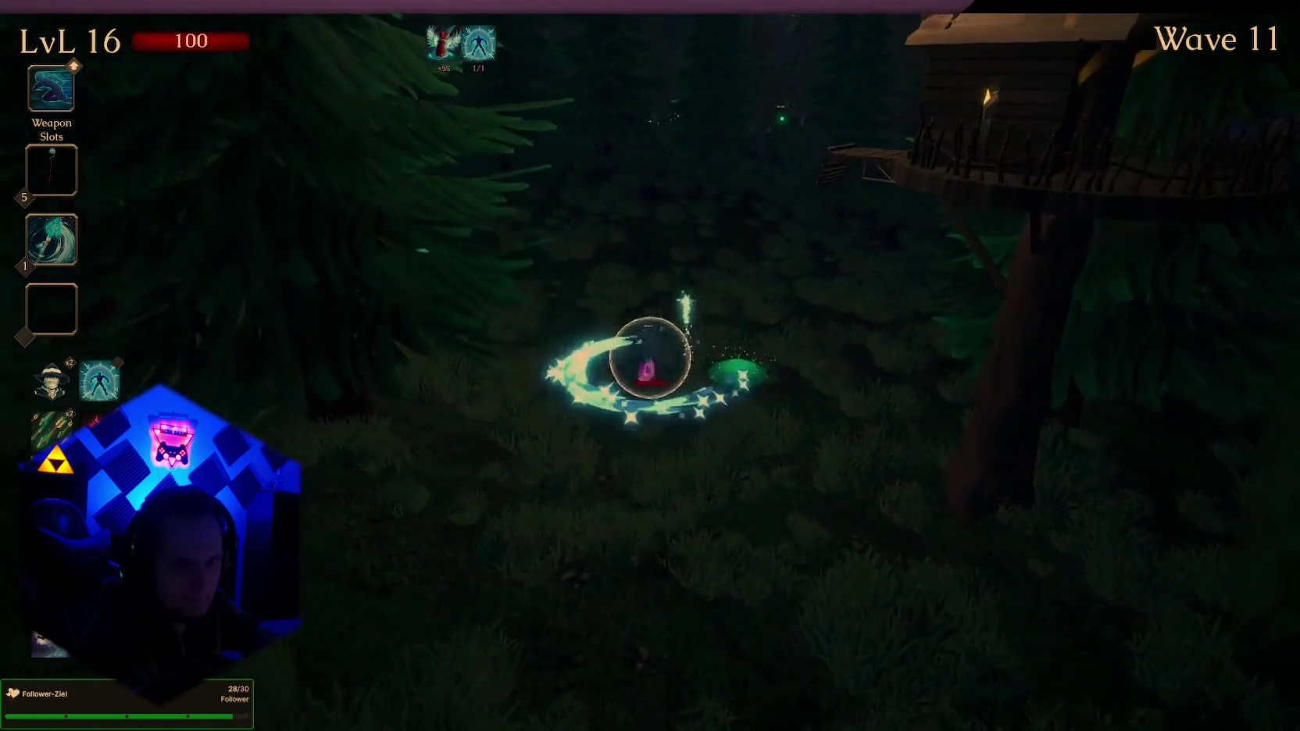
key("a")
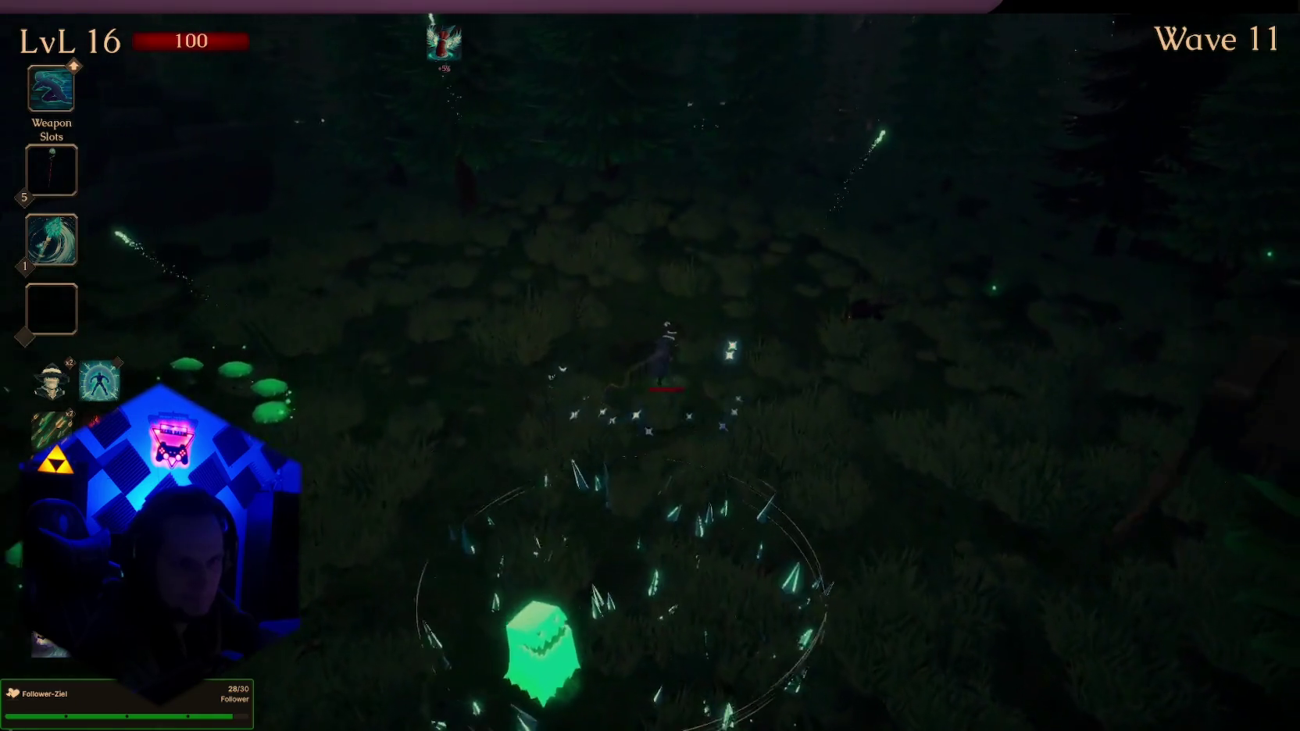
key("a")
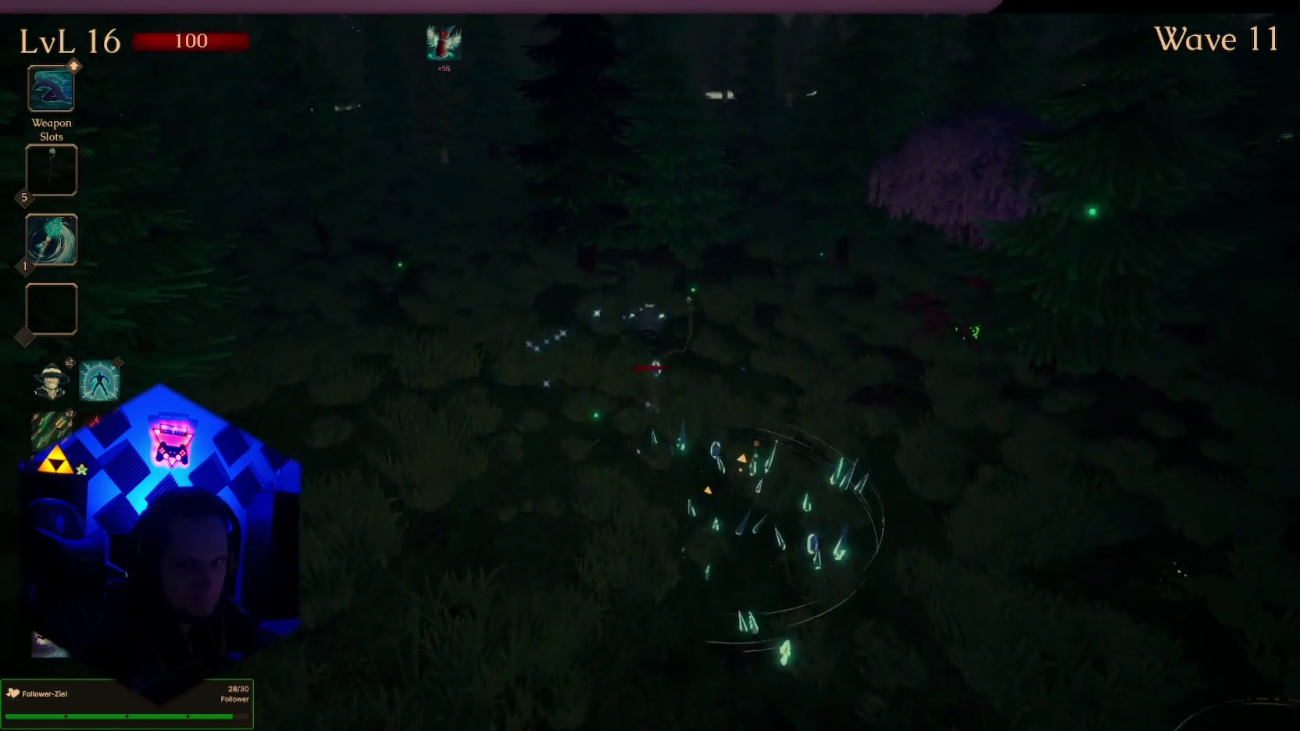
key("a")
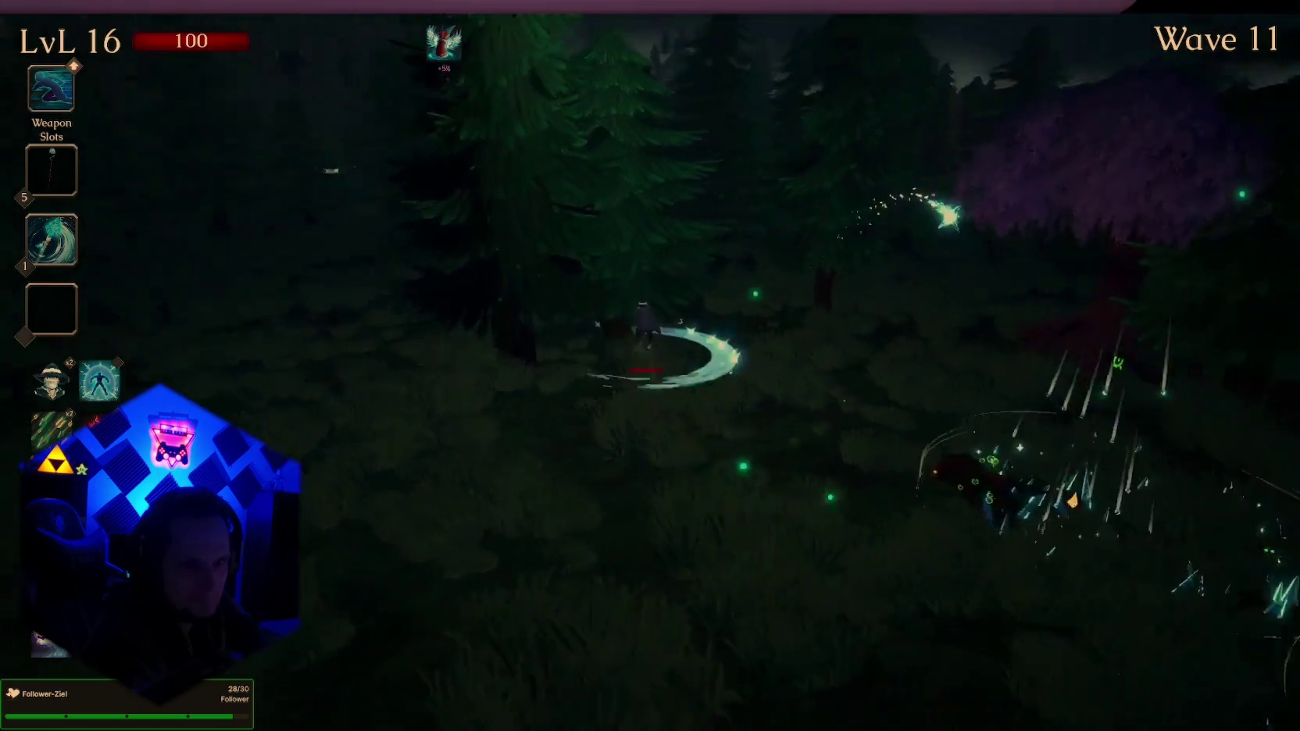
key("a")
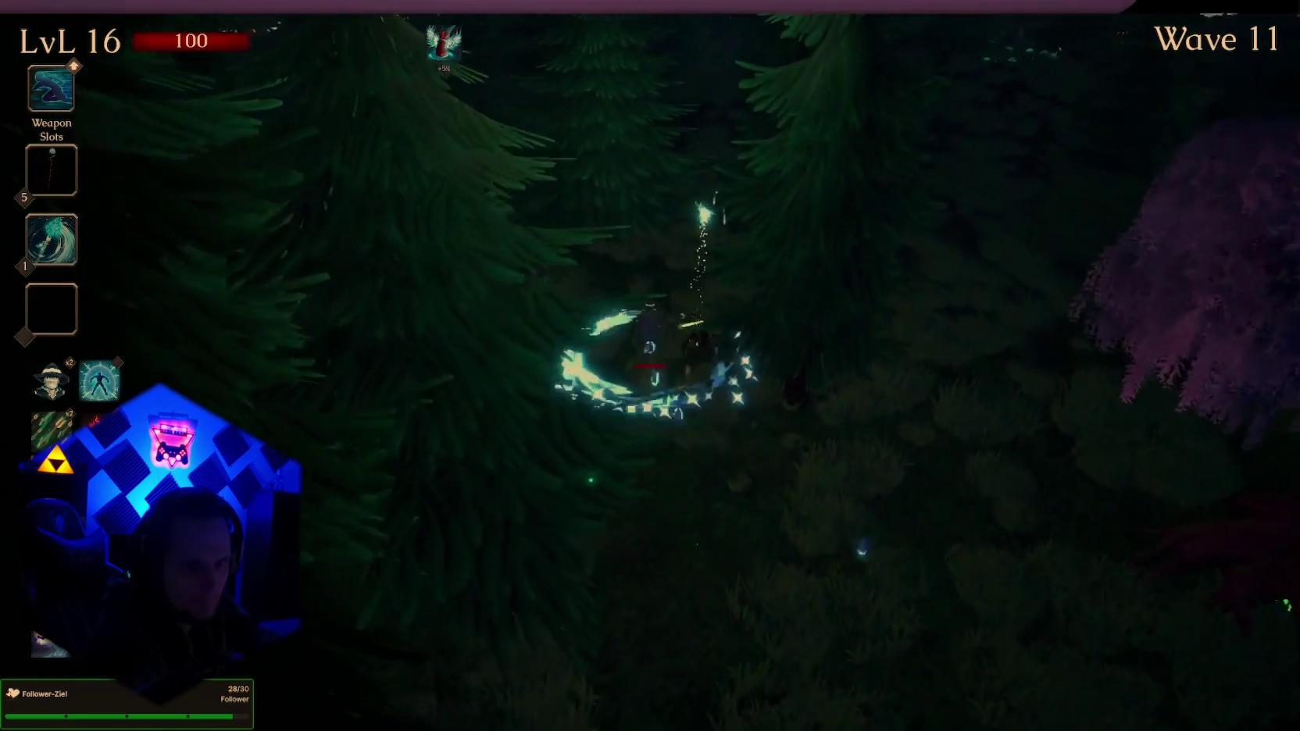
key("w")
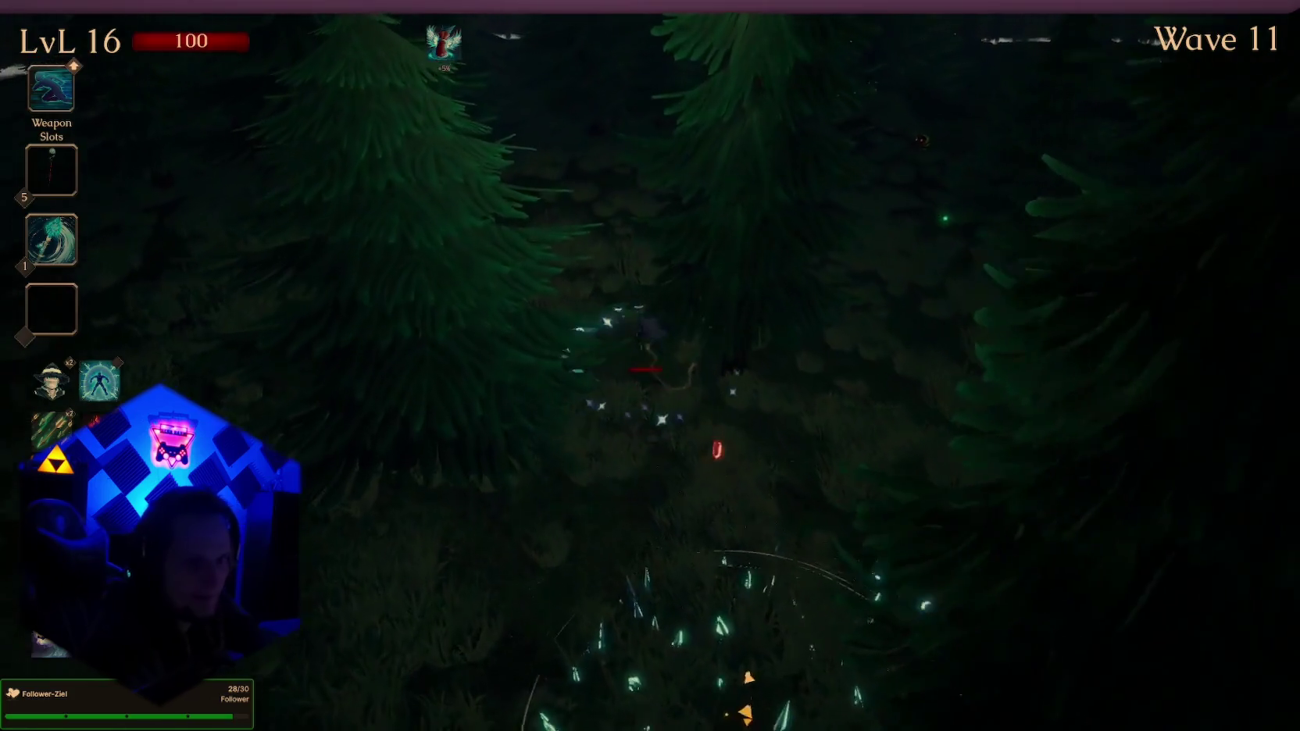
key("s")
key("Left")
key("Left")
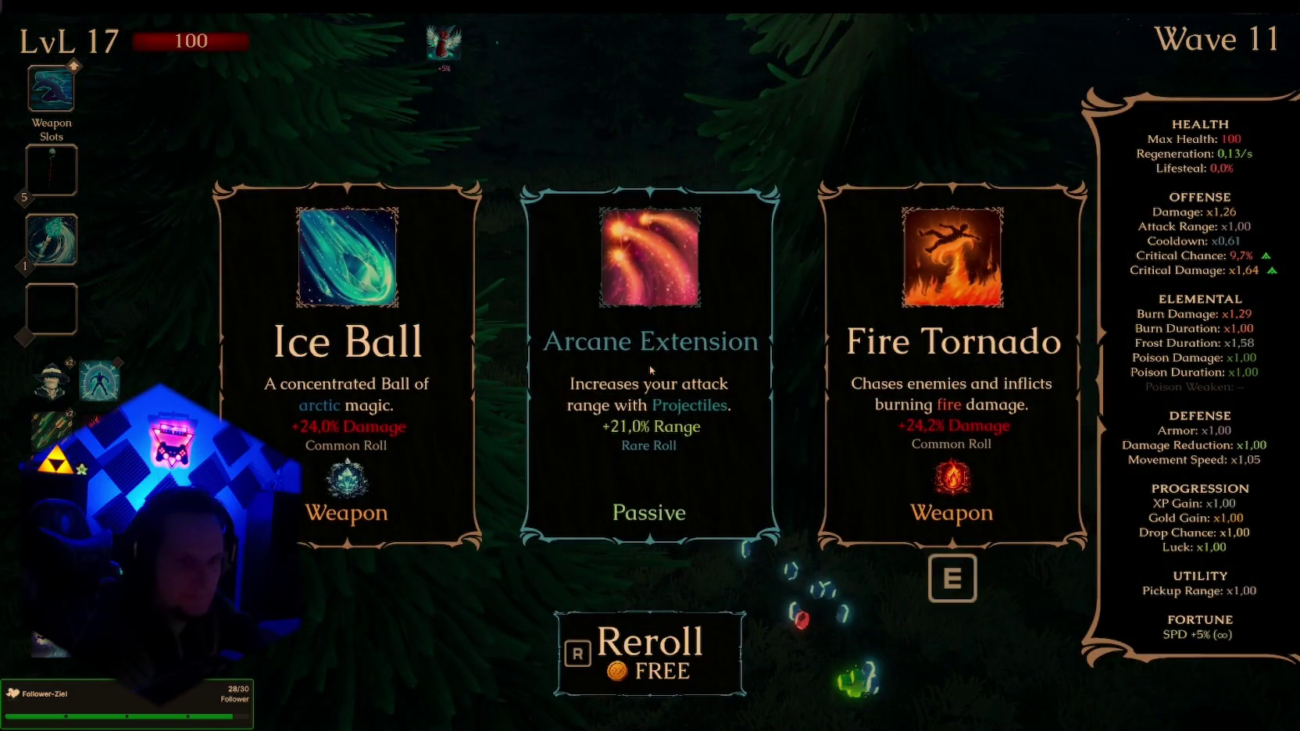
Step: Reroll until Frost Core, Poison Trail and Ice Barrier appear at cost 800, then exit fullscreen
key("r")
key("Right")
key("Right")
key("Left")
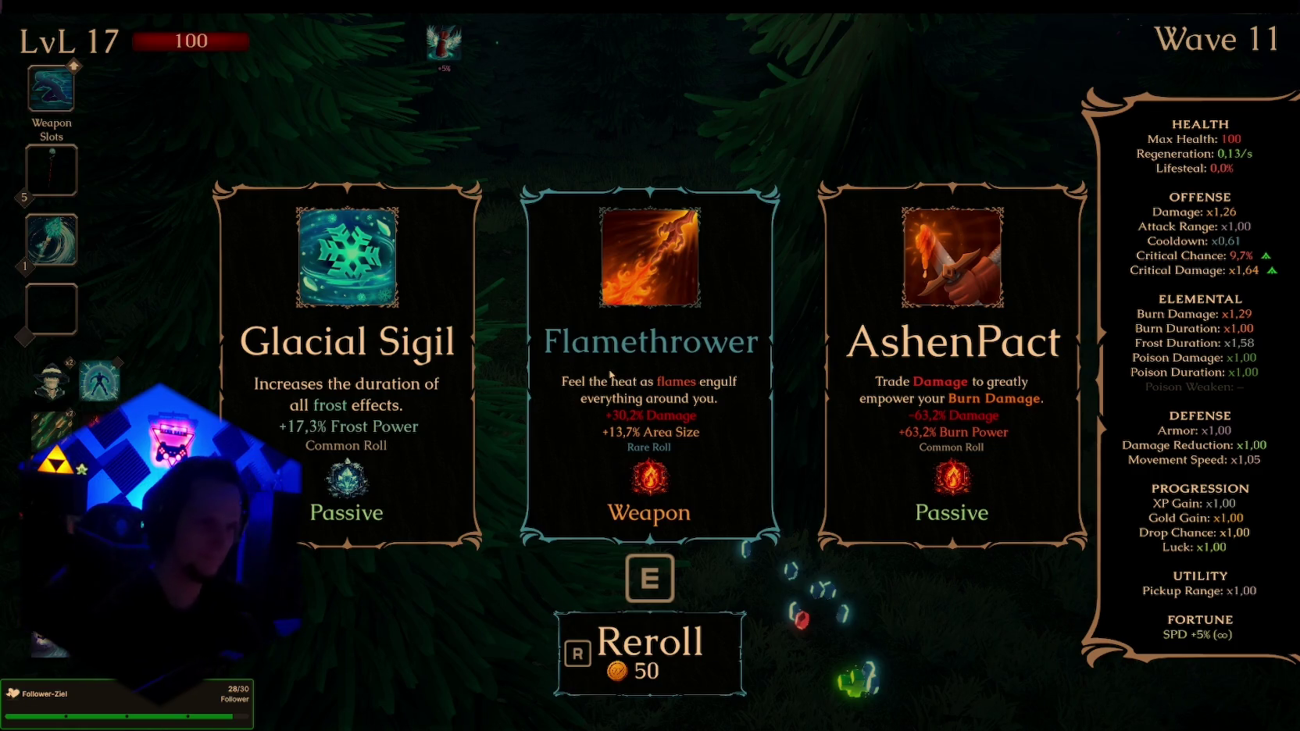
key("r")
key("r")
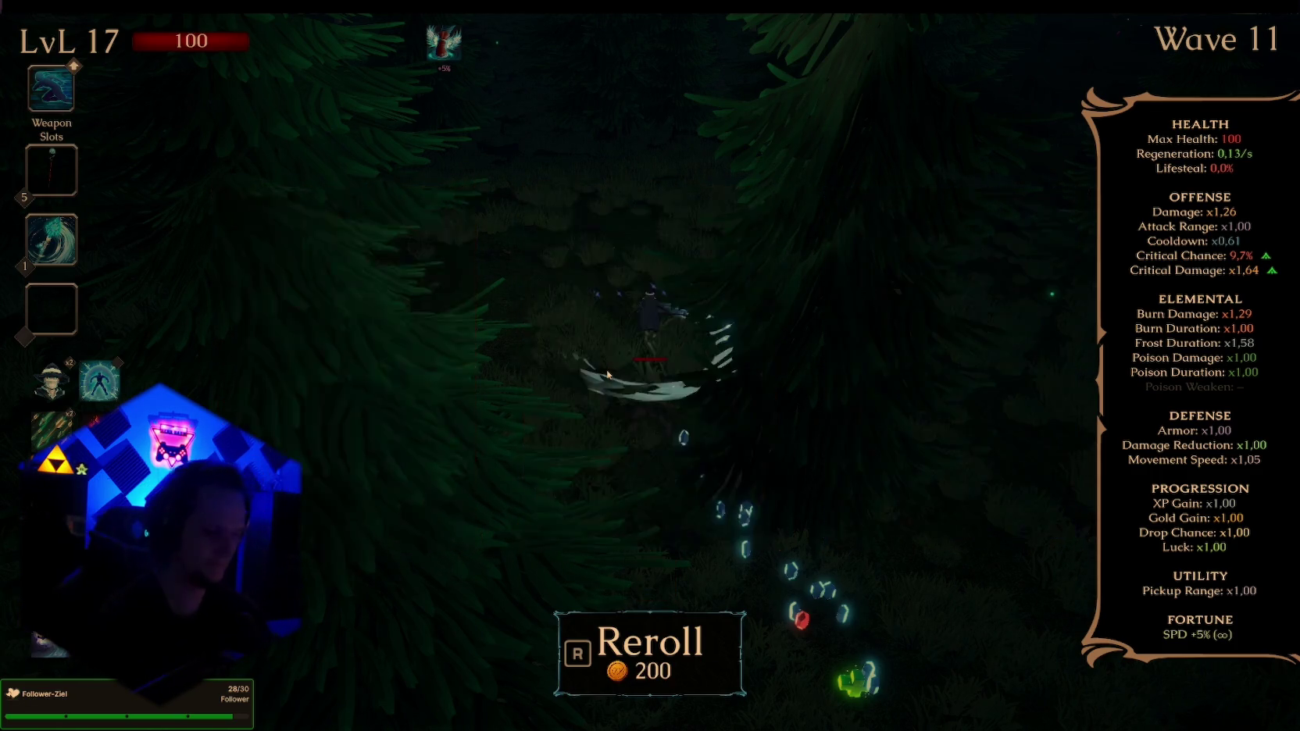
key("r")
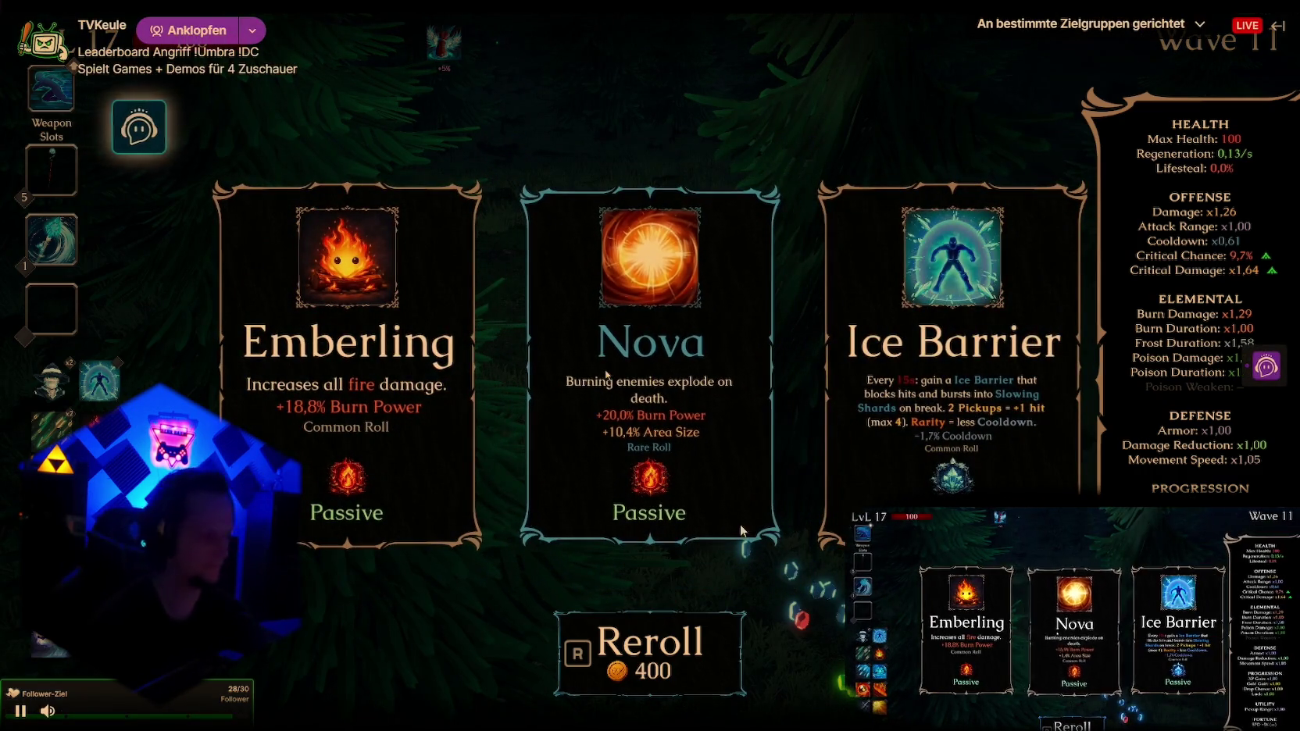
key("r")
key("Escape")
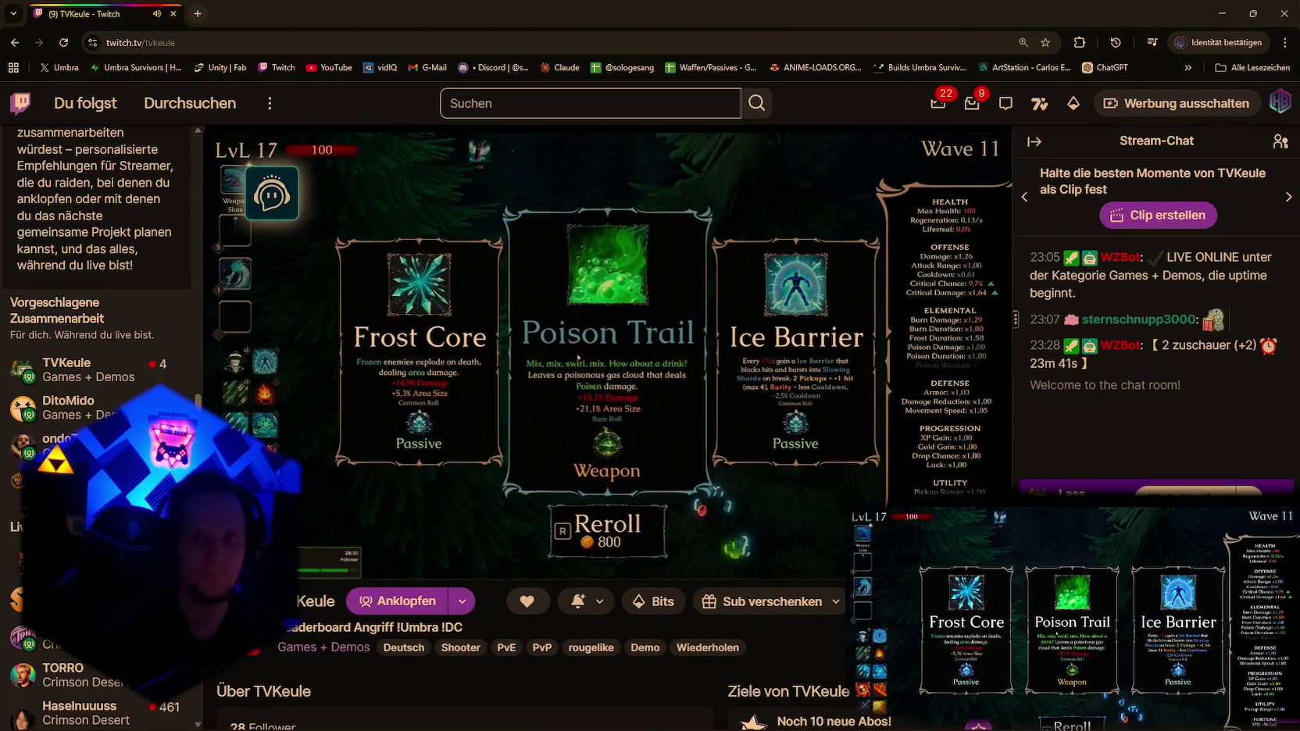
Step: Close the Chrome window showing the Twitch stream
left_click(1285, 9)
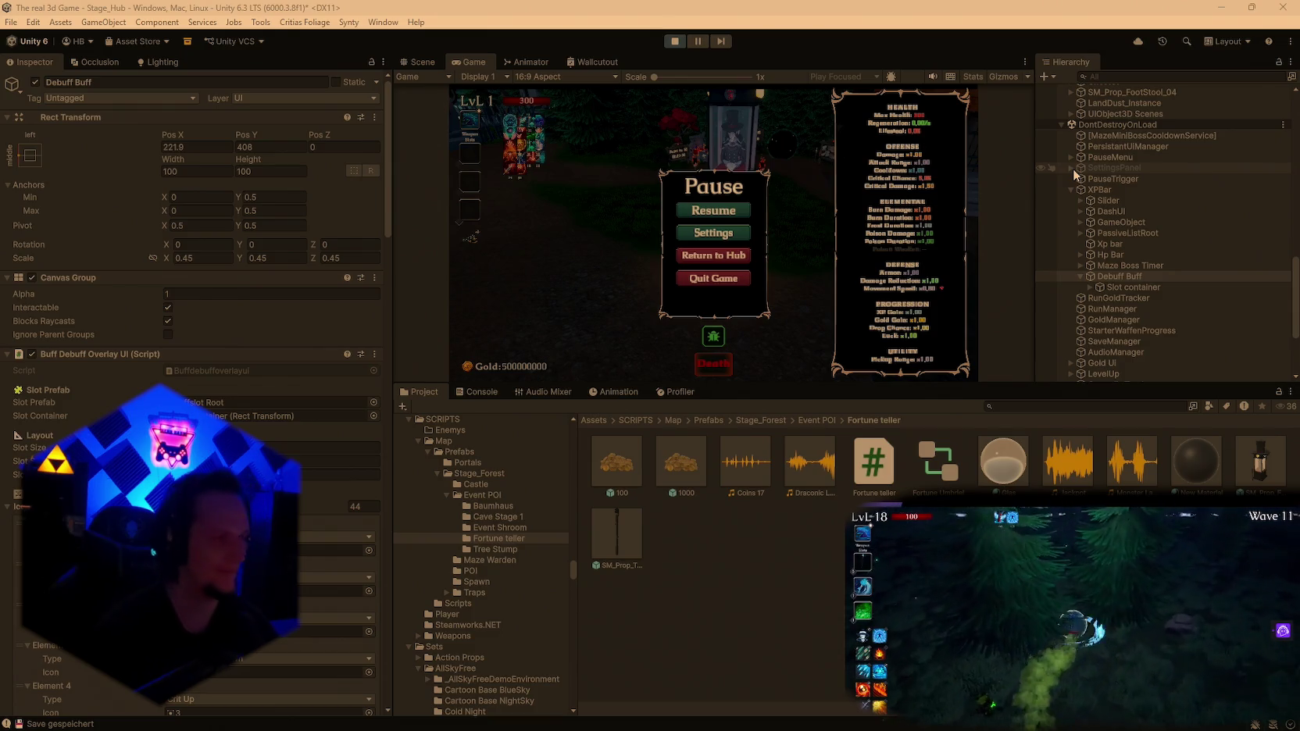
Step: Open StageForest from the recent scenes, saving the modified Stage_Hub first
left_click(11, 24)
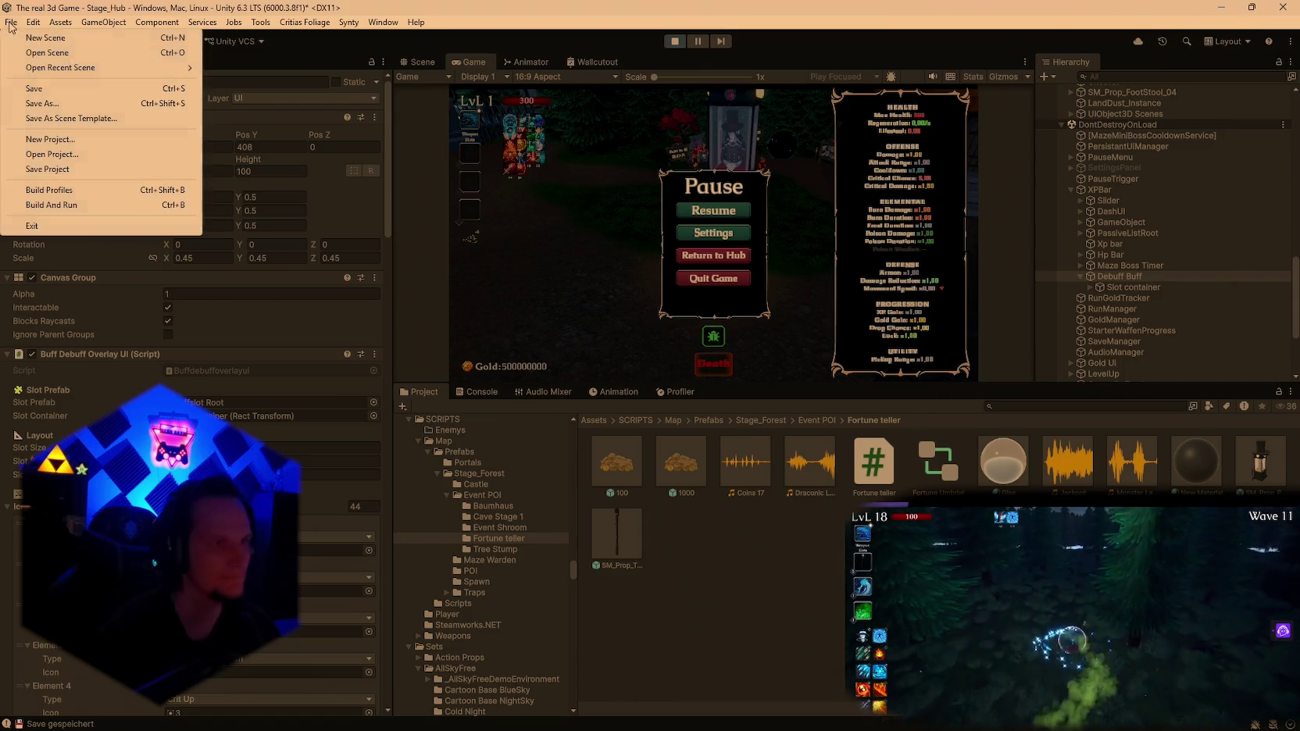
mouse_move(141, 68)
left_click(263, 82)
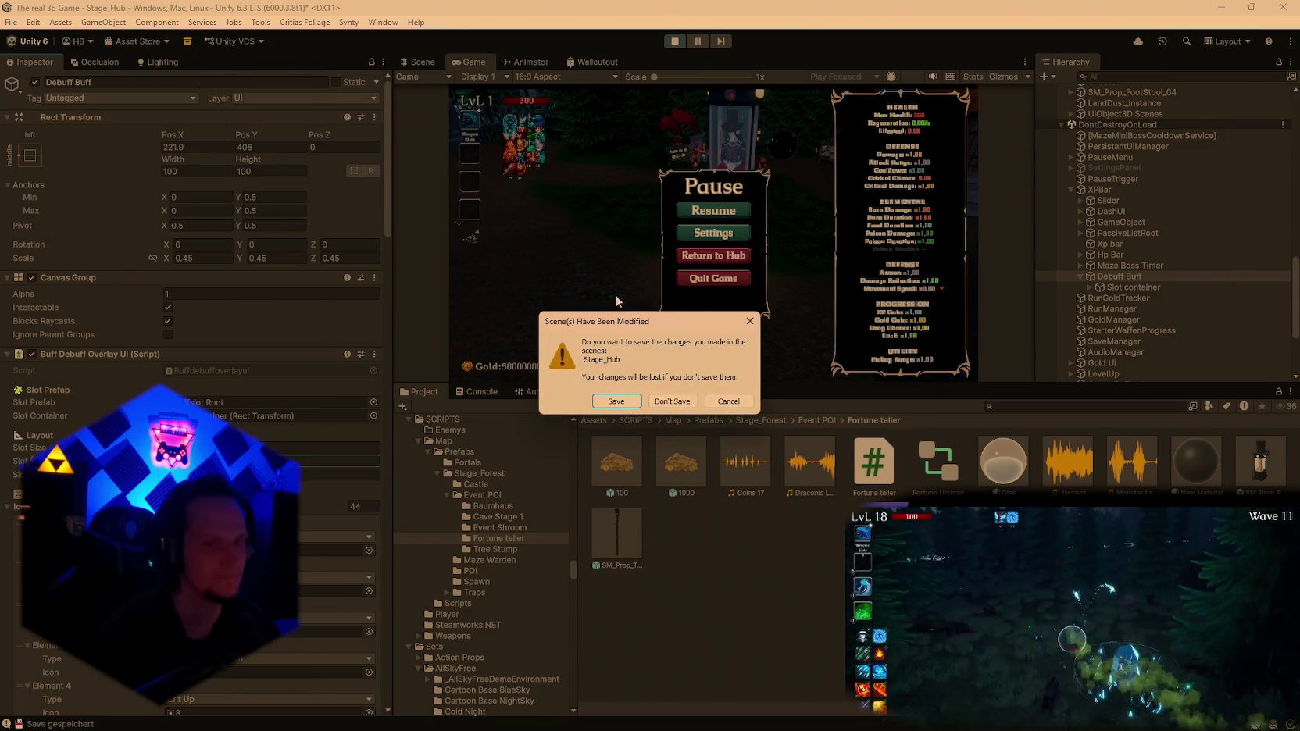
left_click(625, 397)
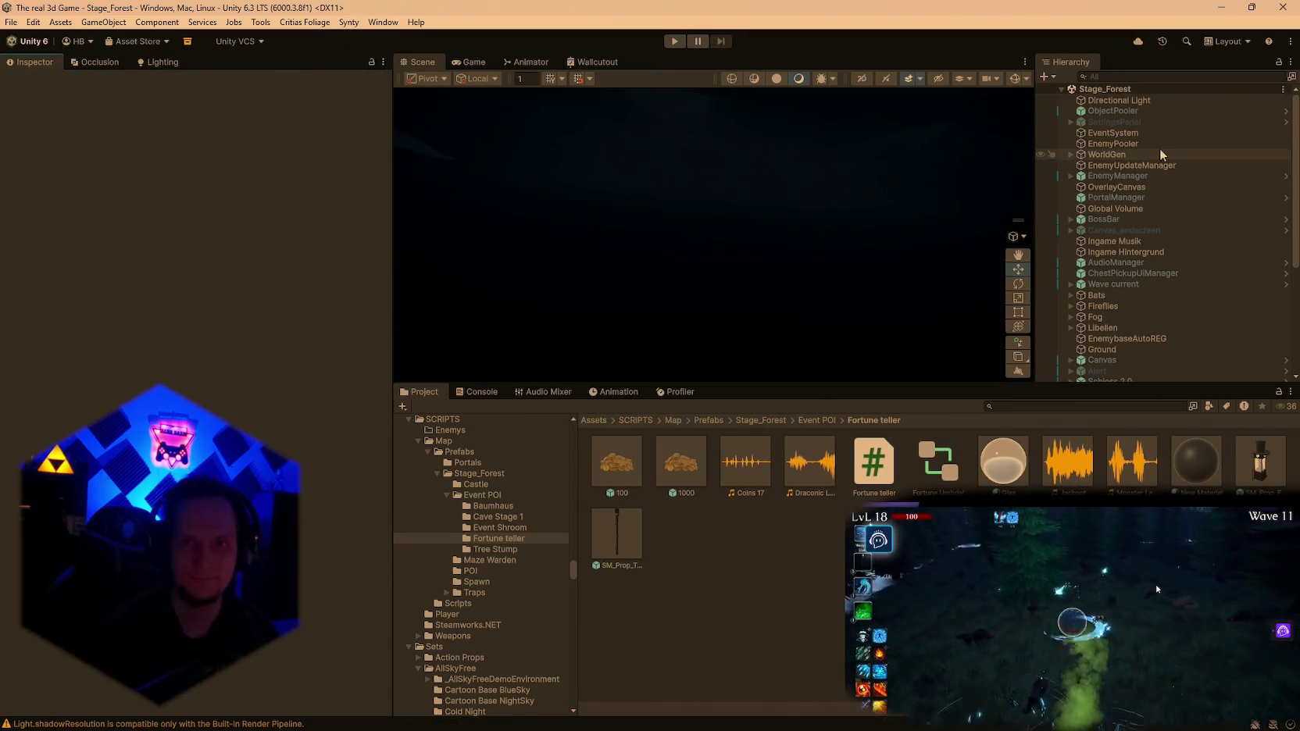
Step: Inspect EnemyPooler's pool settings and locate the Chr_Dungeon treasure goblin prefab reference
left_click(1114, 144)
scroll(323, 353, "down", 5)
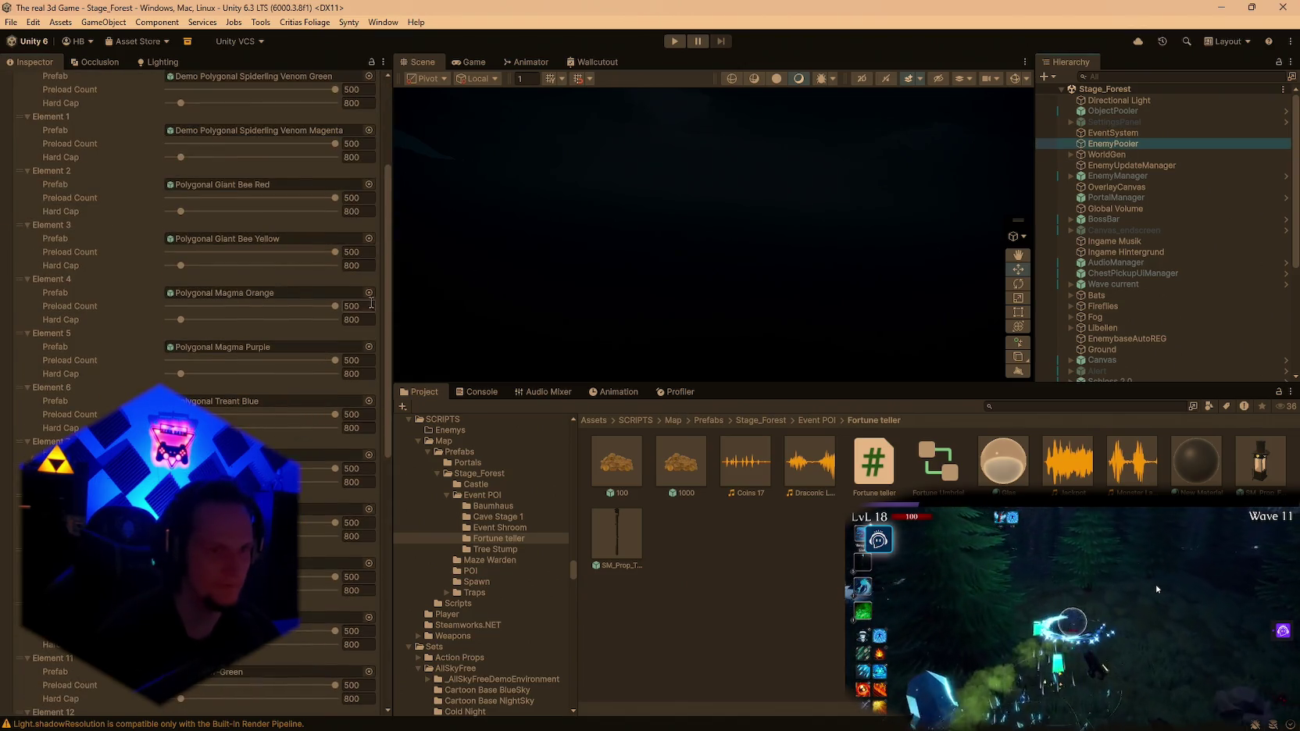
left_click_drag(387, 313, 391, 632)
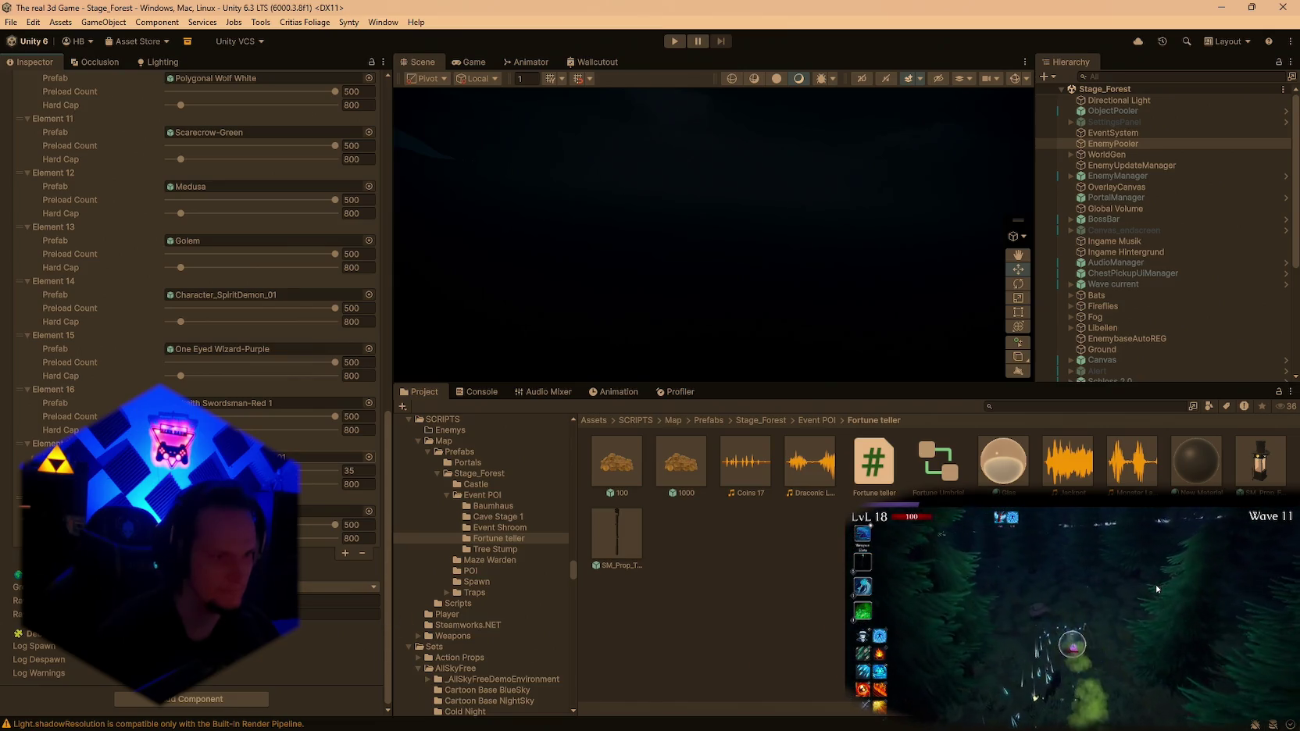
left_click(328, 457)
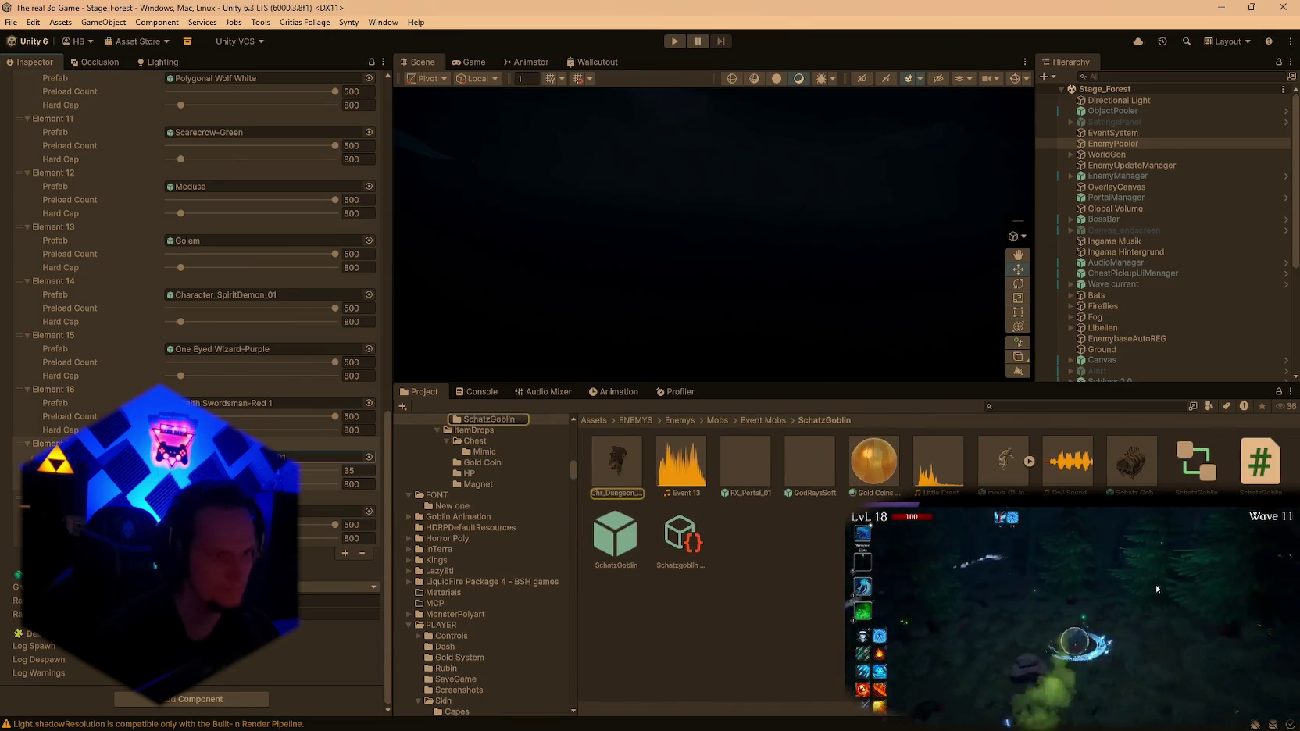
scroll(329, 458, "up", 2)
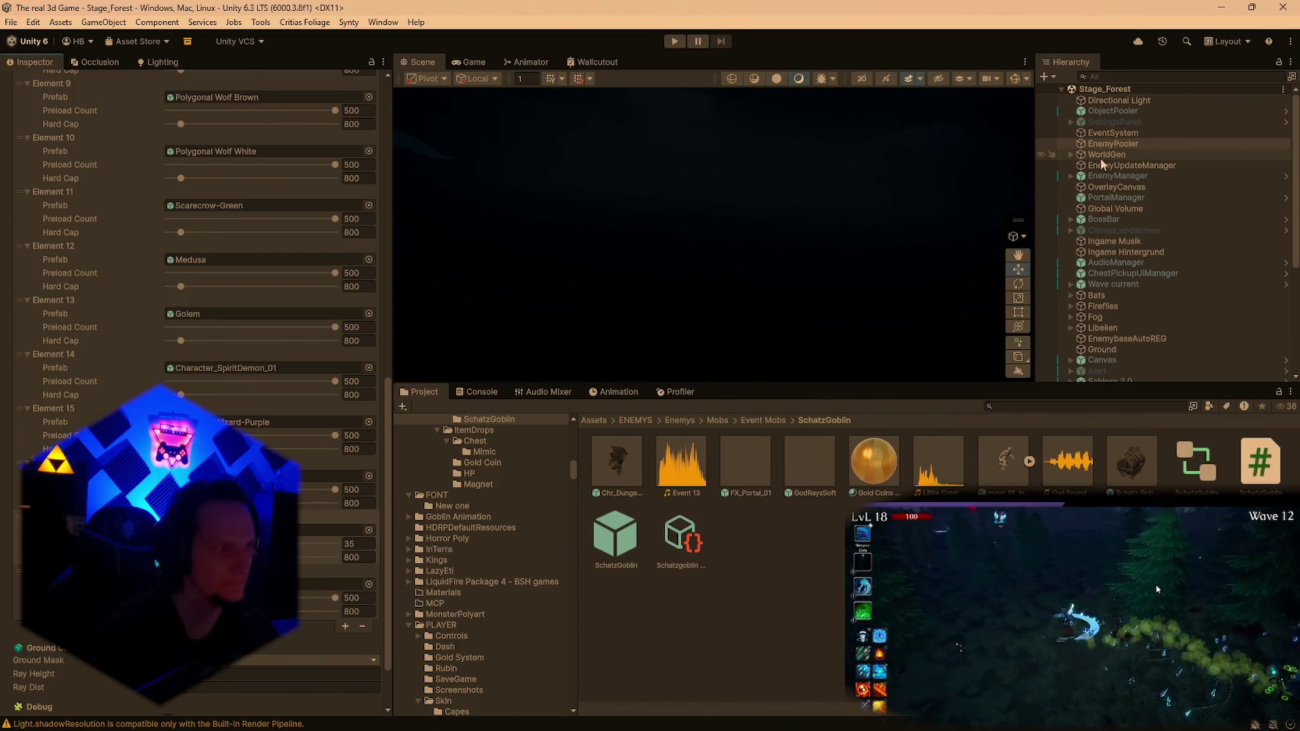
Step: Select and expand WorldGen to view its map generator settings, then switch to Visual Studio
left_click(1102, 158)
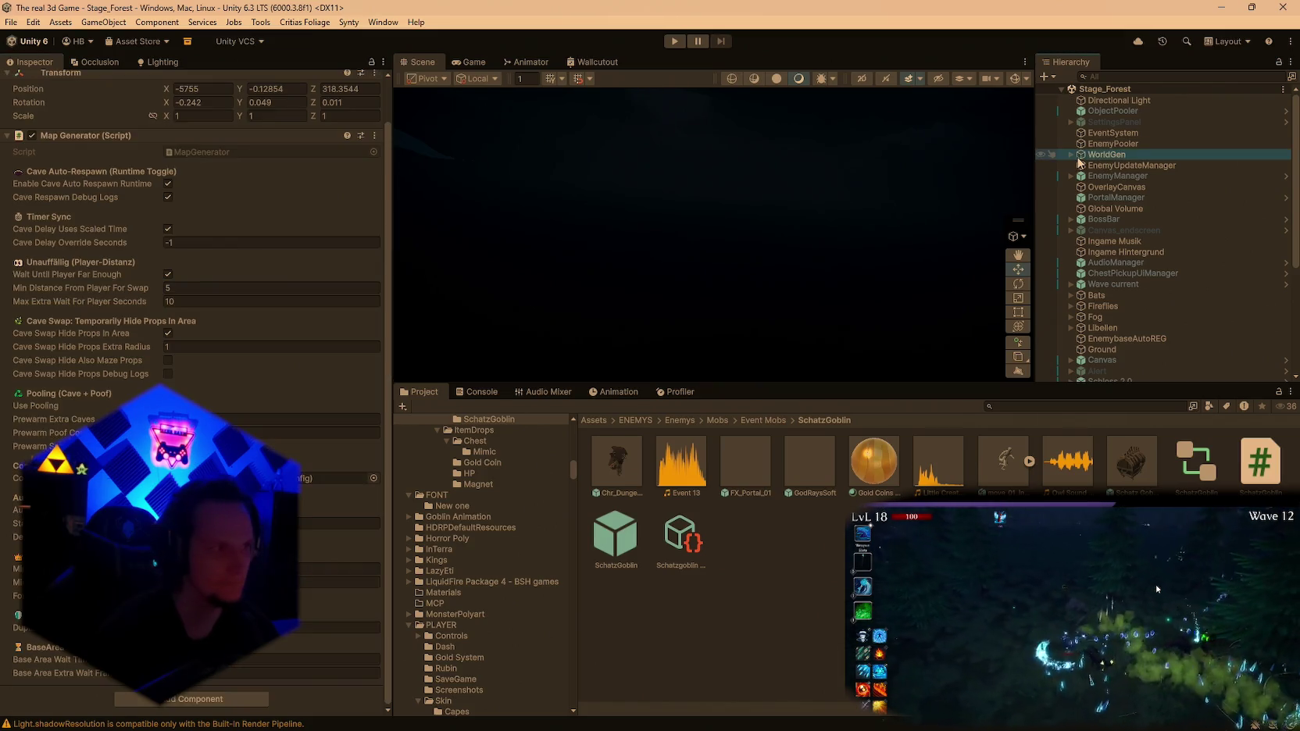
left_click(1071, 154)
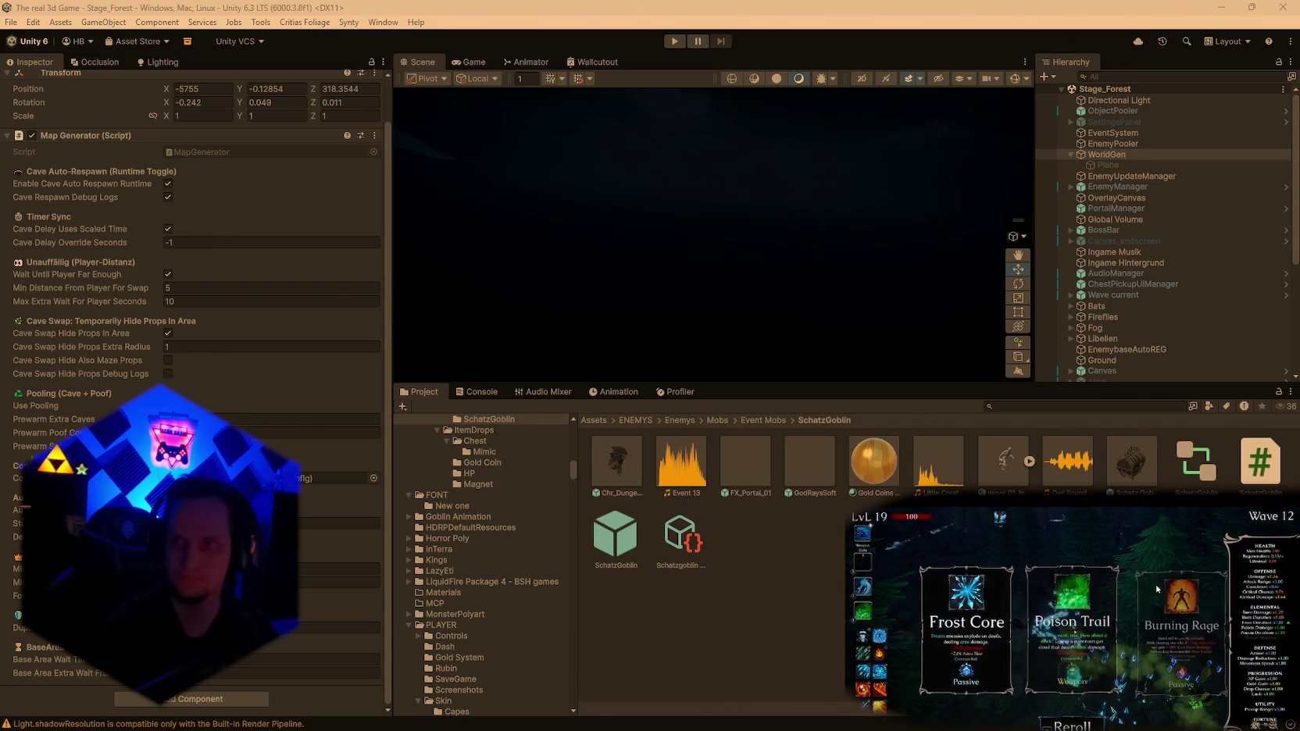
mouse_move(897, 723)
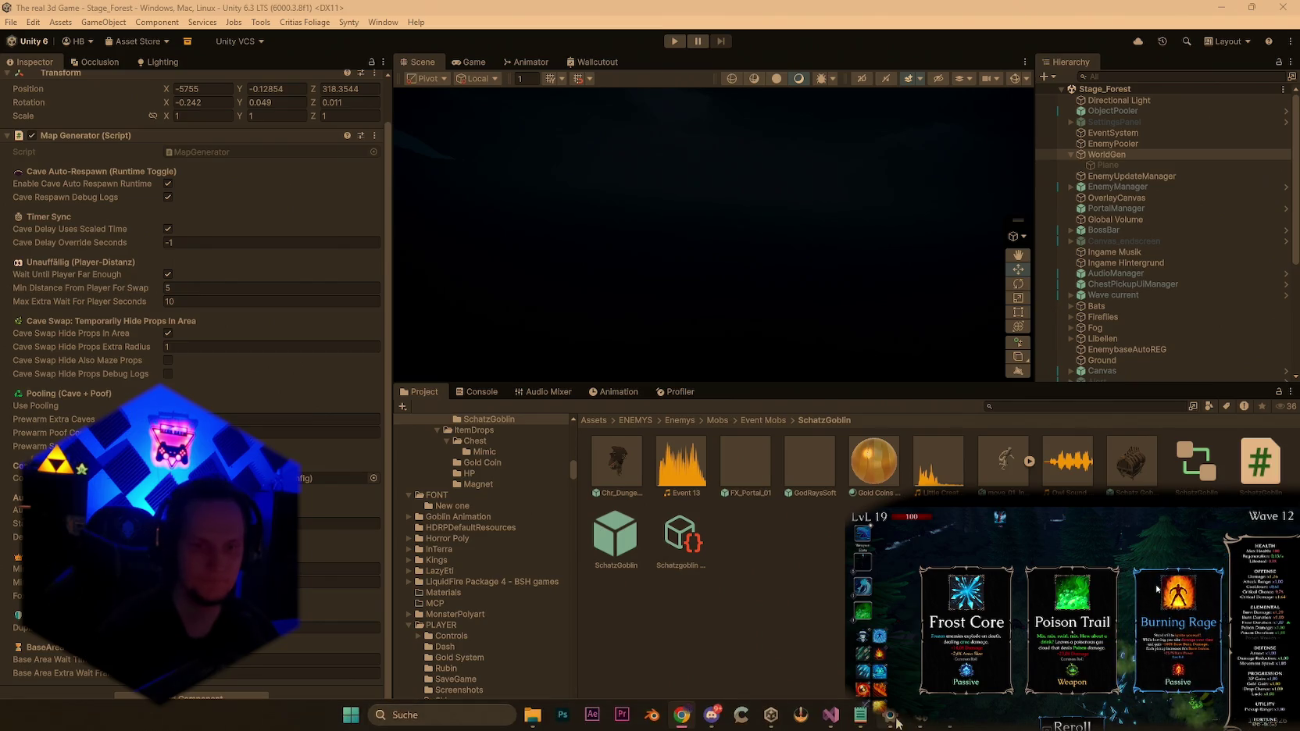
left_click(833, 719)
Step: Read through the Fortune teller.cs script, then minimize Visual Studio to return to Unity
left_click(941, 55)
scroll(845, 391, "down", 10)
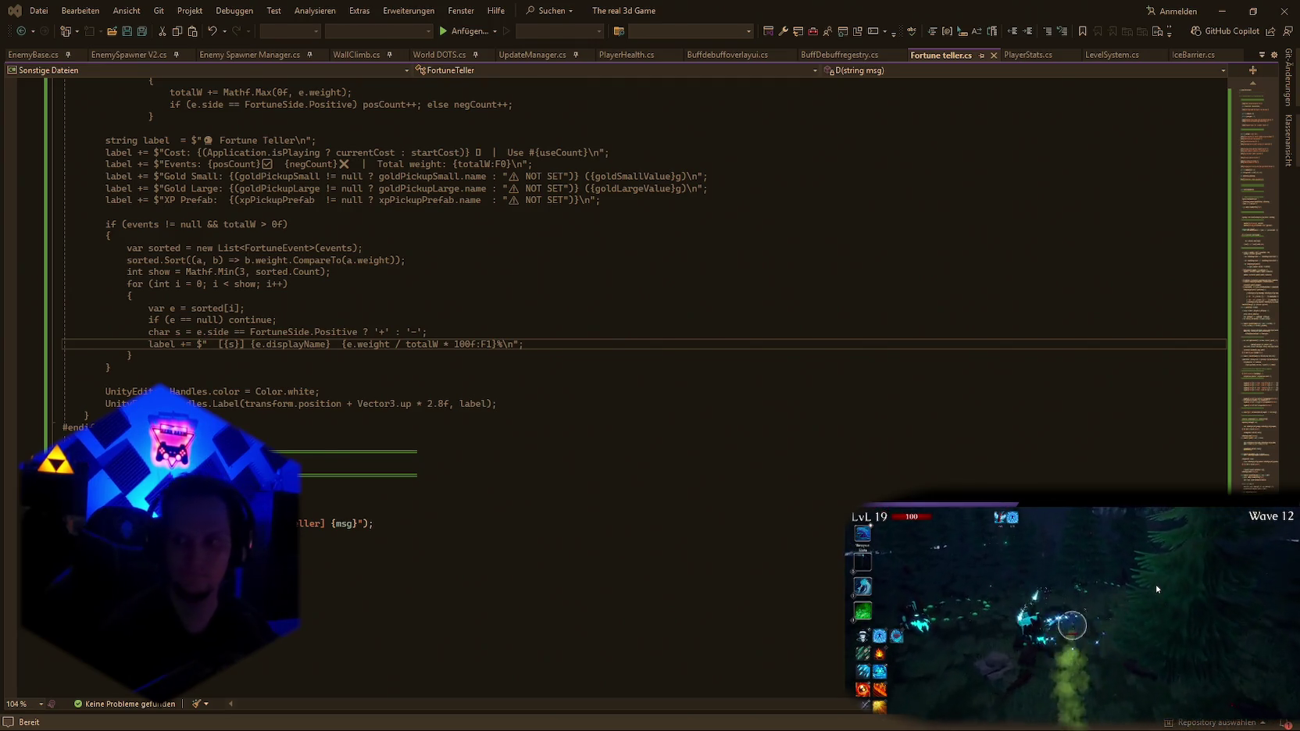
left_click(1223, 11)
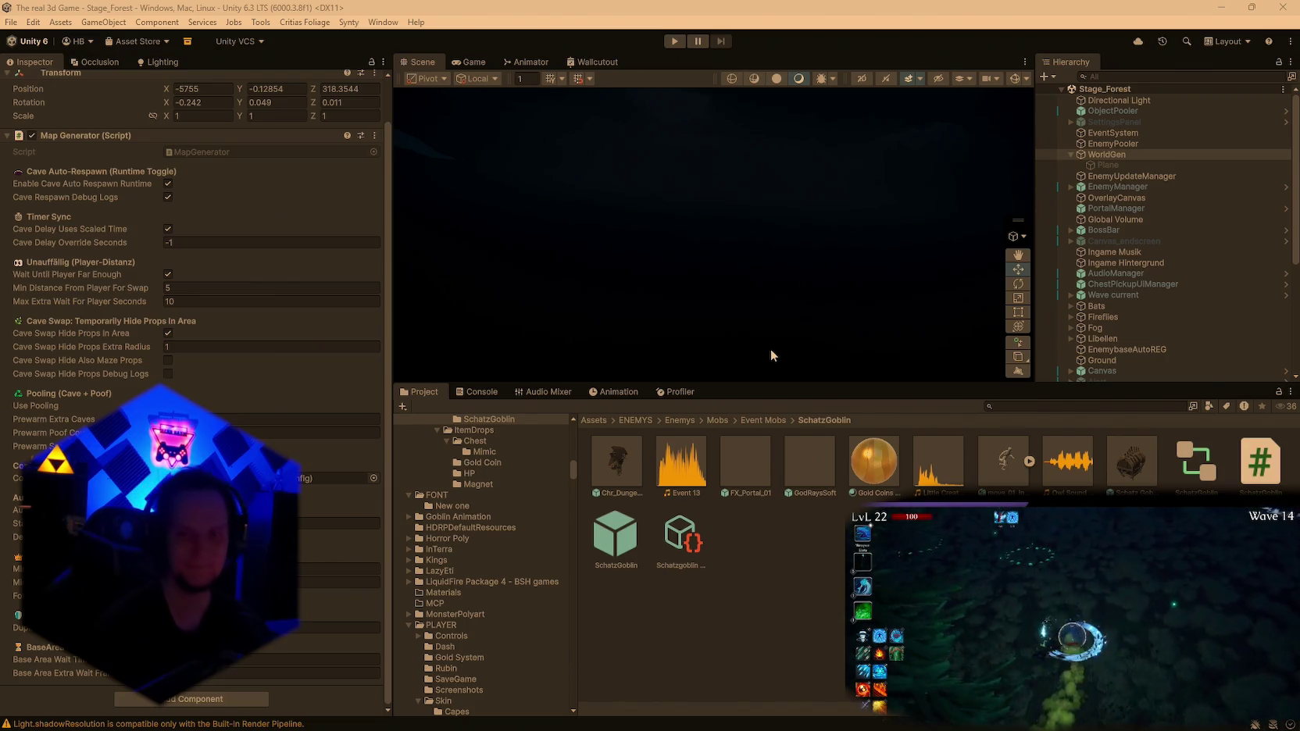
Step: Review the Chr_Dungeon_GoblinMale_01 prefab's components, then bring the game window forward to resume the run
left_click(633, 460)
scroll(306, 407, "down", 5)
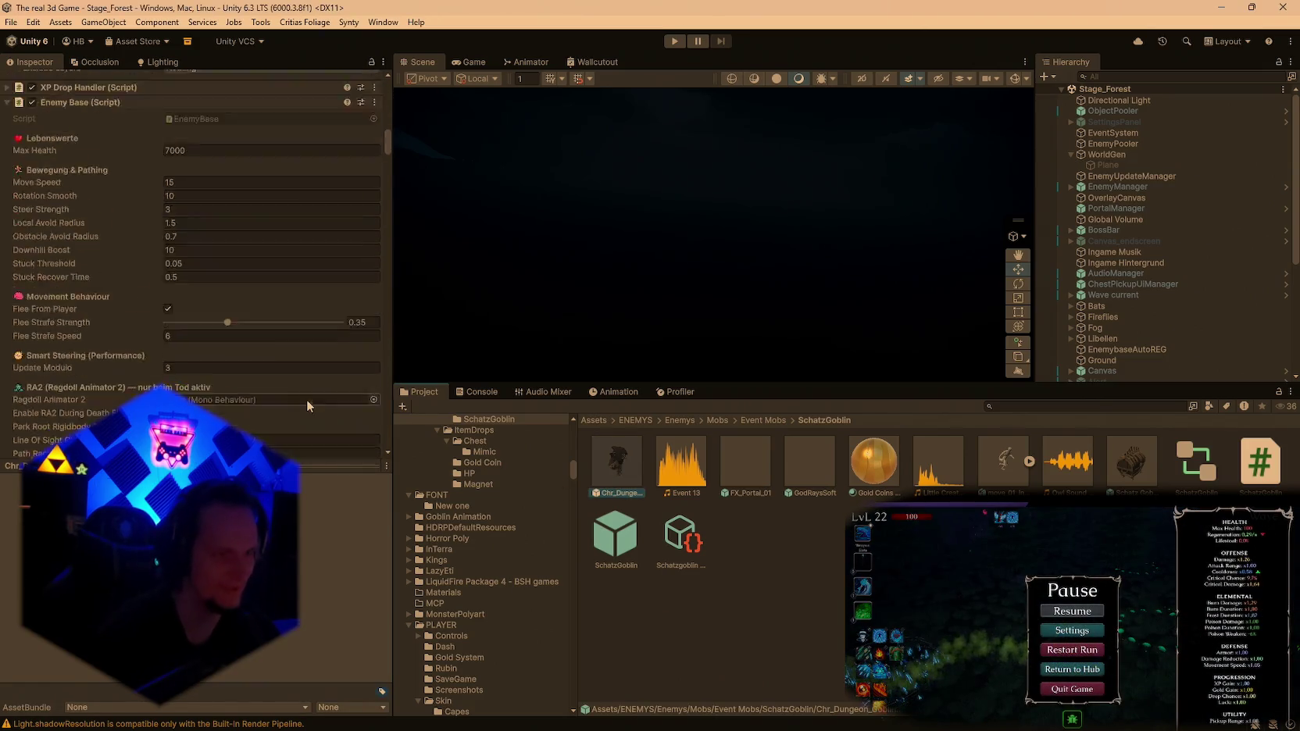
scroll(305, 407, "up", 10)
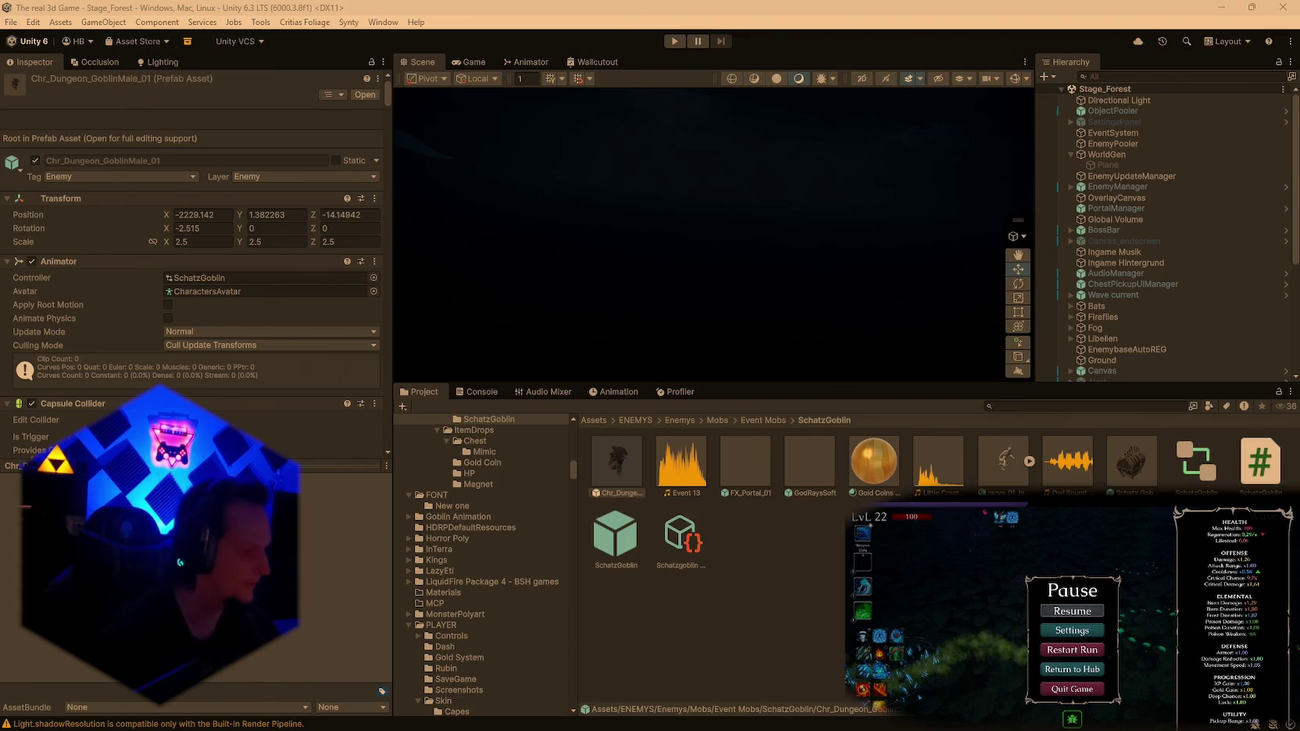
mouse_move(541, 703)
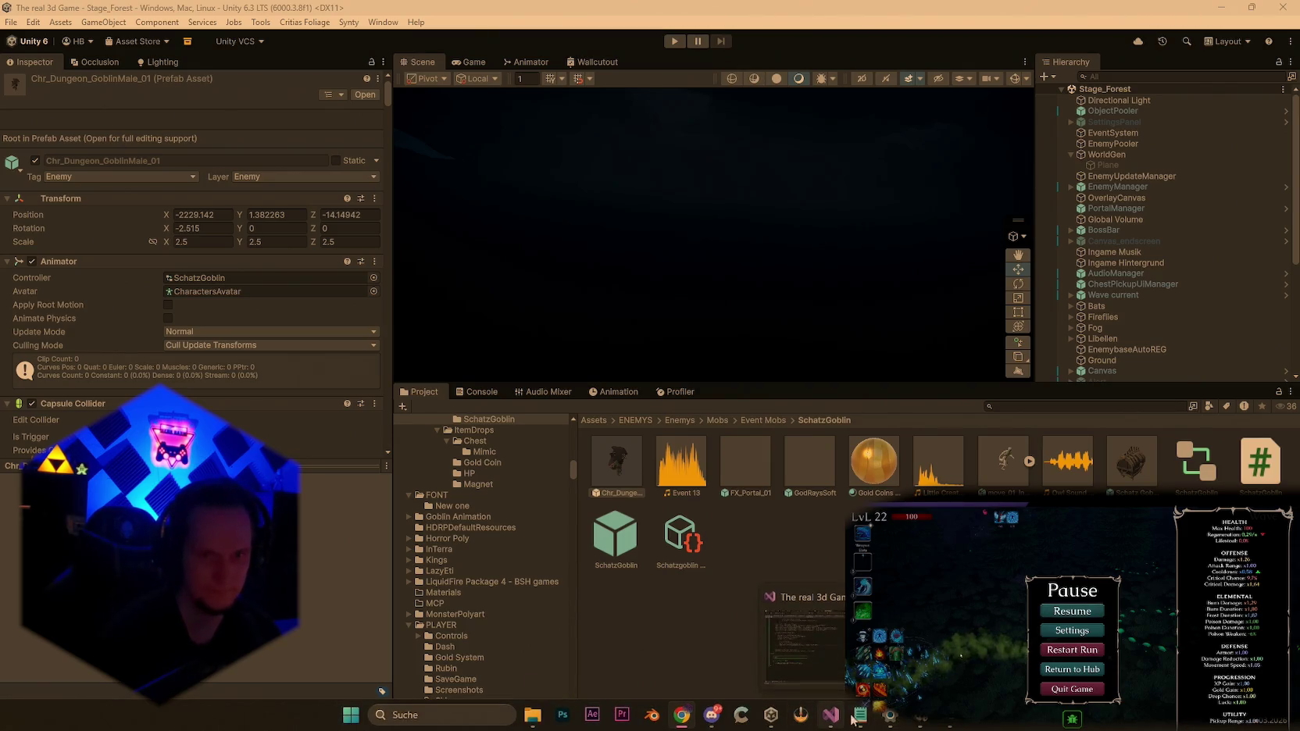
left_click(890, 715)
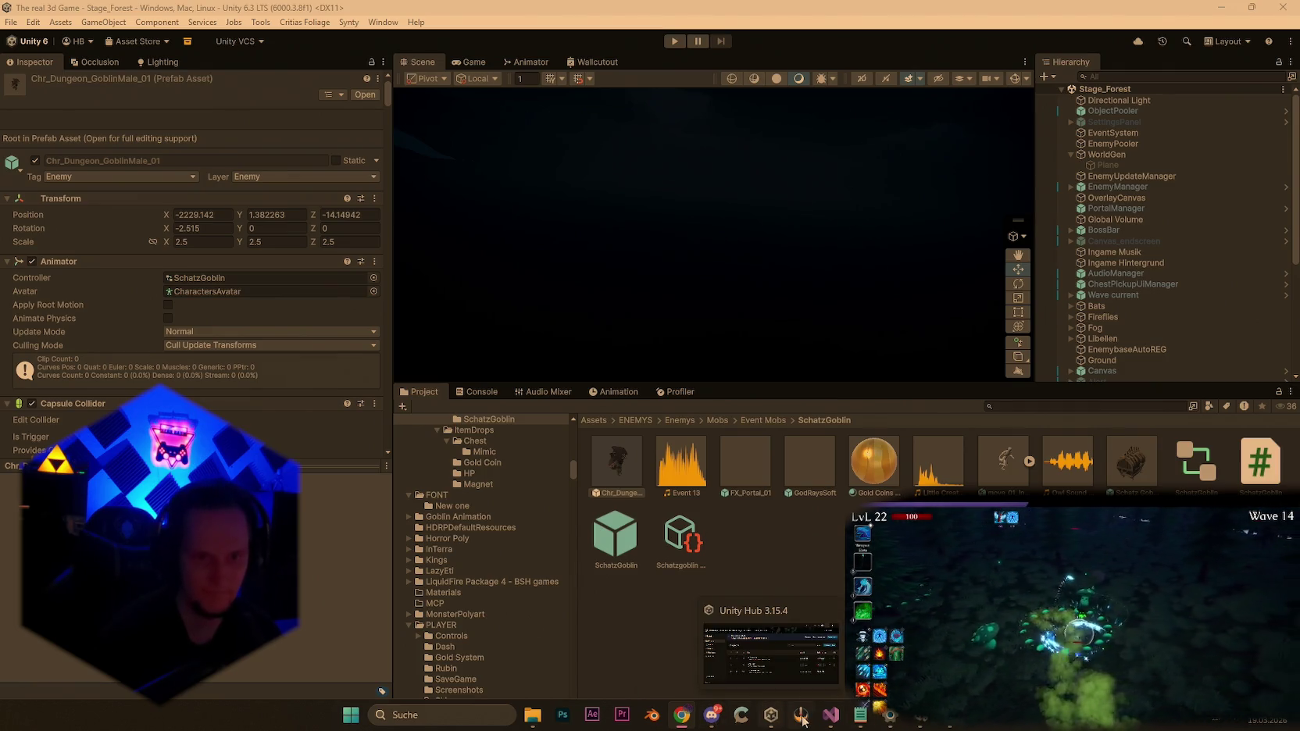
mouse_move(860, 719)
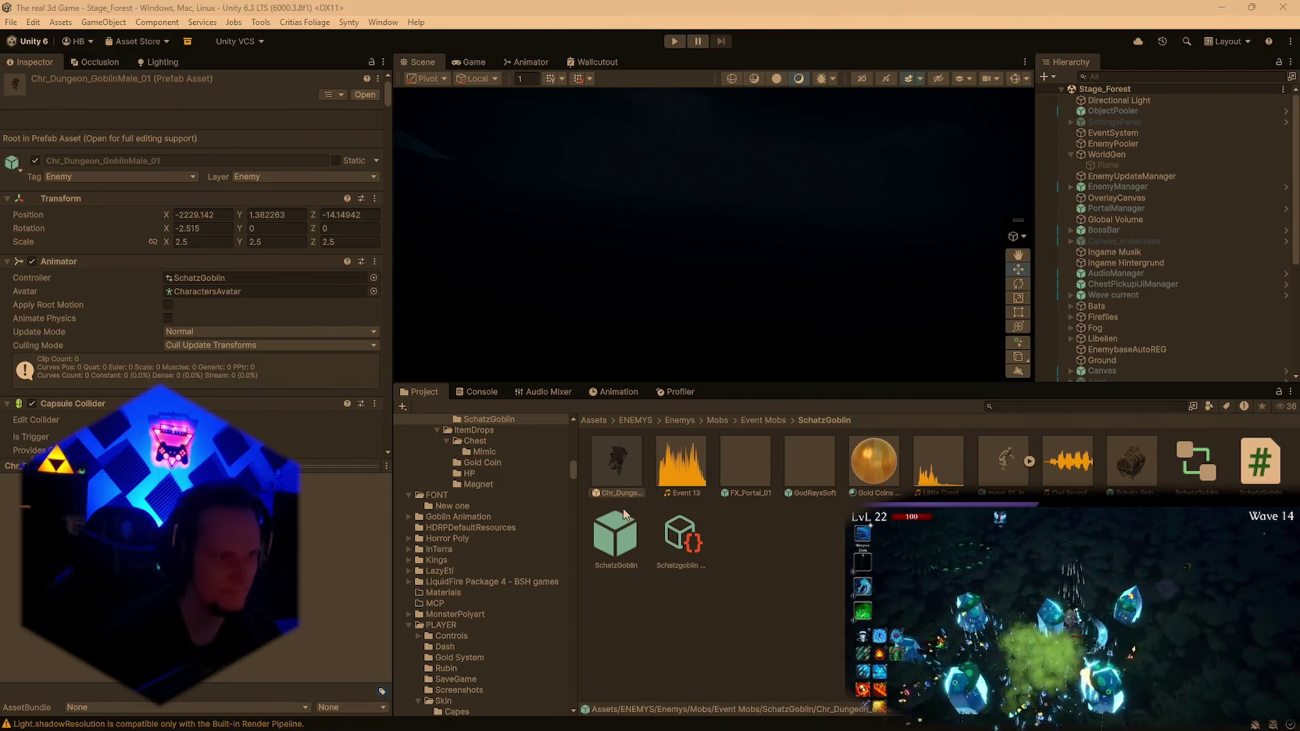
scroll(251, 370, "down", 10)
scroll(257, 368, "down", 15)
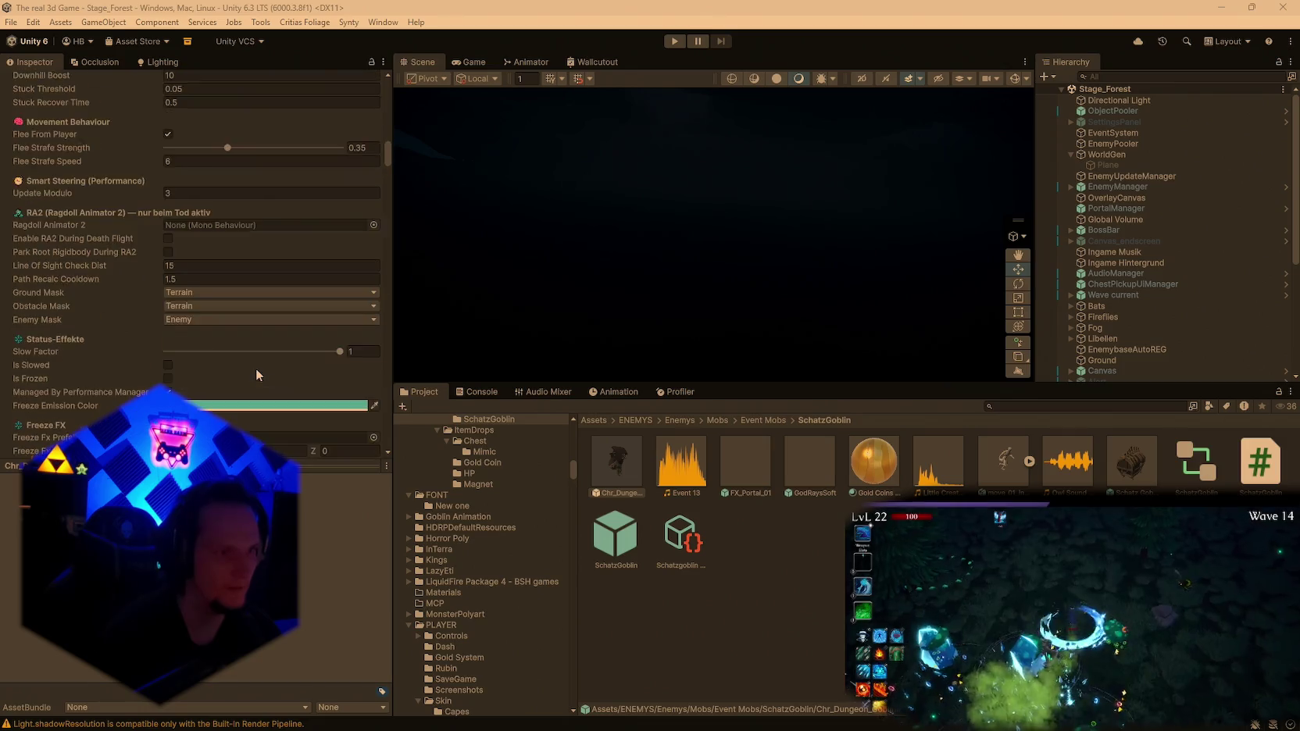
scroll(256, 368, "down", 15)
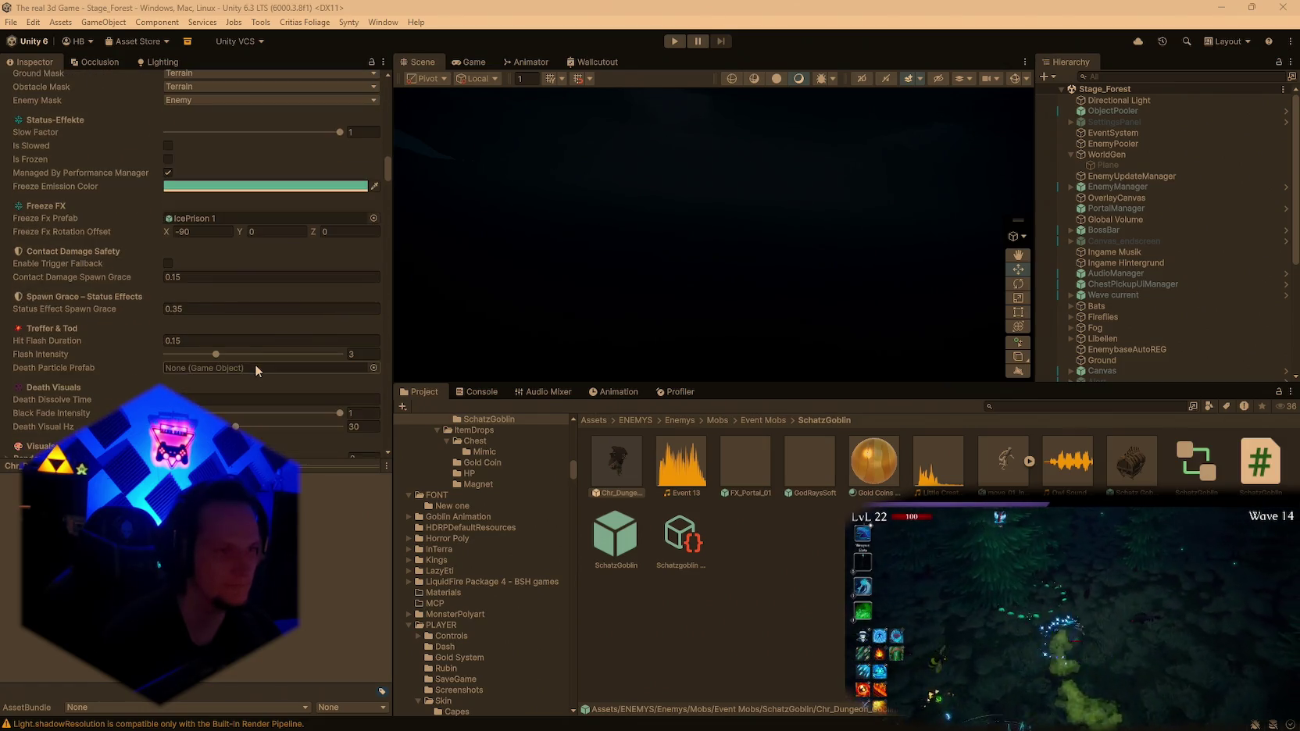
scroll(271, 360, "up", 2)
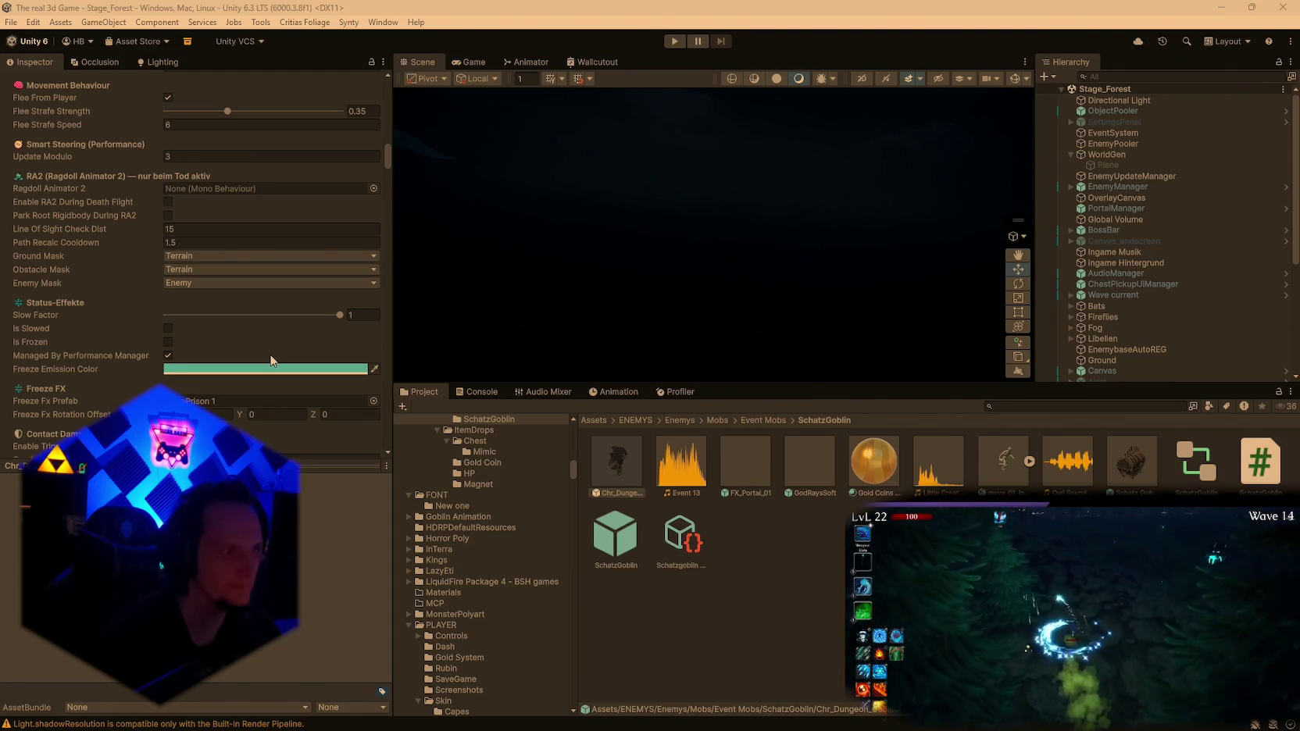
scroll(270, 360, "up", 15)
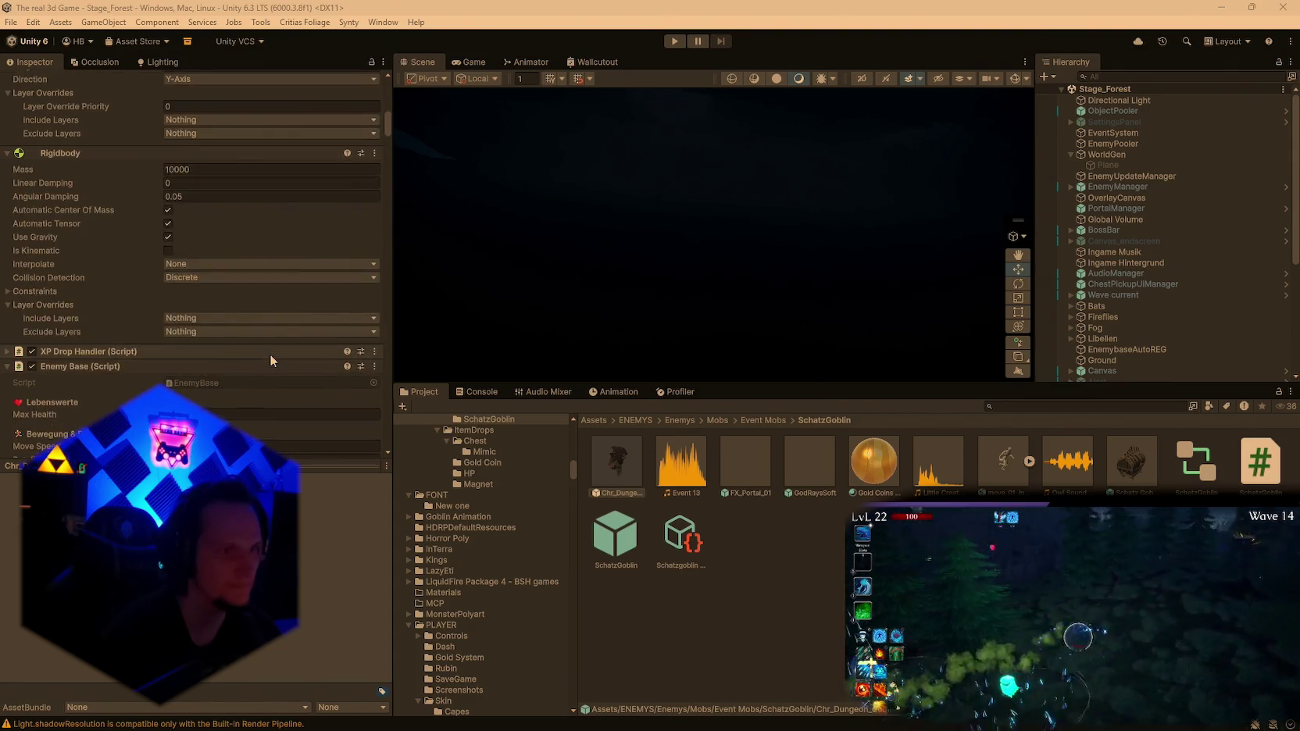
scroll(271, 356, "up", 15)
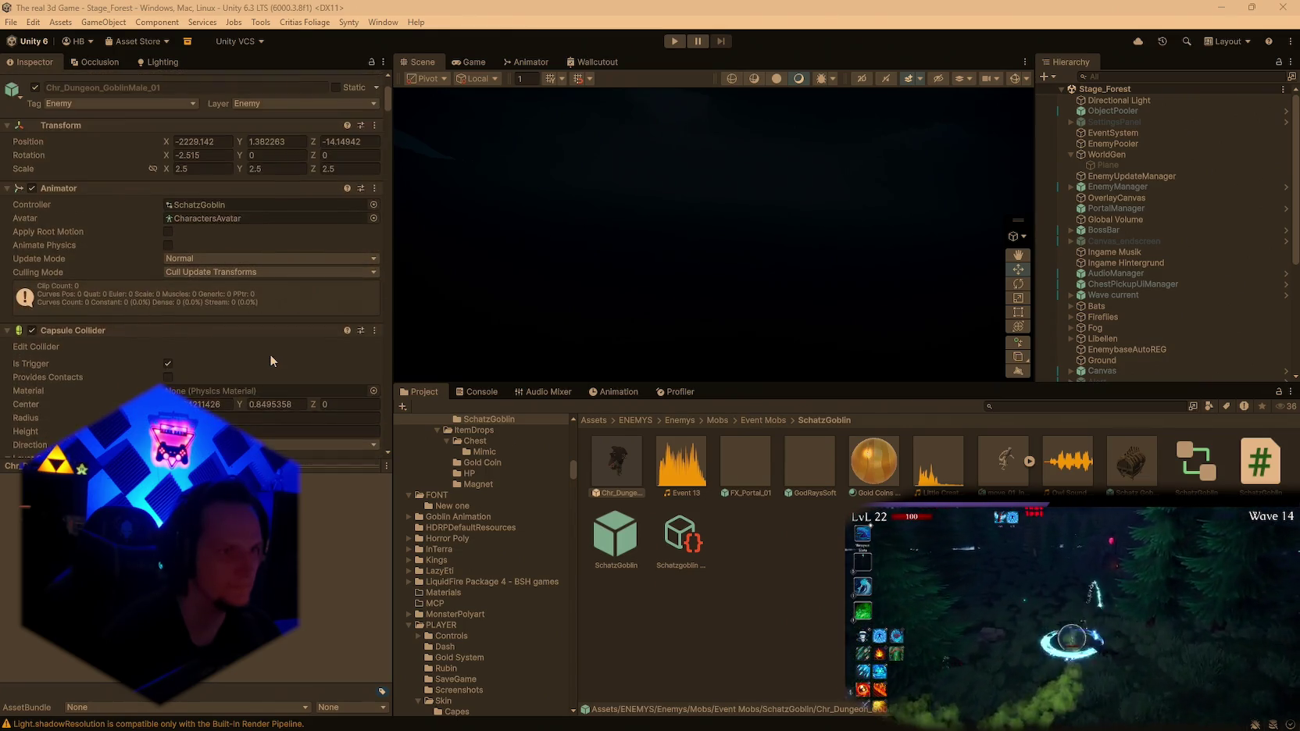
scroll(270, 356, "down", 10)
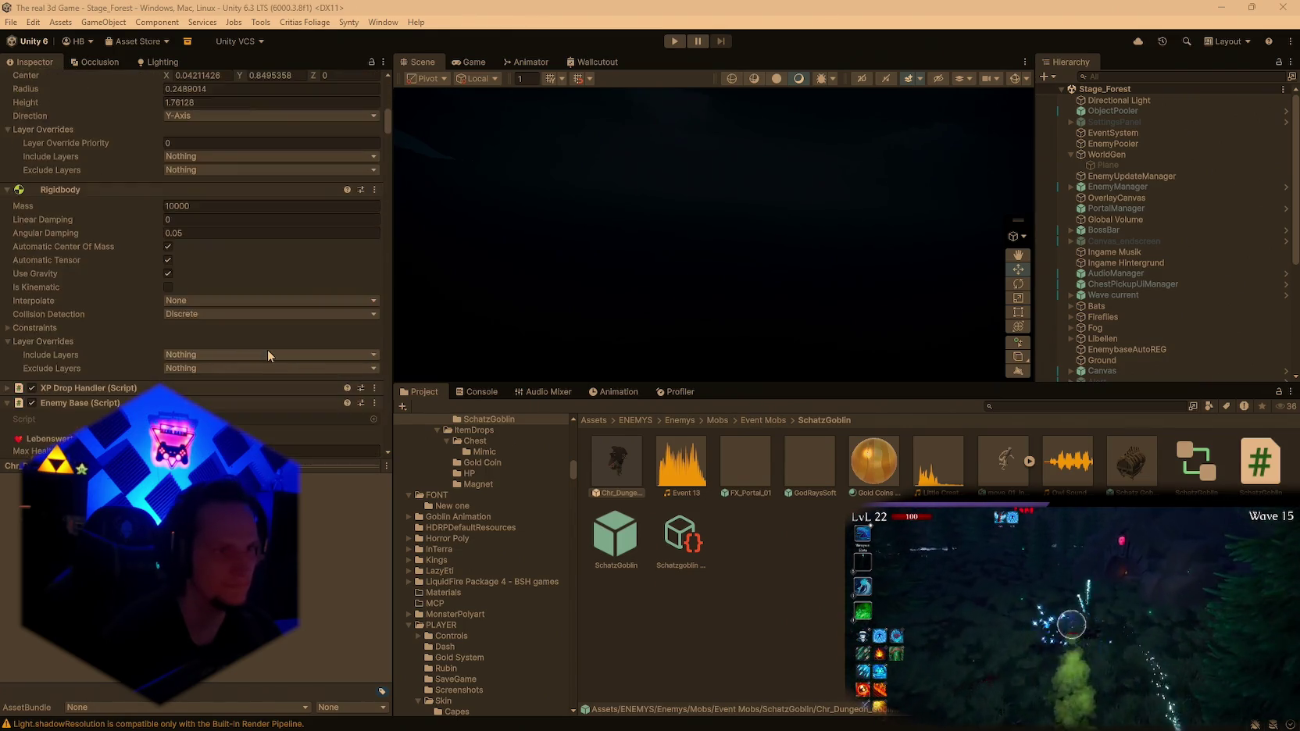
scroll(267, 355, "down", 20)
scroll(316, 329, "down", 20)
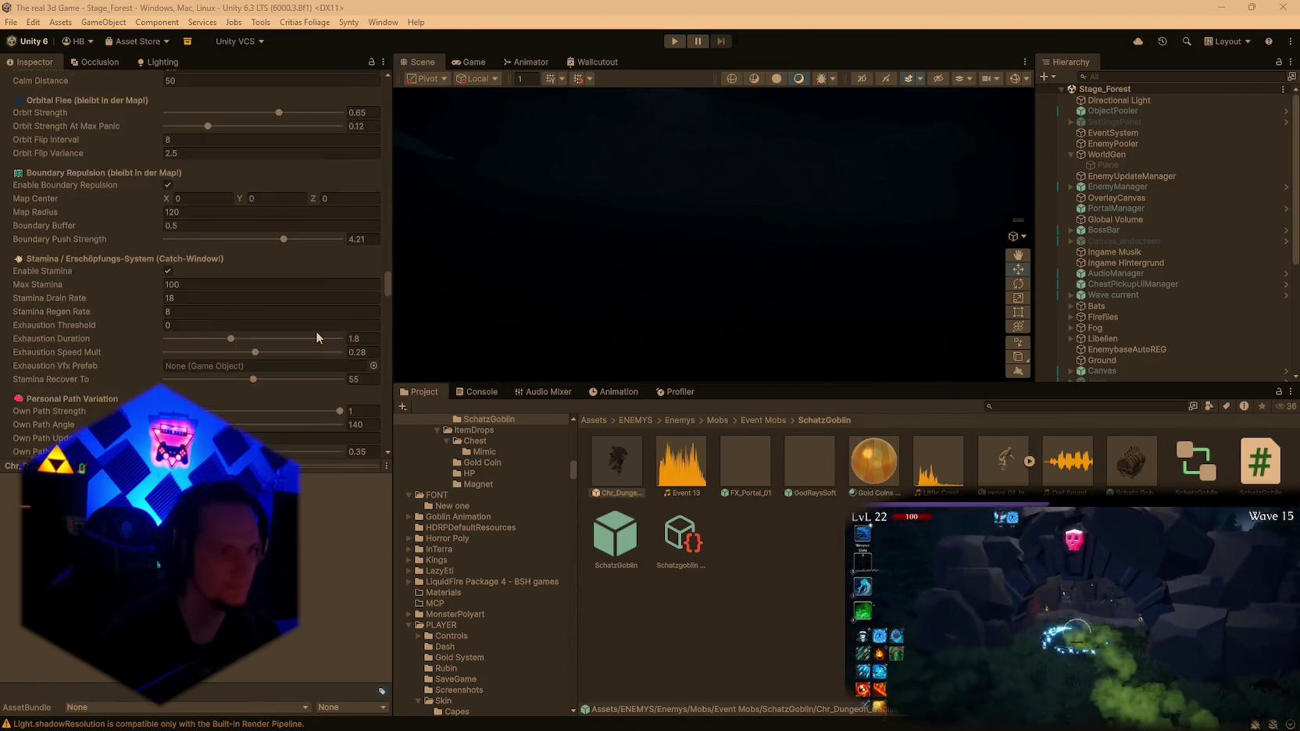
scroll(316, 336, "down", 12)
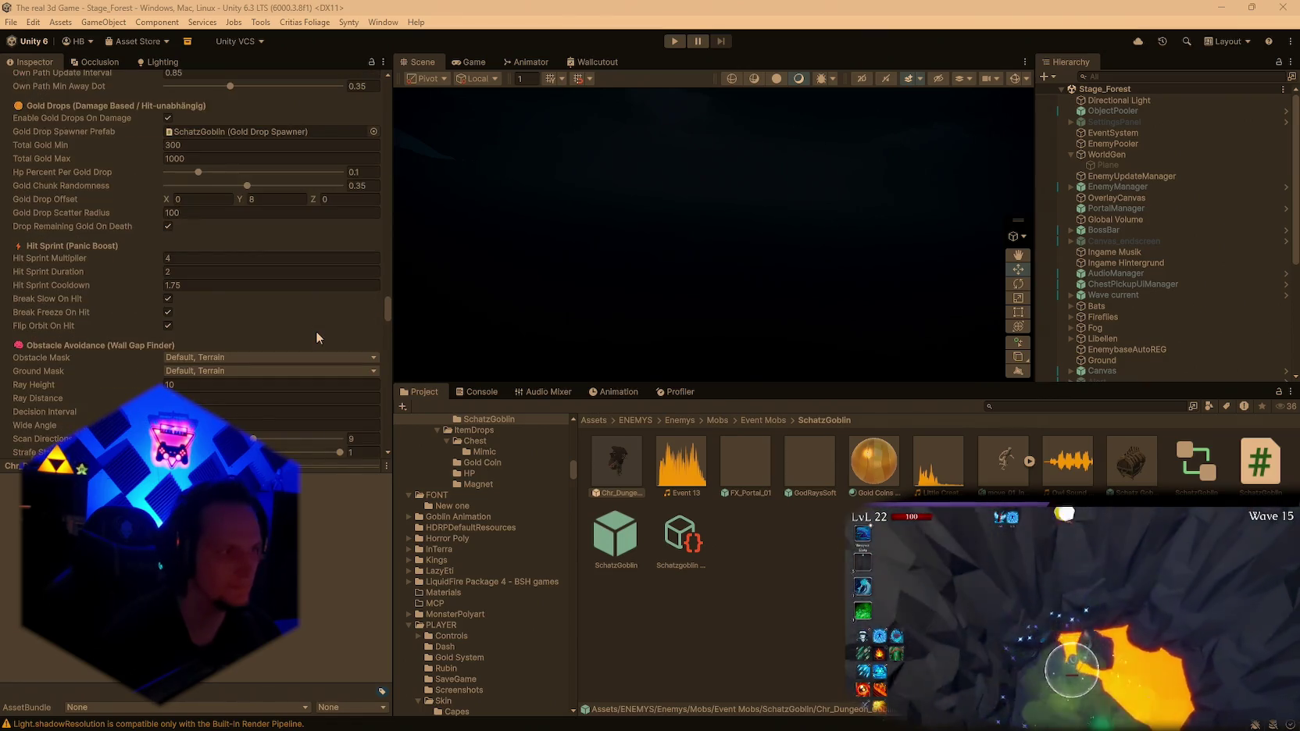
scroll(317, 337, "down", 8)
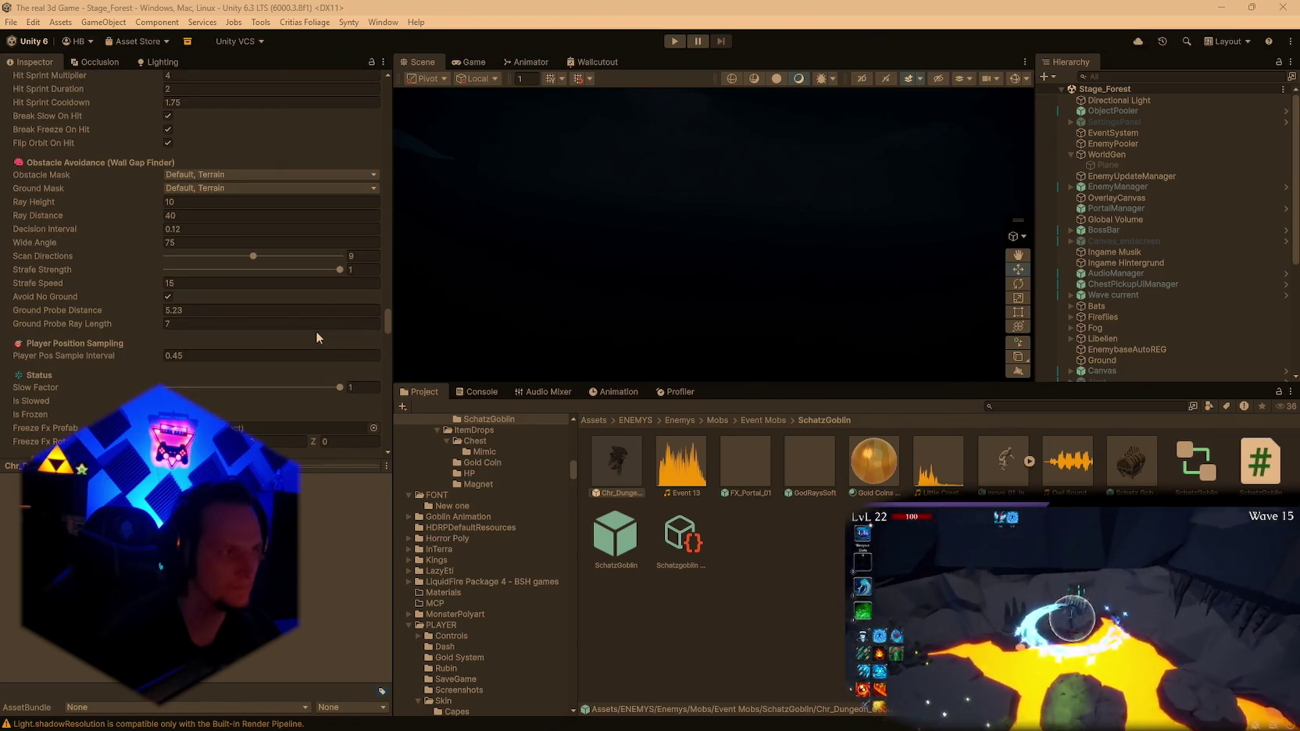
scroll(316, 334, "down", 10)
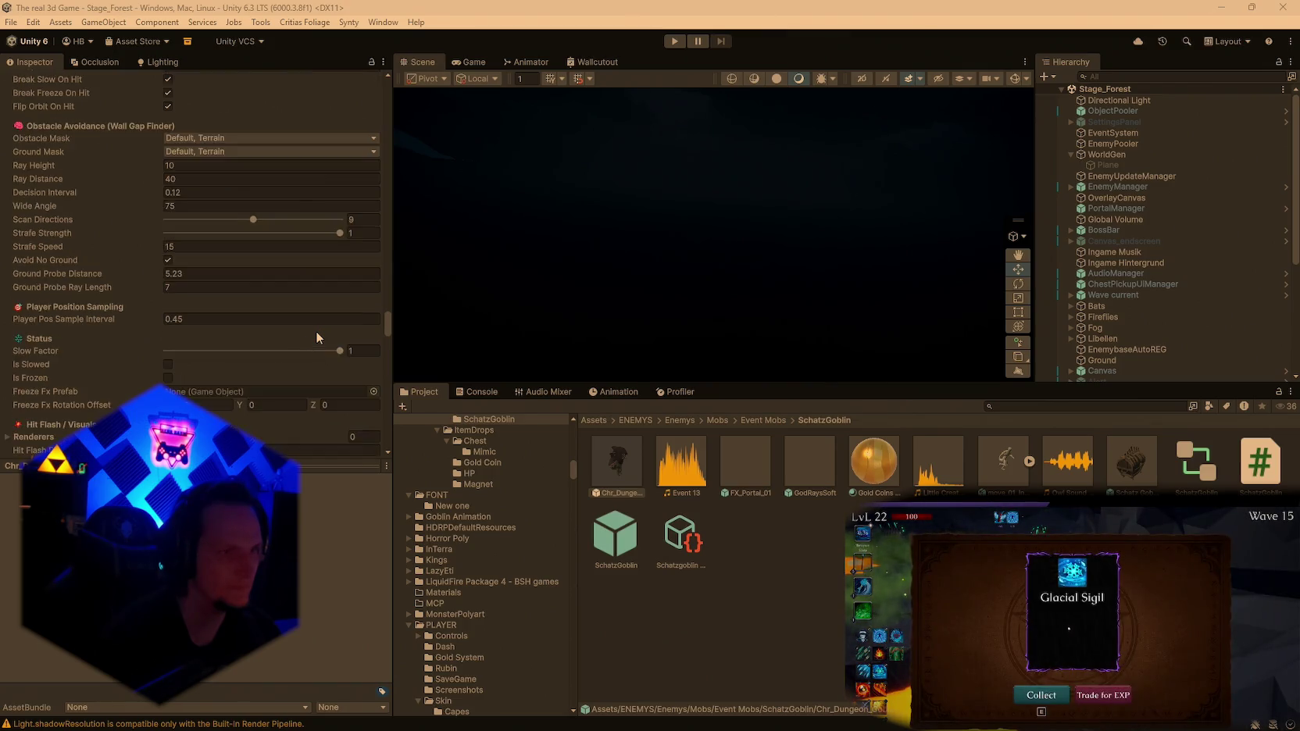
scroll(303, 345, "down", 15)
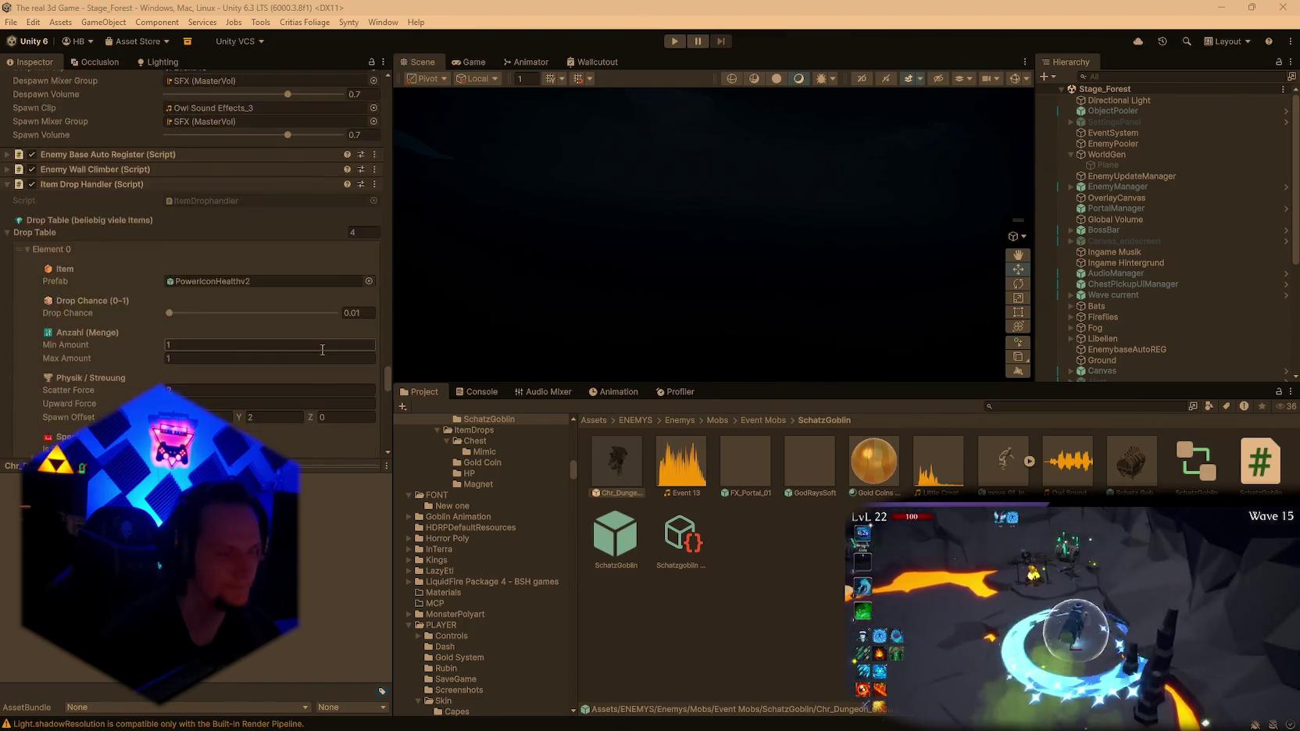
scroll(312, 350, "down", 3)
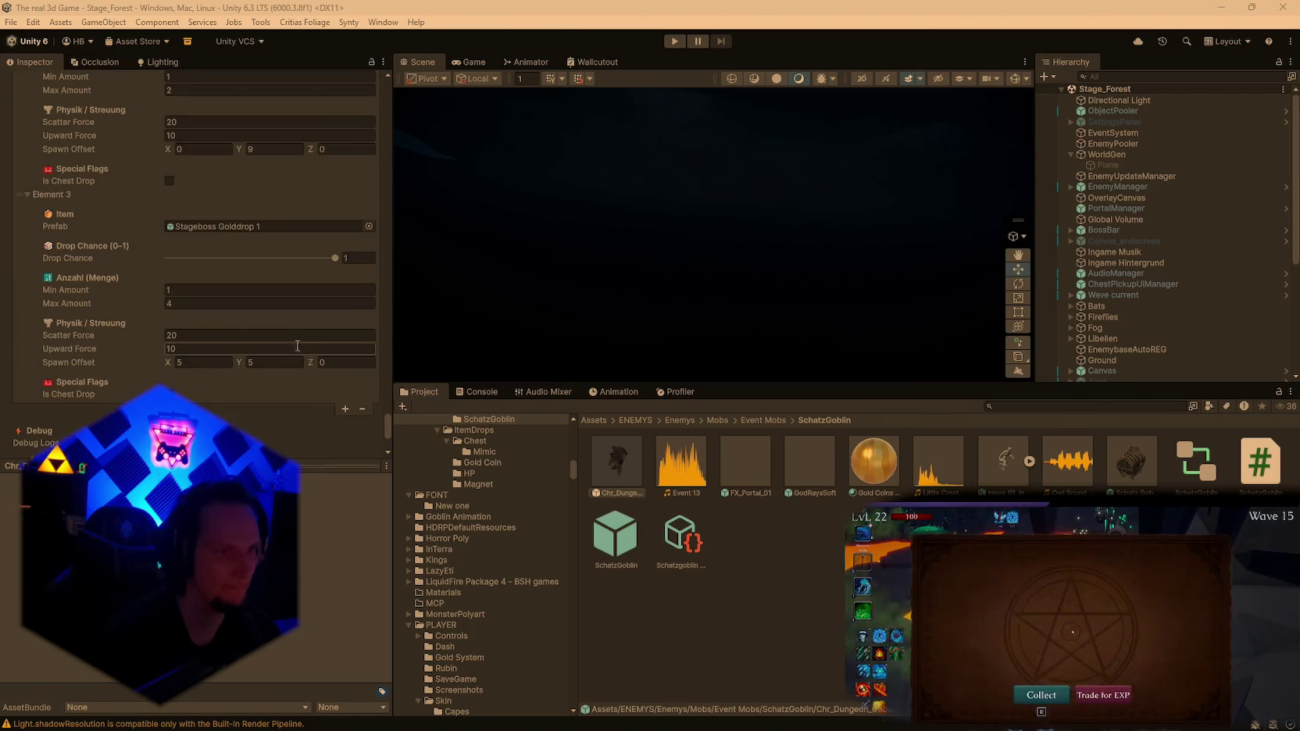
Step: Set Stageboss Golddrop 1 (Element 3) to Min Amount 4 and Max Amount 6
left_click(205, 291)
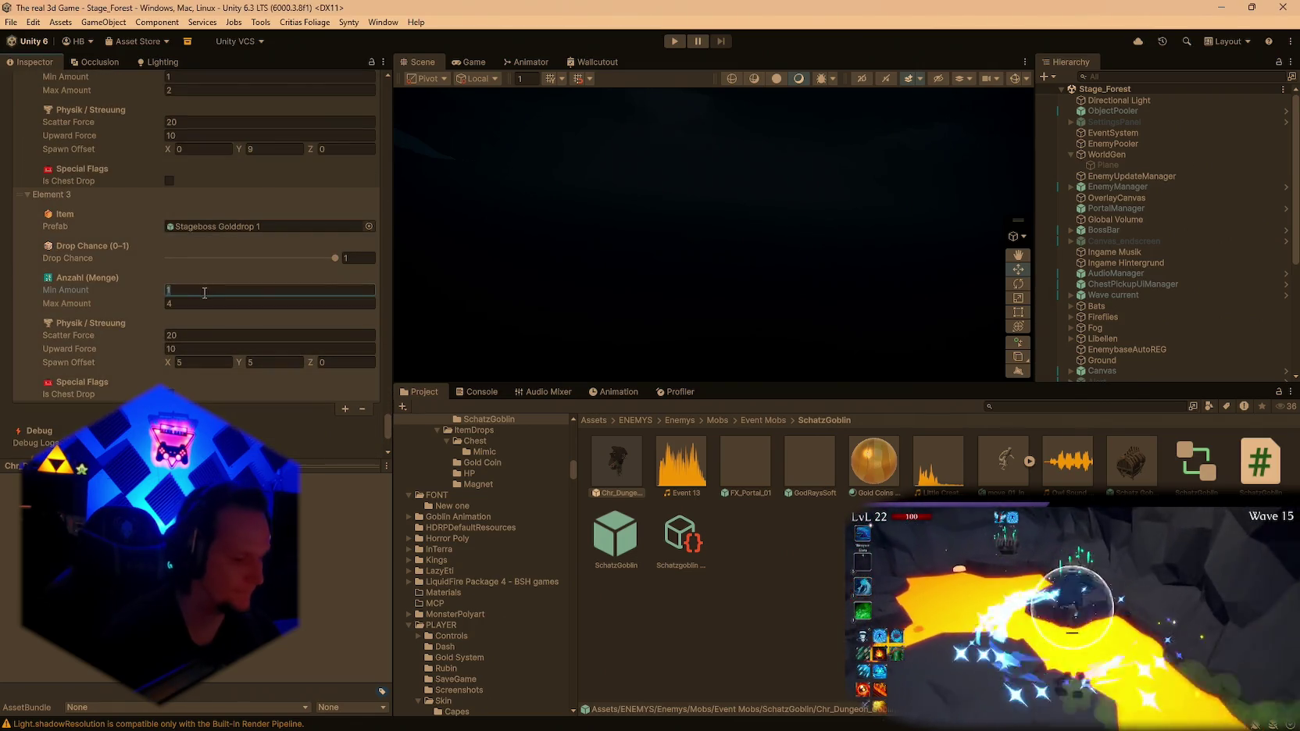
type("4")
left_click(197, 304)
type("6")
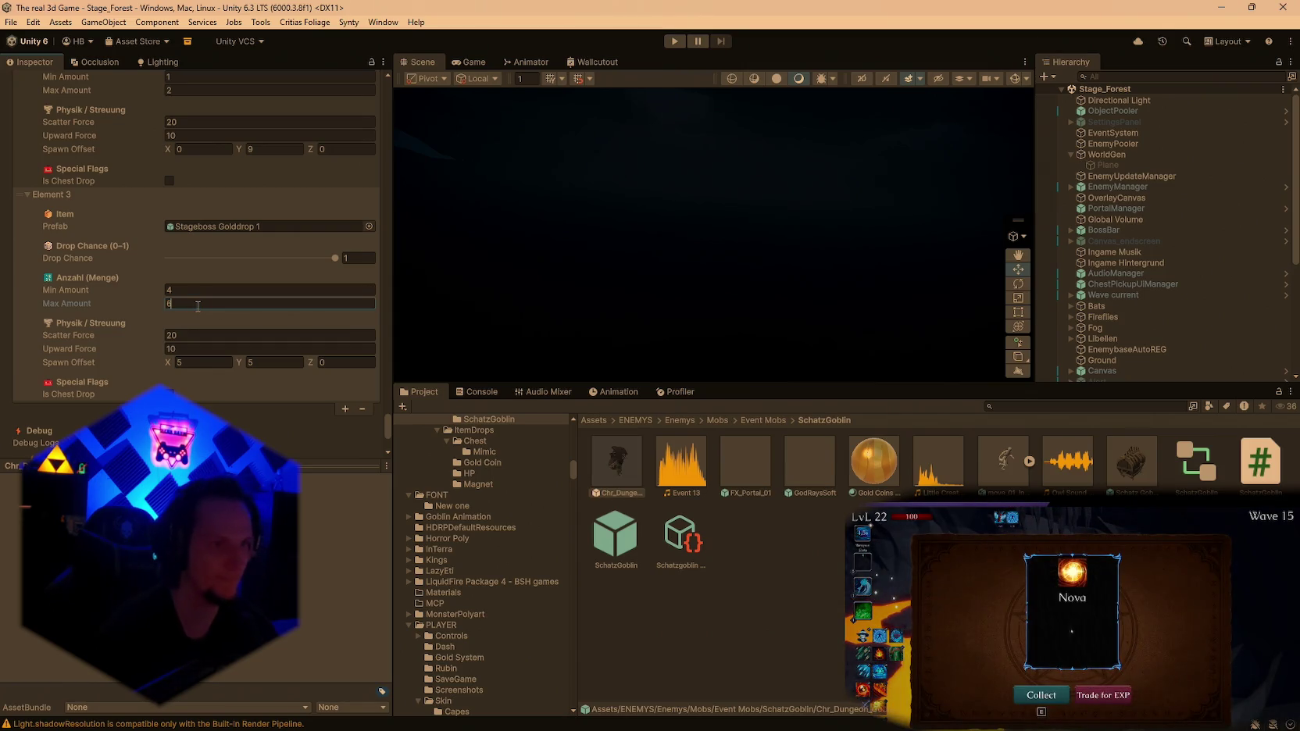
scroll(226, 358, "up", 10)
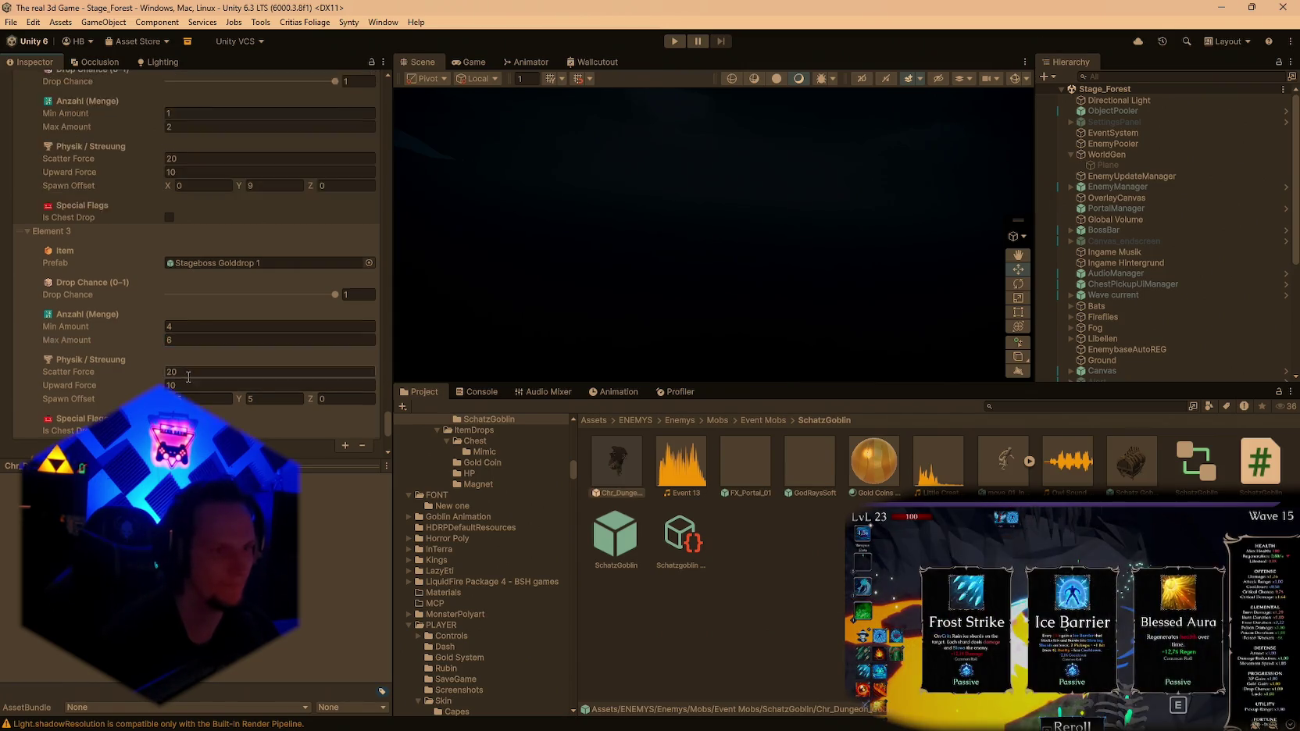
scroll(204, 348, "down", 20)
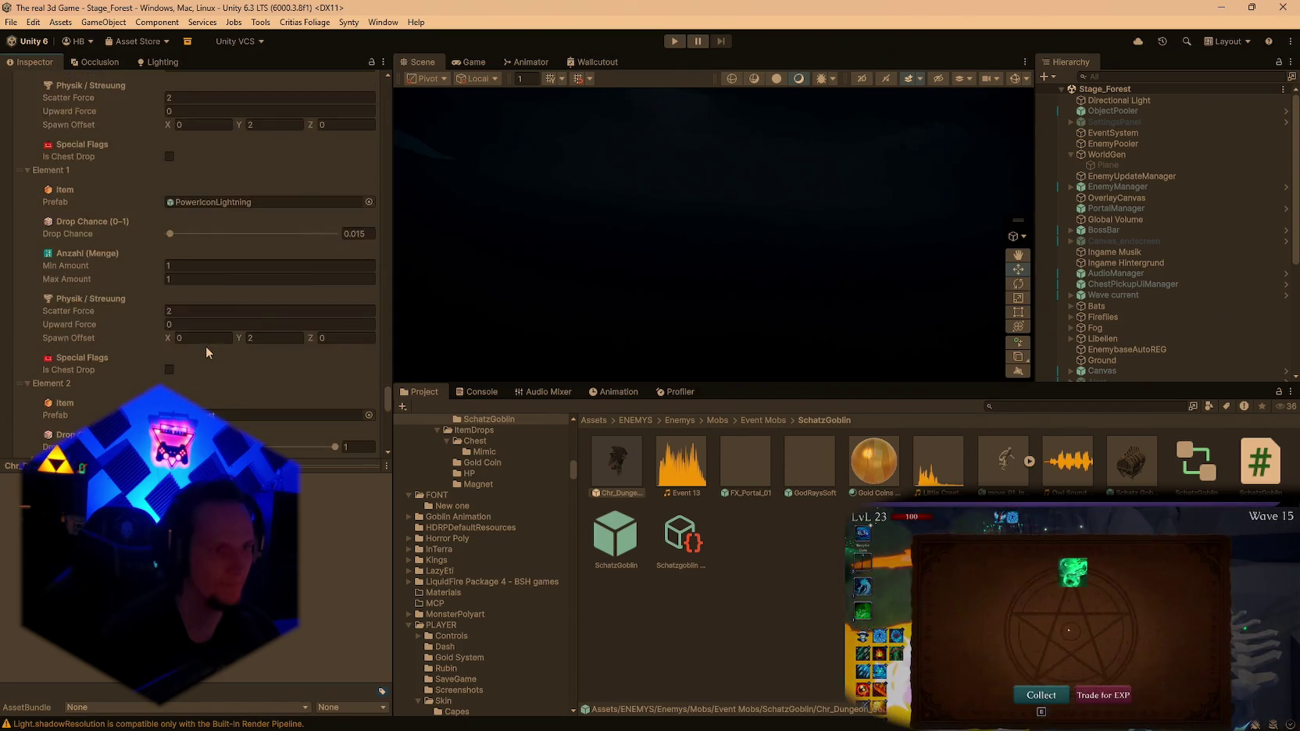
scroll(211, 356, "up", 8)
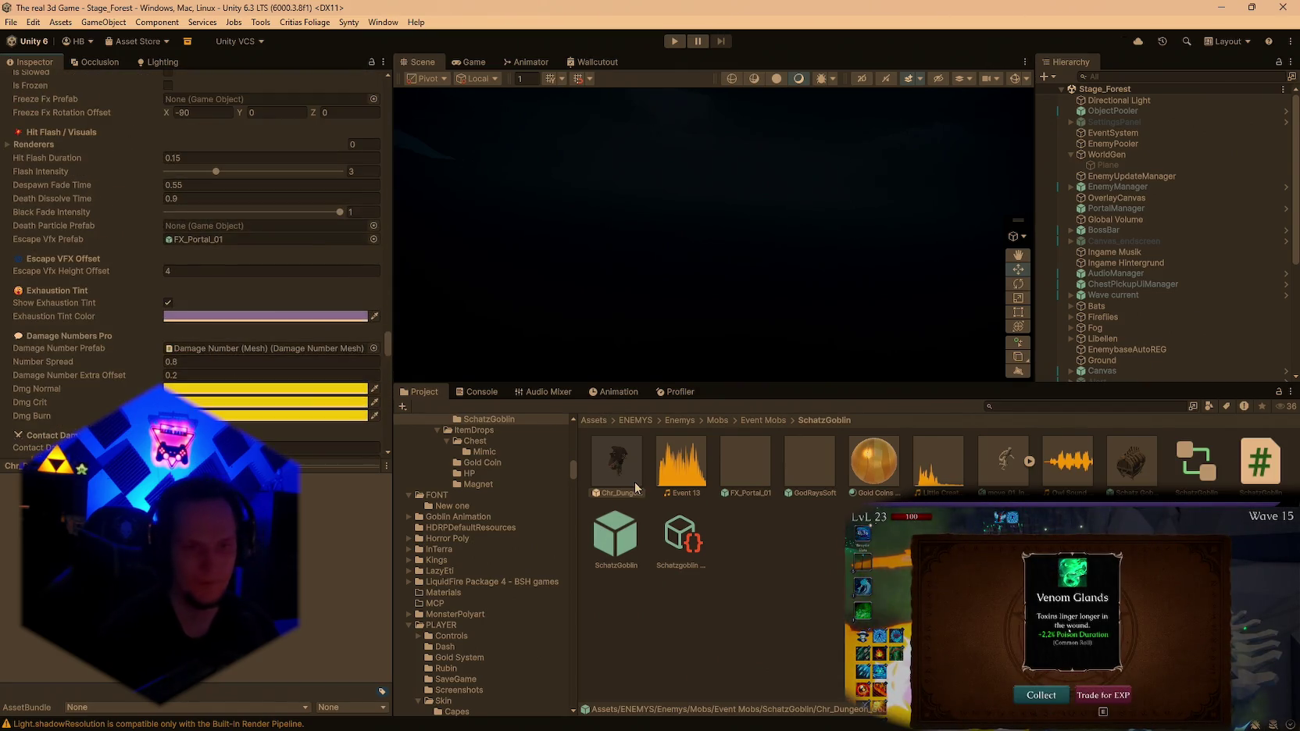
scroll(305, 391, "up", 15)
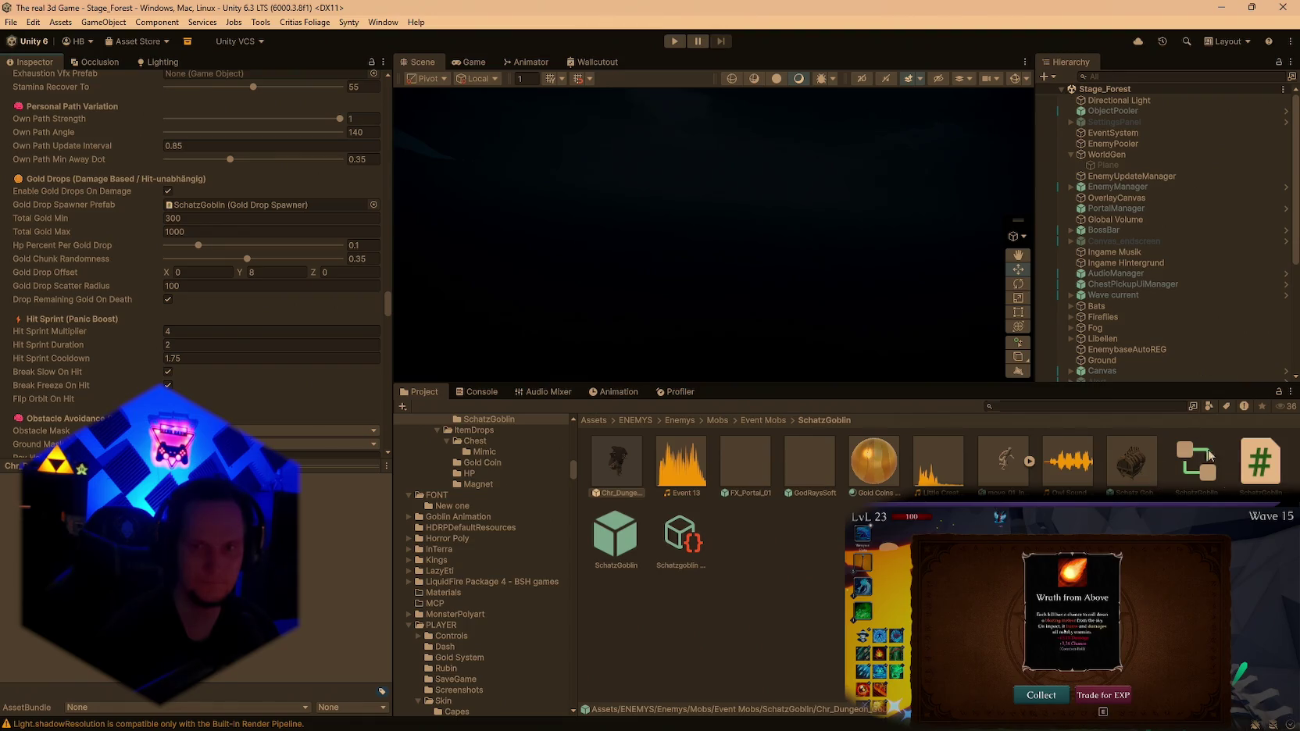
Step: Inspect WorldGen and EnemyUpdateManager, expanding the Enemy Performance Manager settings
left_click(1115, 156)
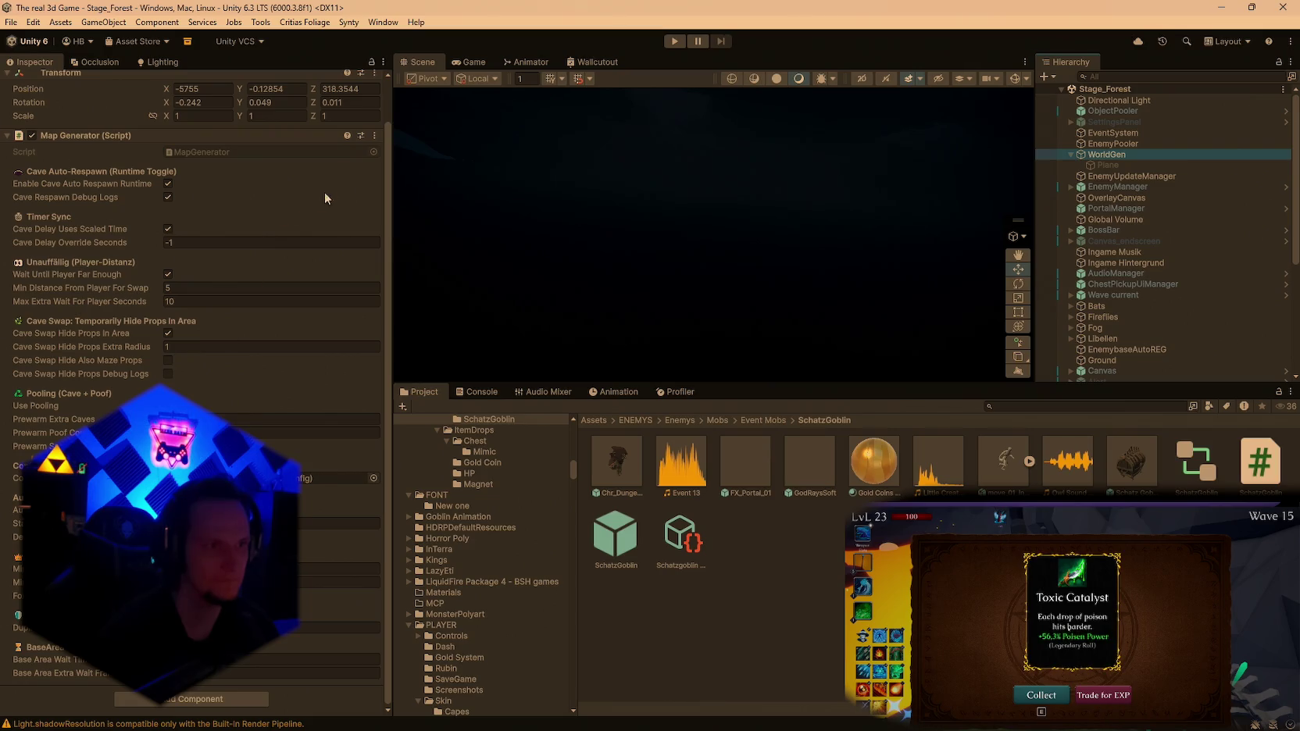
left_click(1131, 176)
left_click(13, 184)
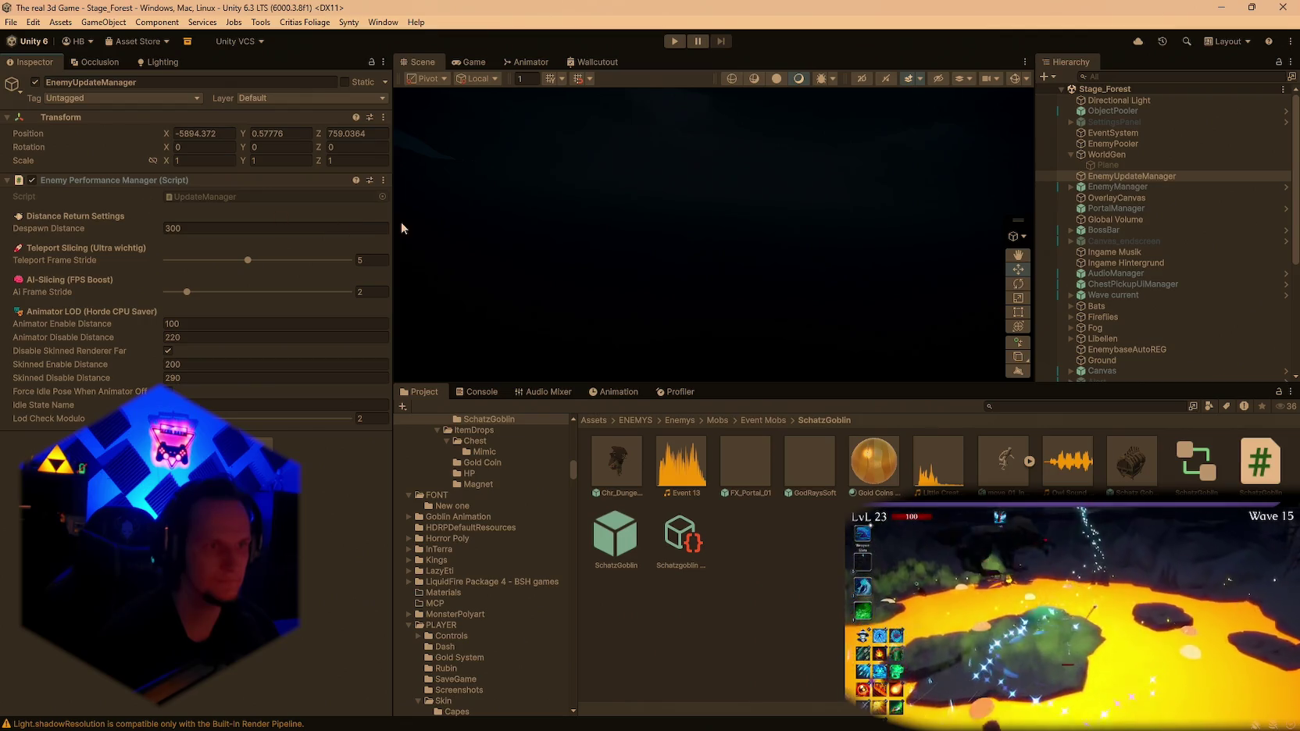
Step: Open EnemyManager's Enemy Spawner Manager script in Visual Studio via Edit Script and select all its code
left_click(1124, 188)
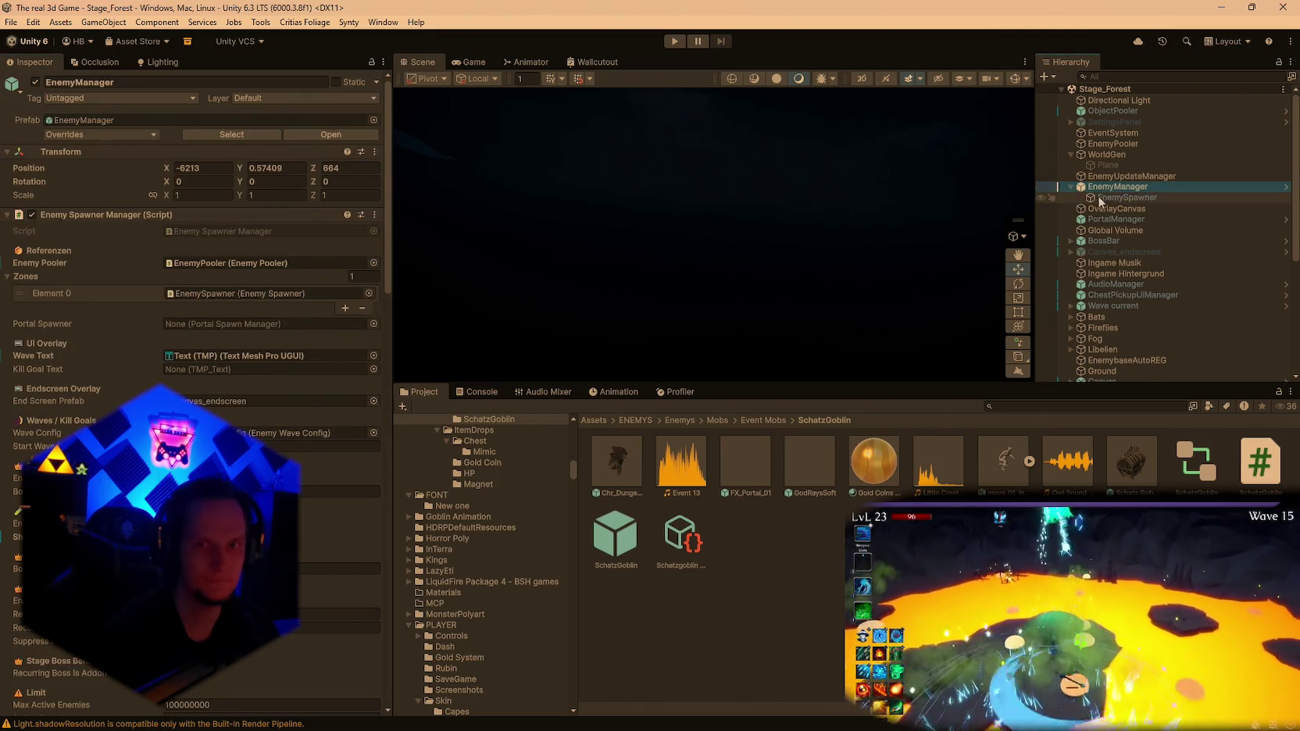
key("Right")
left_click(1110, 198)
left_click(1118, 187)
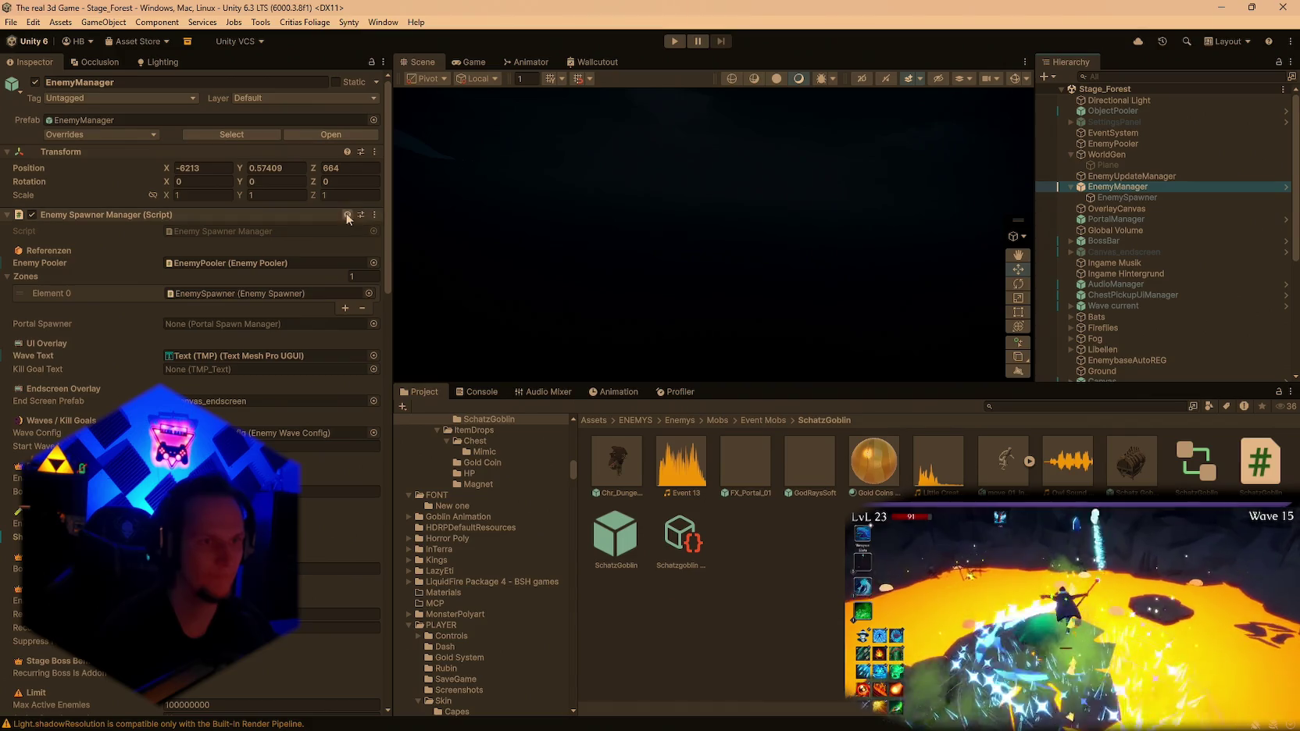
left_click(374, 214)
left_click(428, 396)
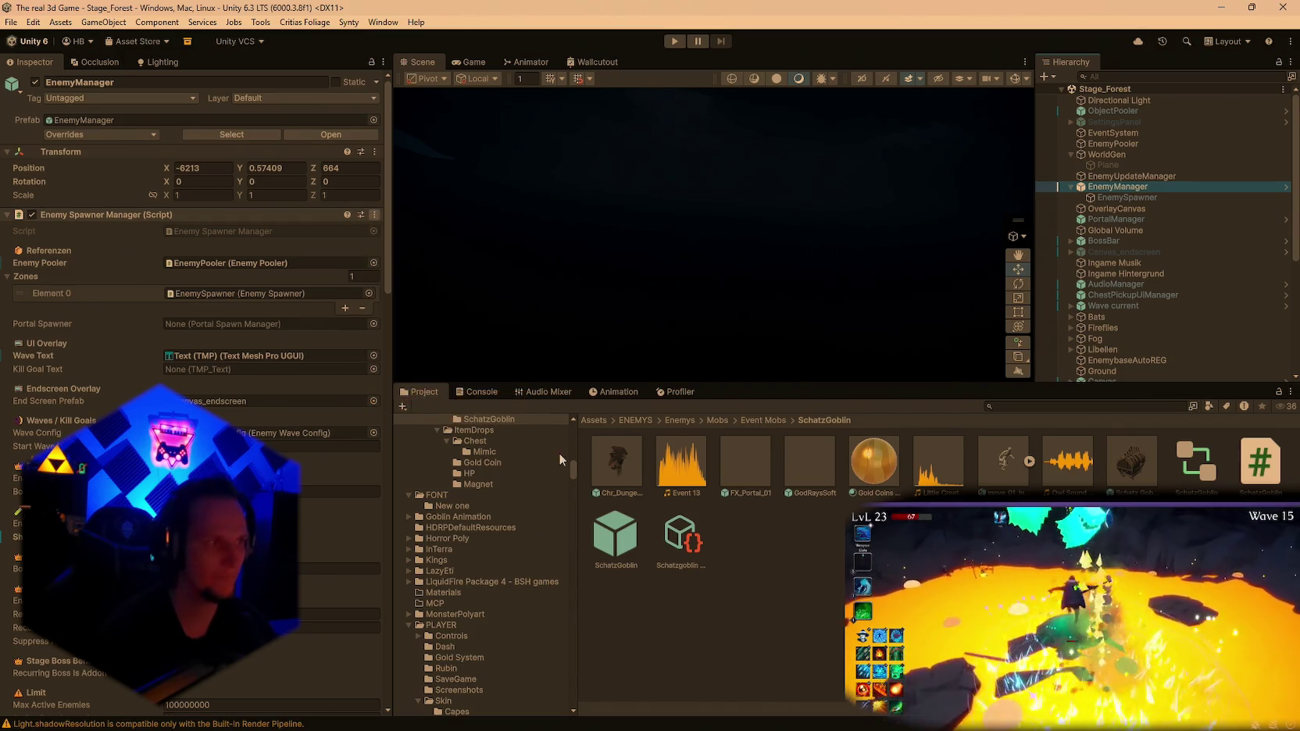
key("ctrl+a")
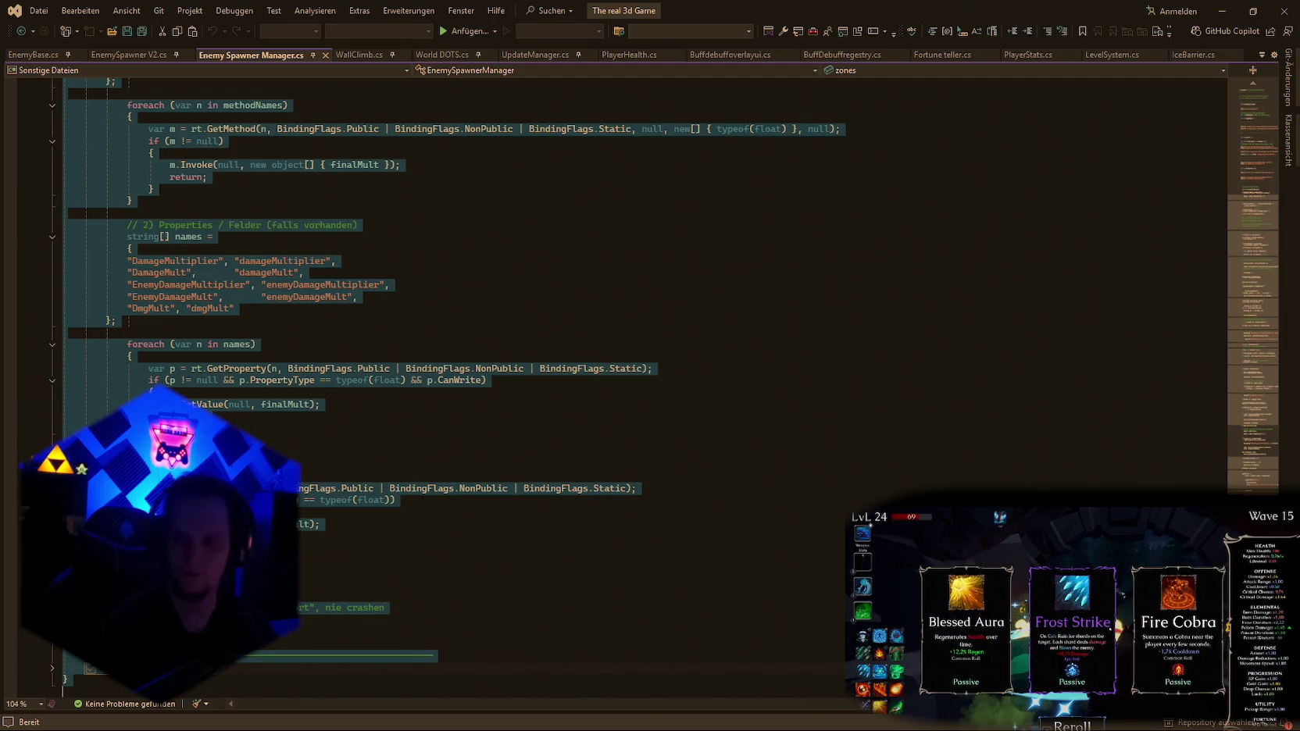
Step: Look through the EnemyBase, EnemySpawner V2 and WallClimb scripts
key("alt+Tab")
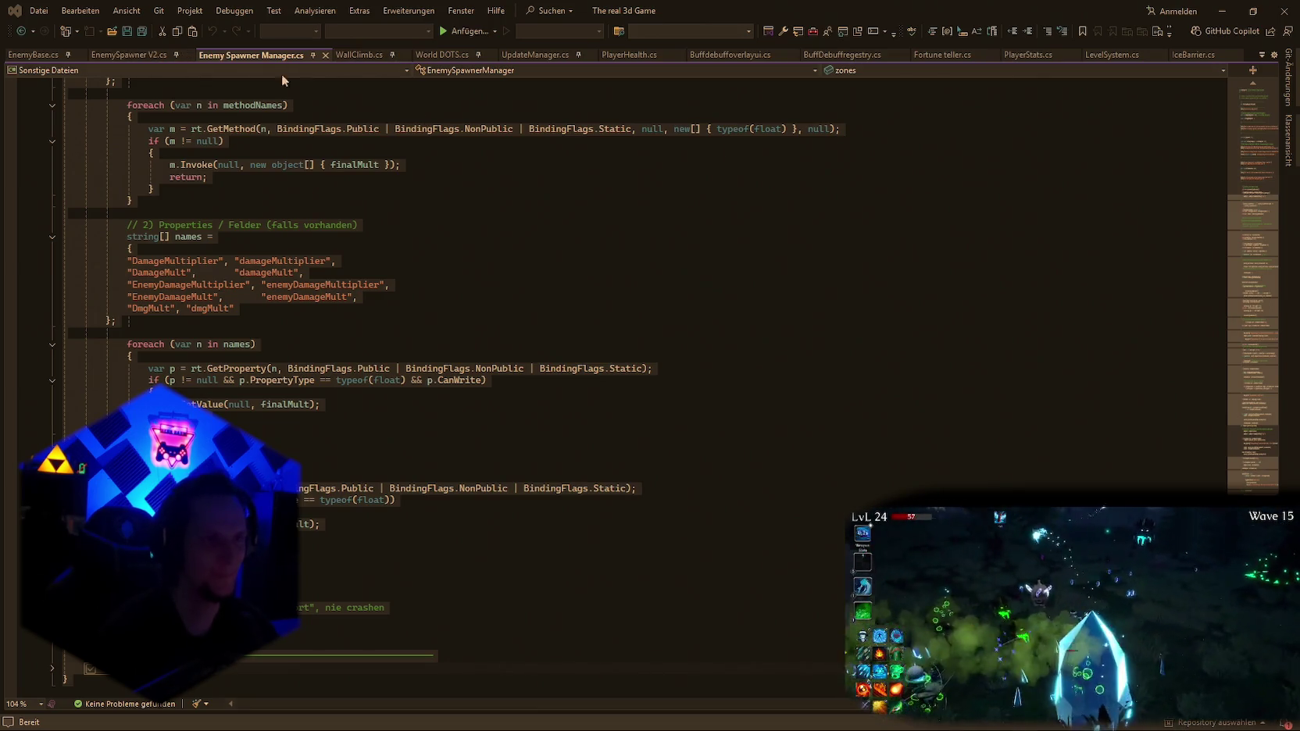
left_click(52, 56)
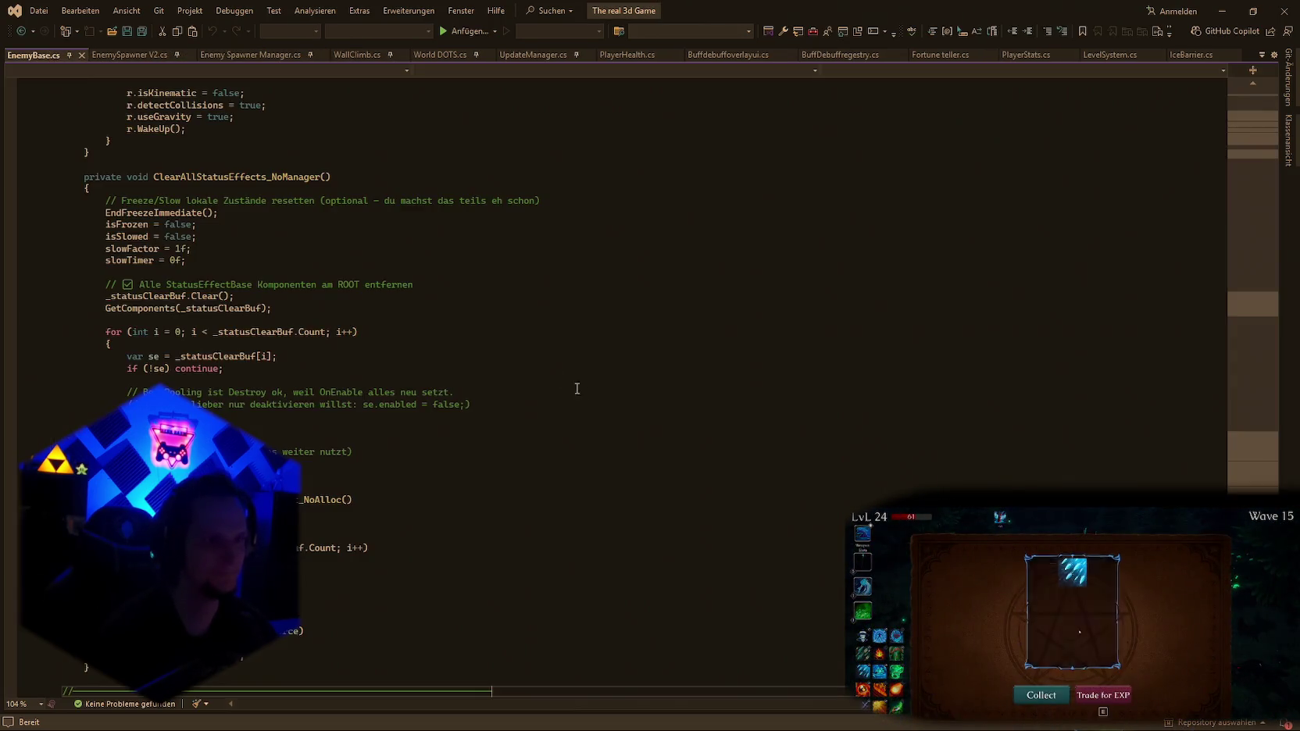
left_click(131, 55)
left_click(506, 361)
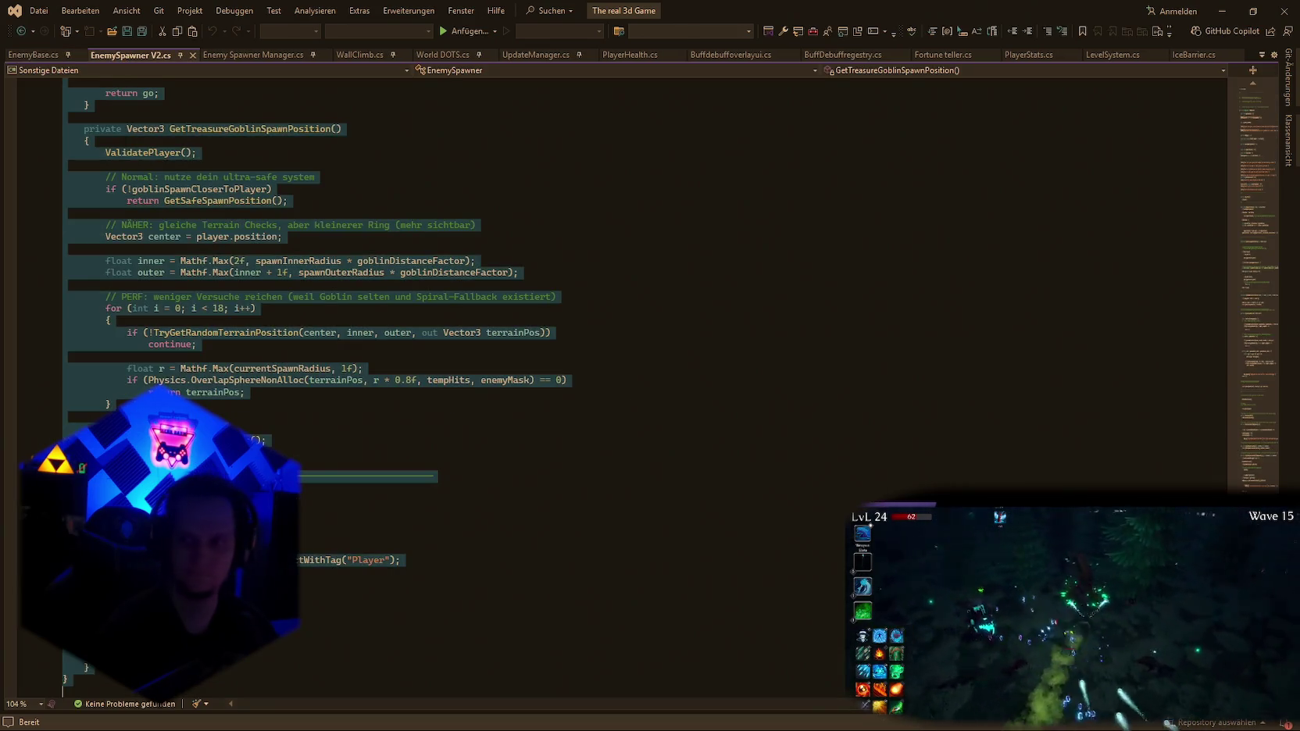
left_click(361, 55)
Step: Check the World DOTS and UpdateManager scripts, resume the game run, and minimize Visual Studio
left_click(438, 55)
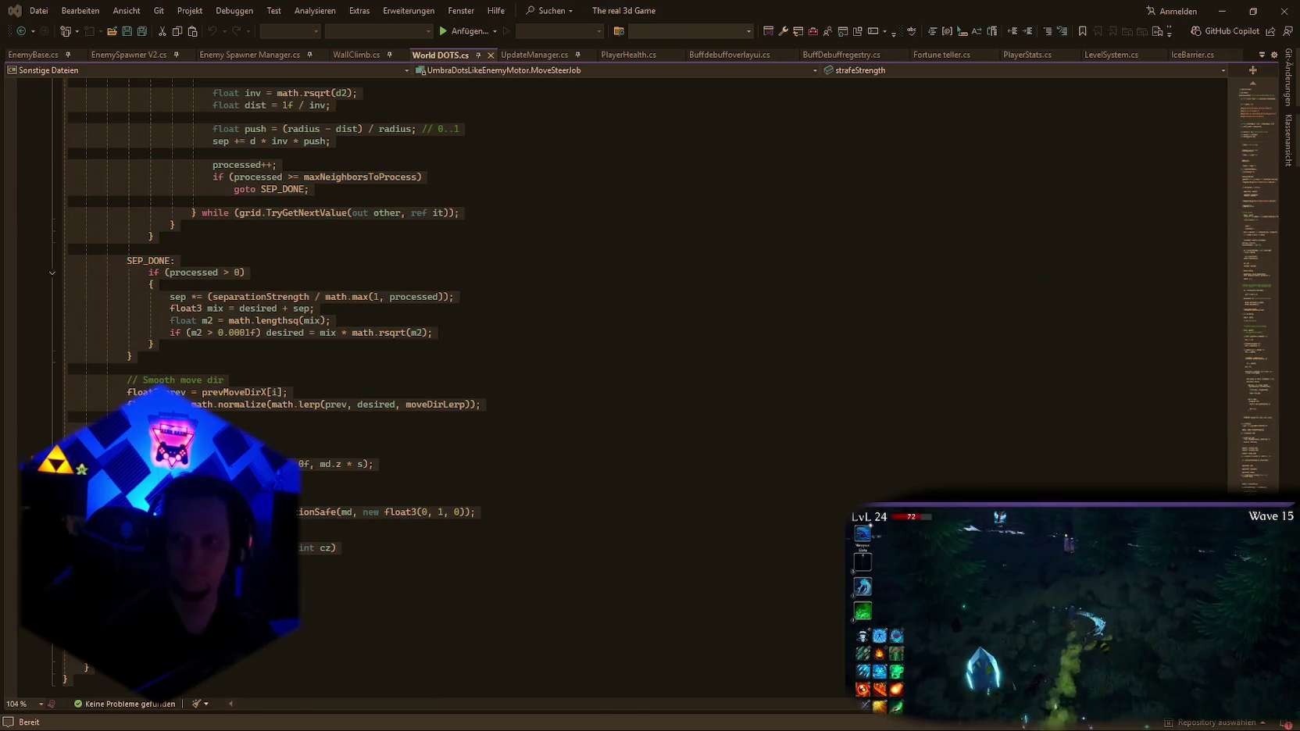
left_click(536, 55)
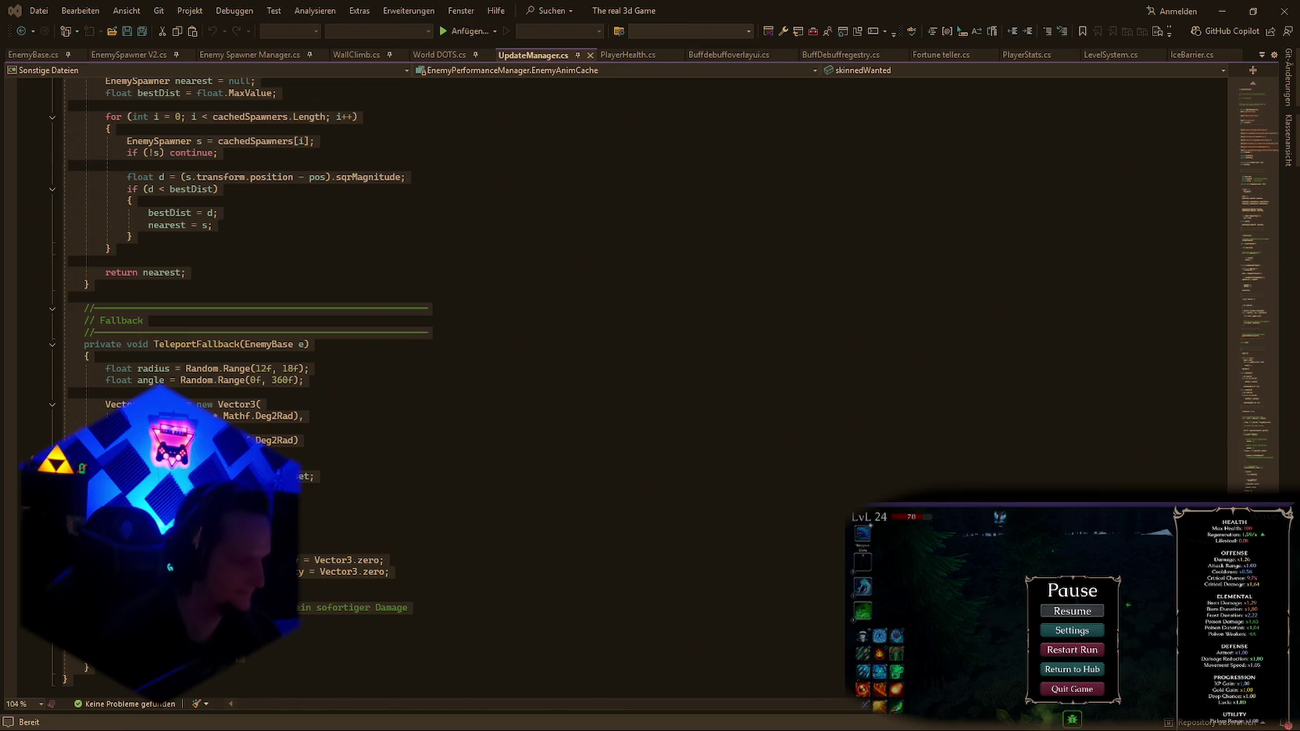
key("Escape")
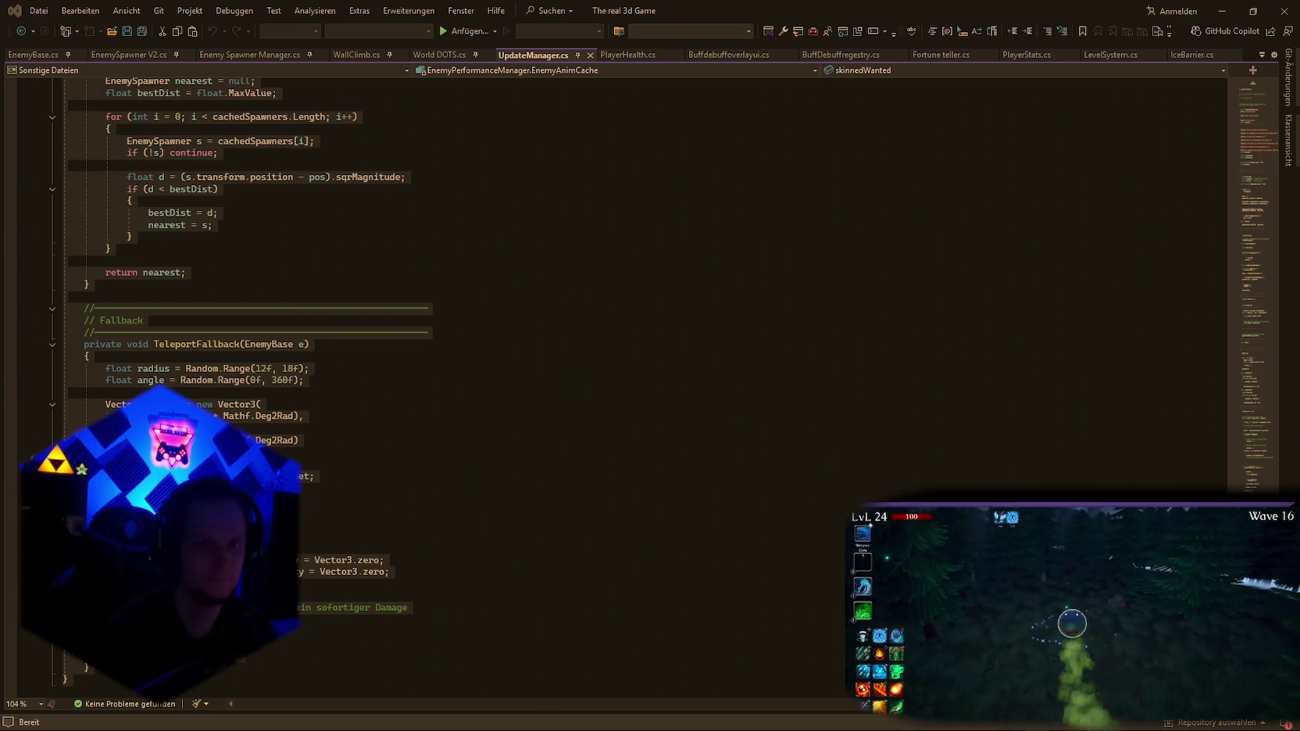
left_click(1222, 11)
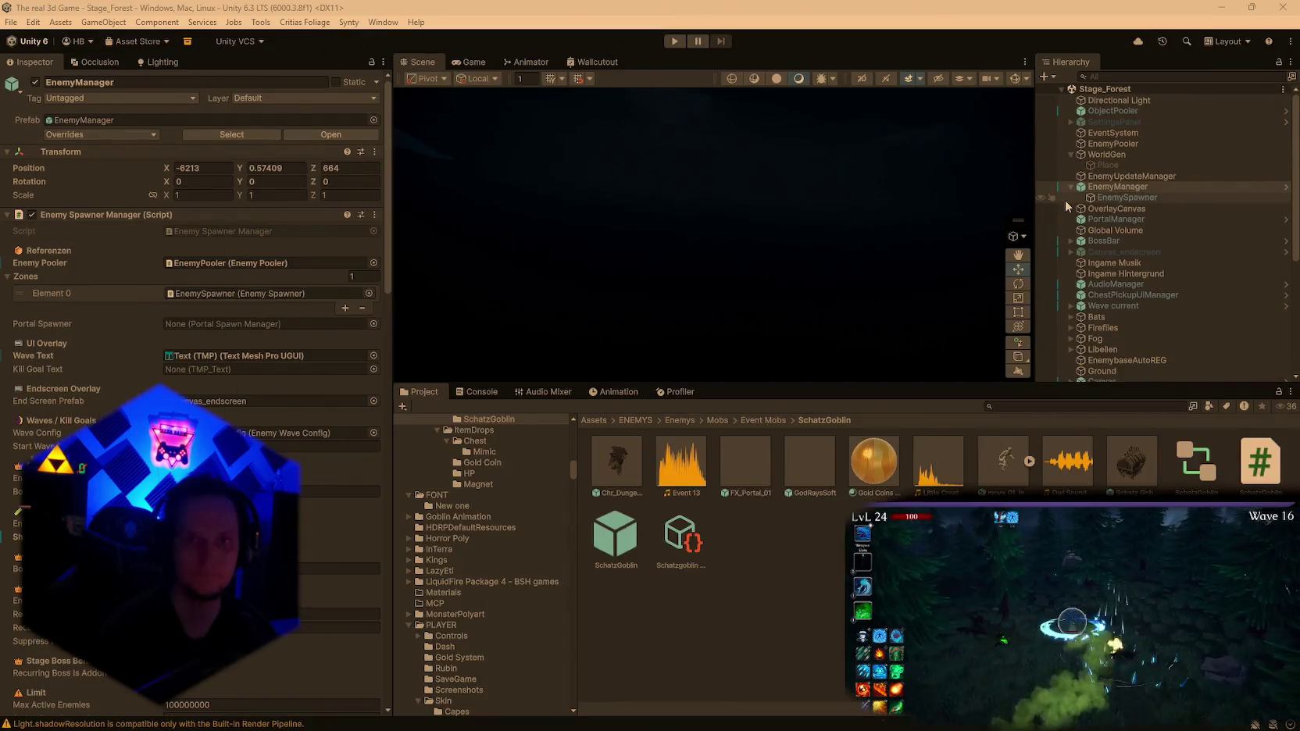
Step: Show EnemySpawner's EnemySpawner V2 settings, with inner radius 100 and outer radius 200
left_click(1120, 198)
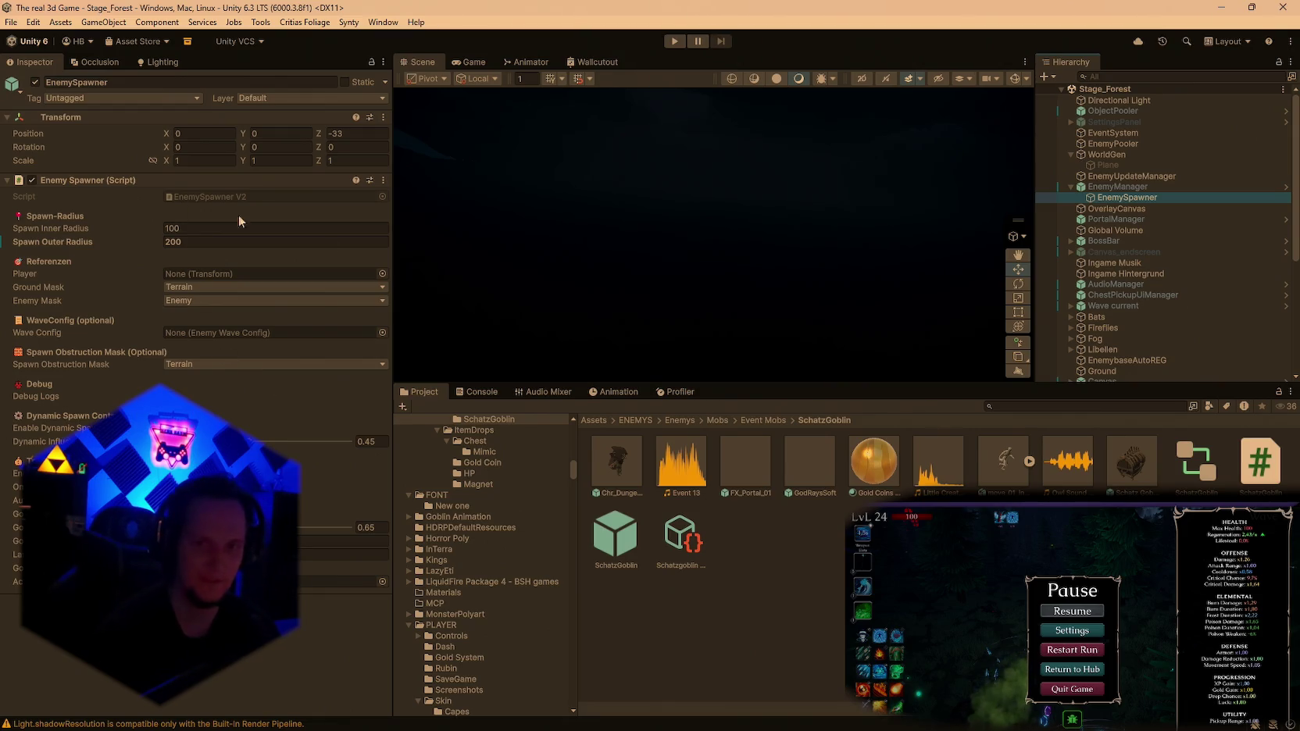
left_click(1012, 407)
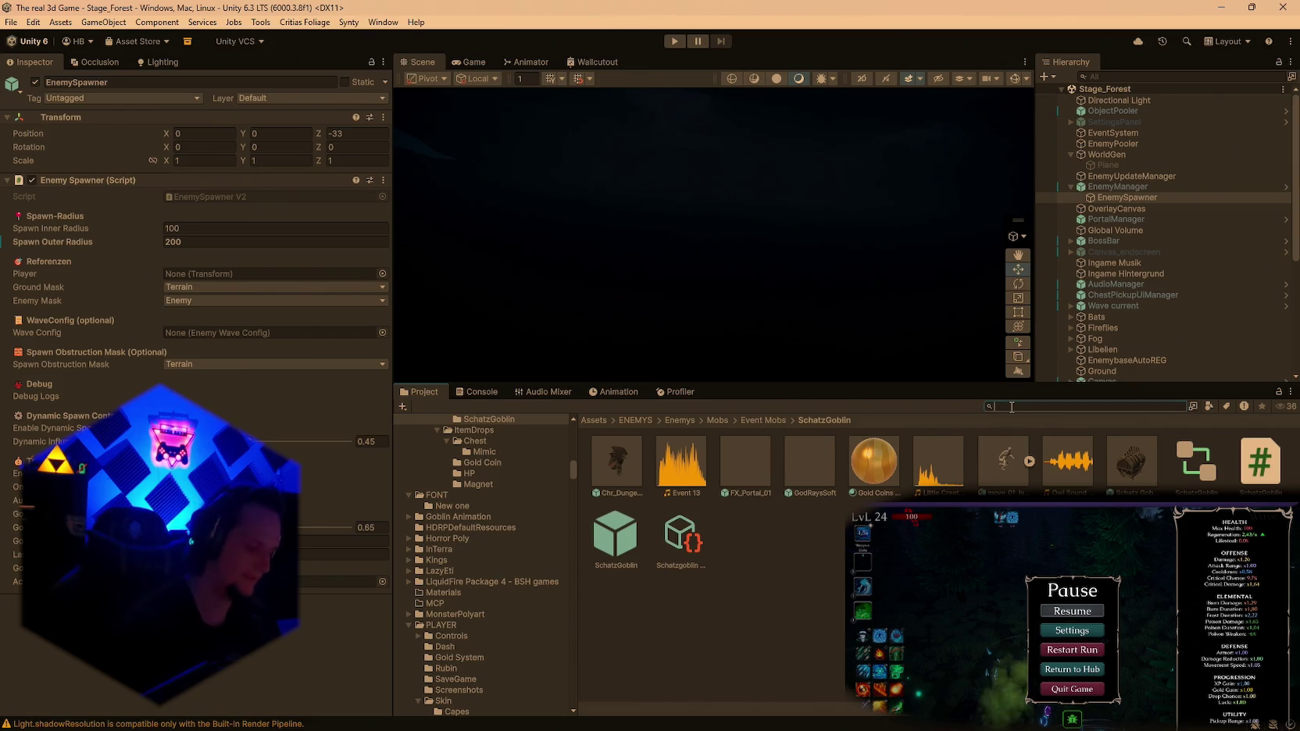
Step: Search the Project window for 'maze', then 'bush', and browse the results
type("maze")
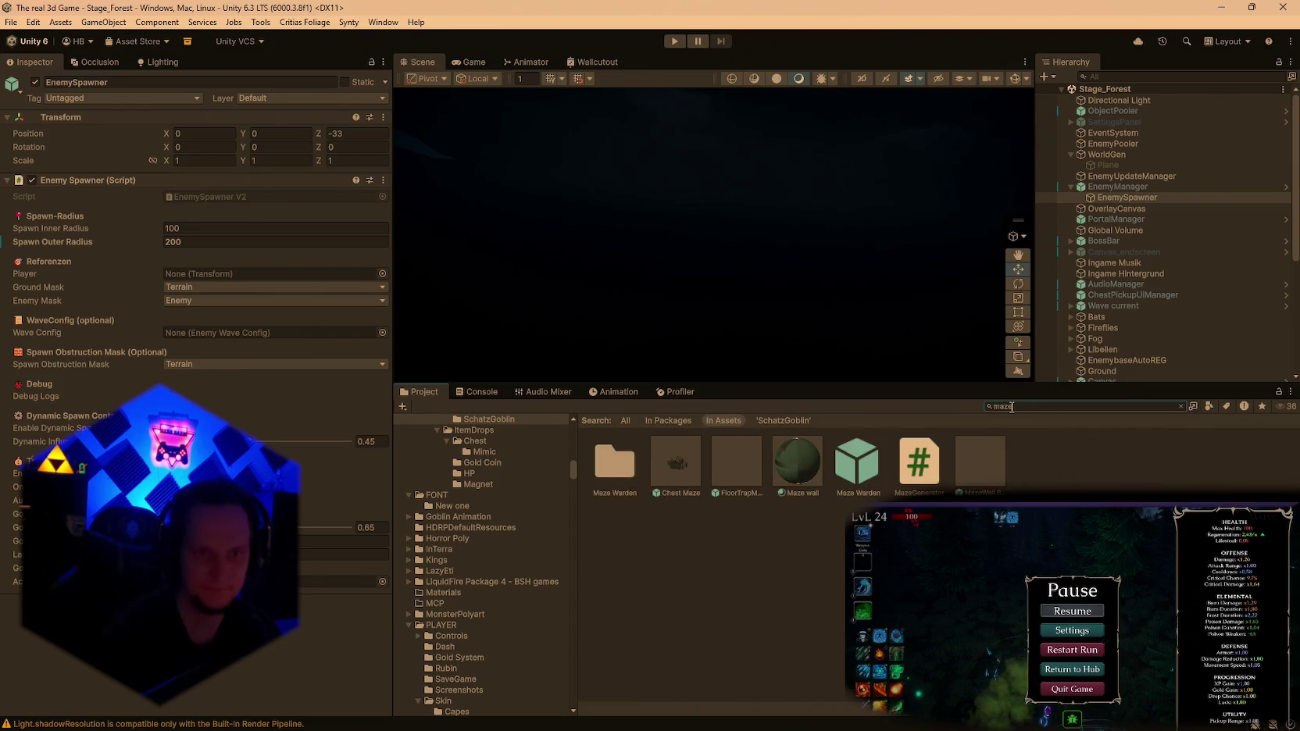
key("BackSpace")
key("BackSpace")
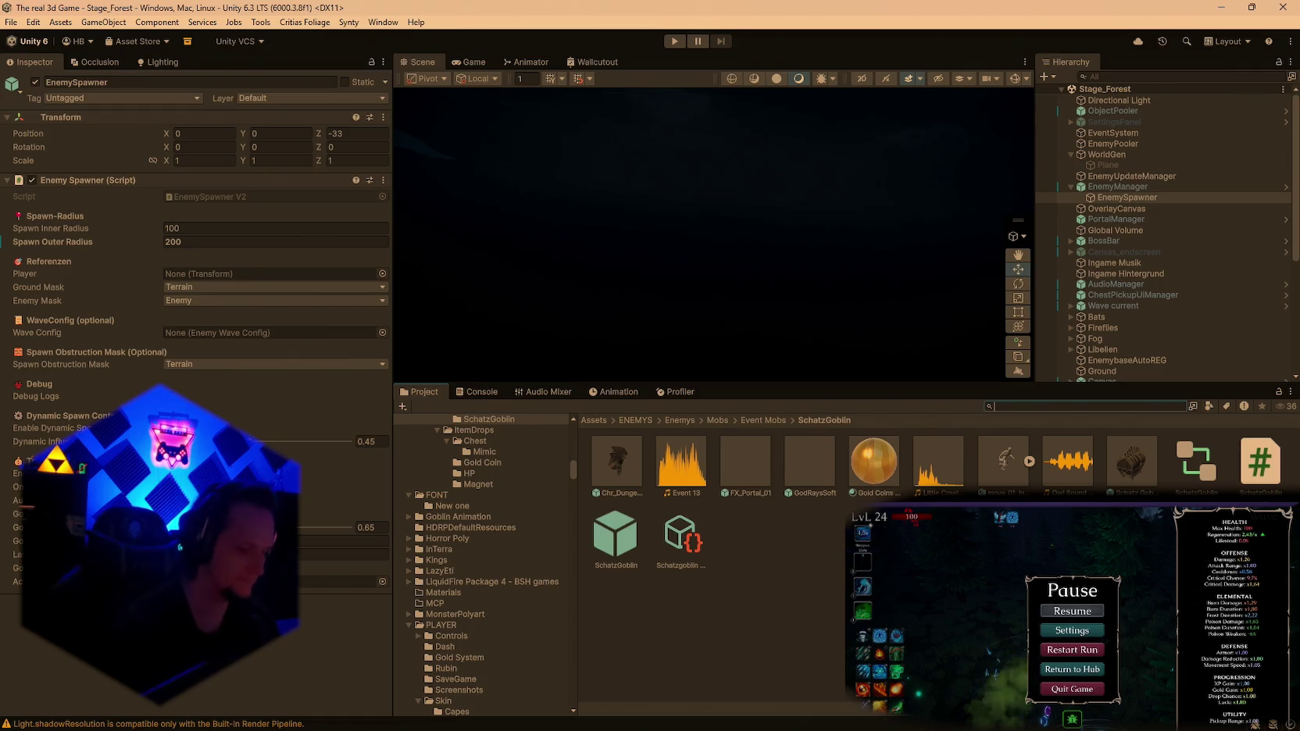
type("bush")
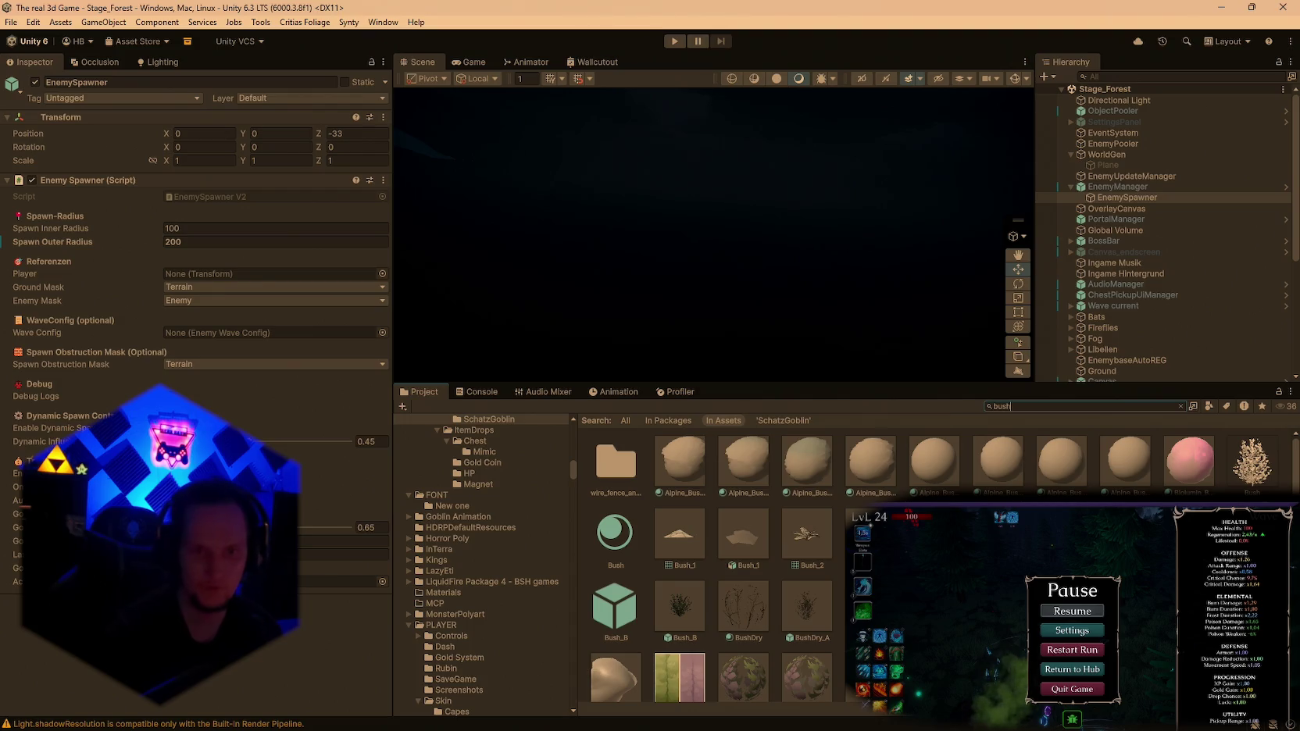
scroll(781, 563, "down", 3)
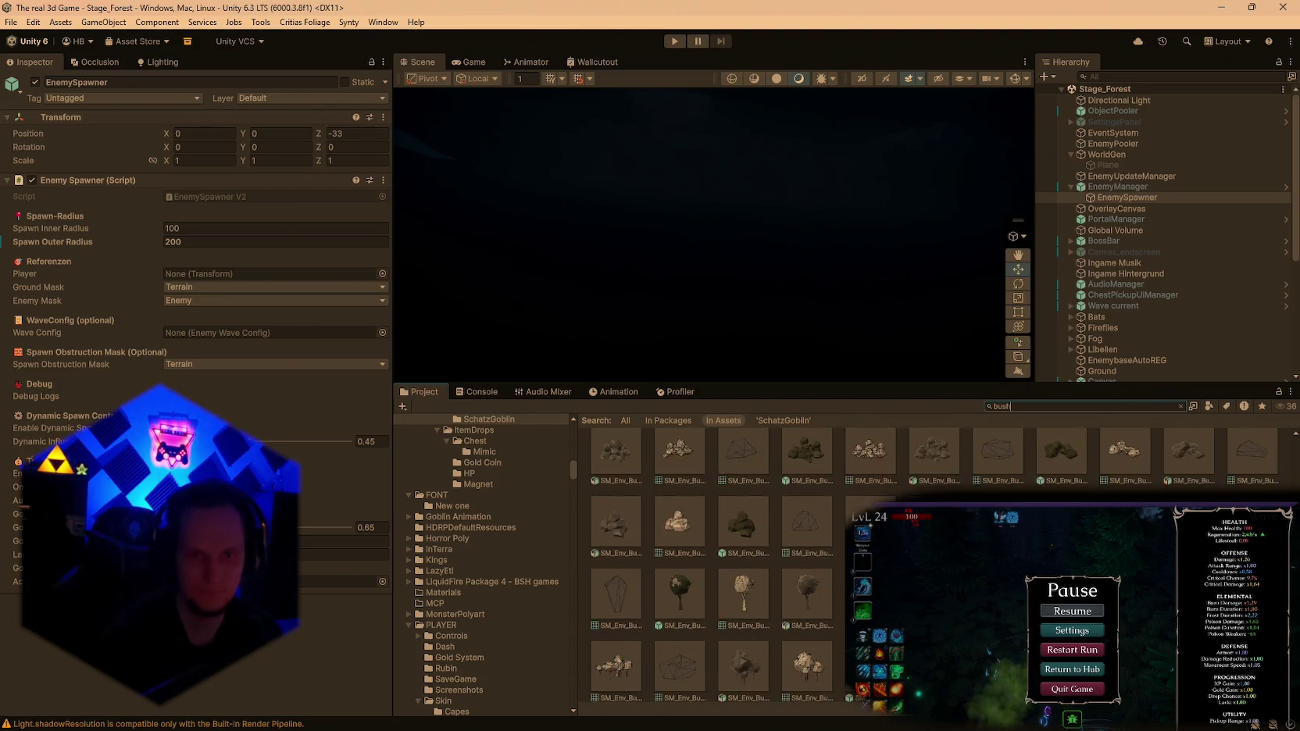
scroll(782, 563, "down", 1)
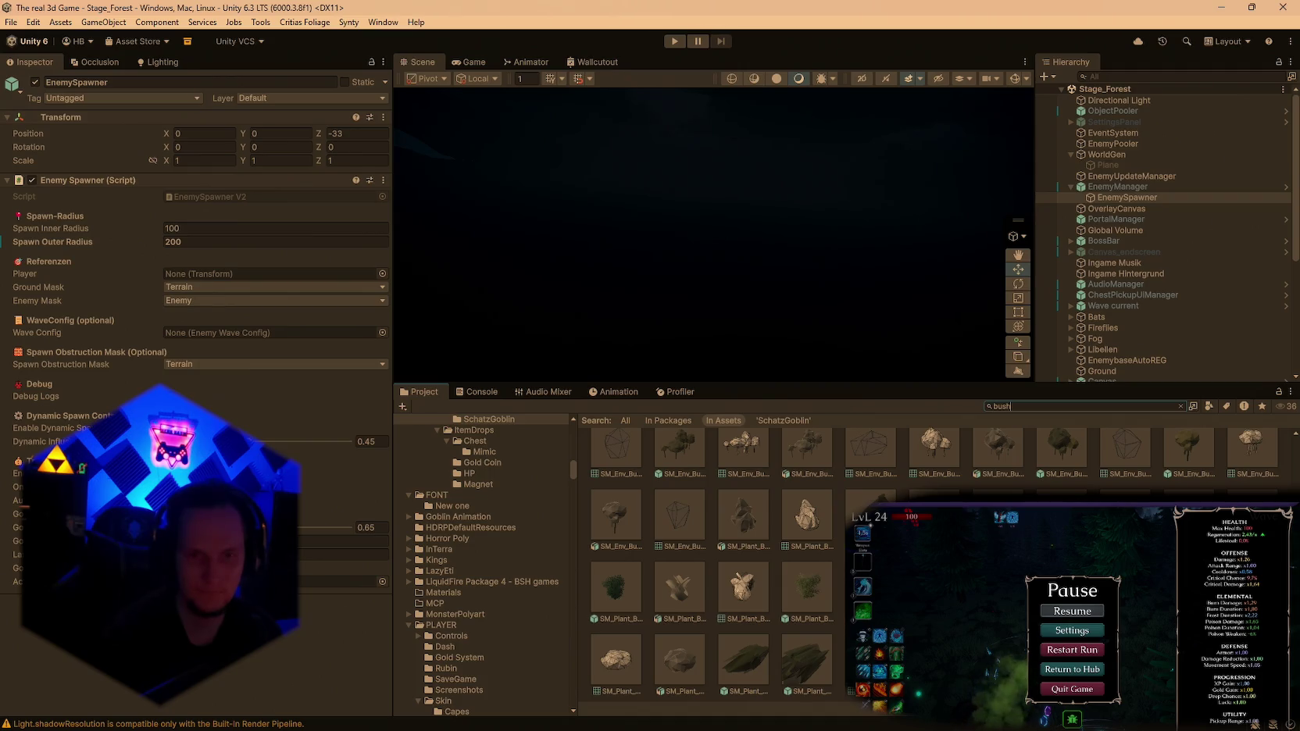
scroll(782, 562, "up", 2)
scroll(781, 563, "up", 10)
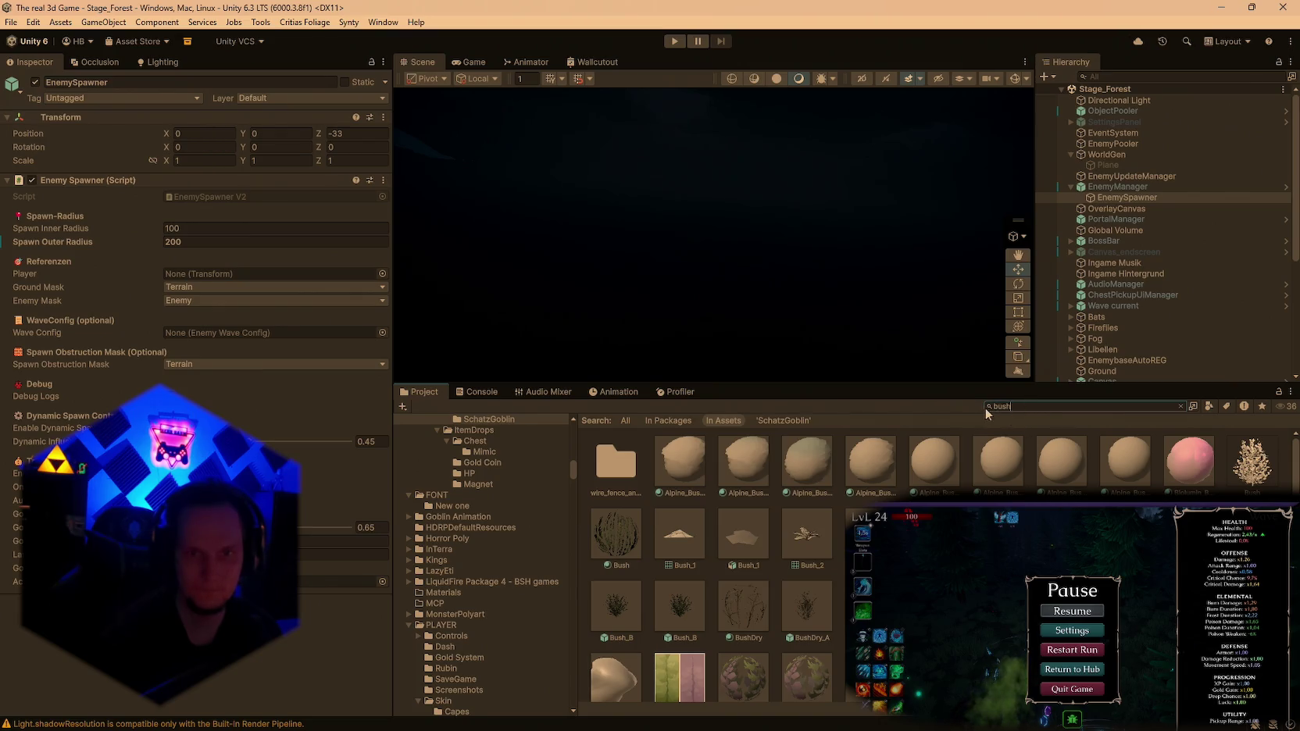
Step: Search for 'hedge' instead and select the SM_Plant_Hedge_Bush_02 prefab
left_click(1034, 404)
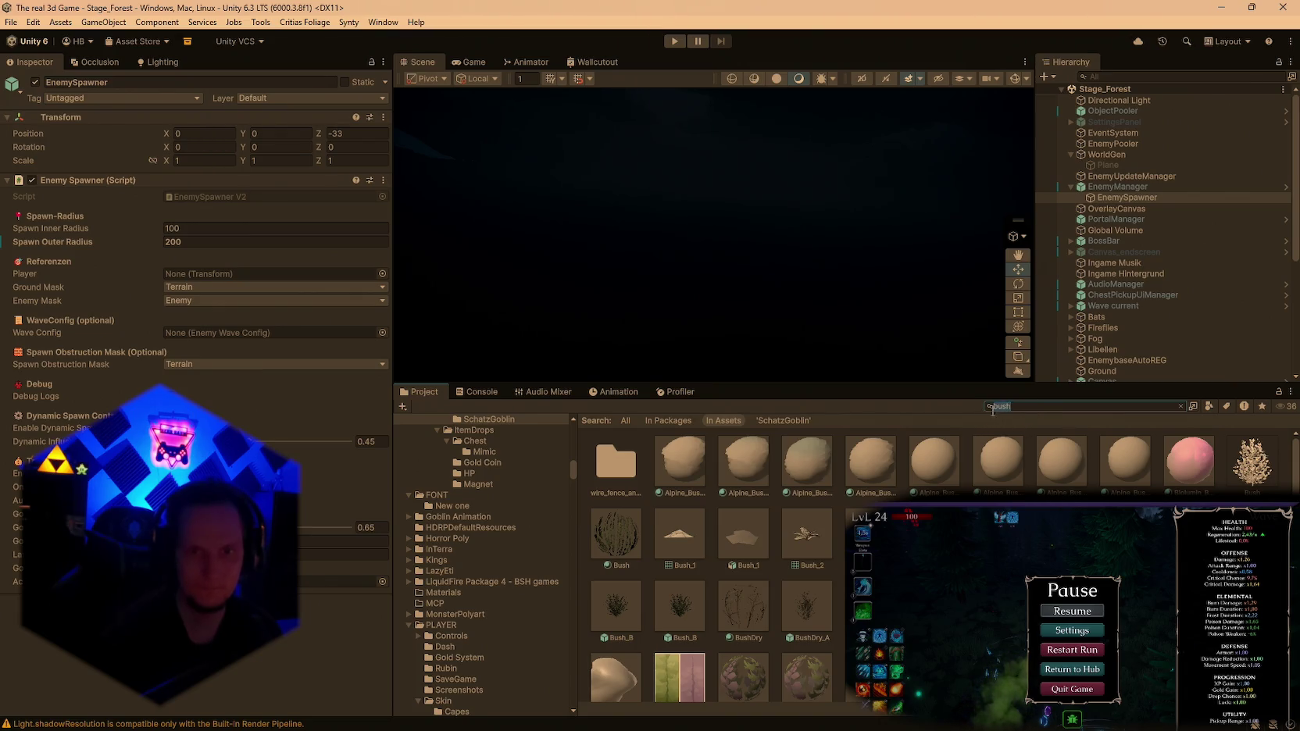
key("BackSpace")
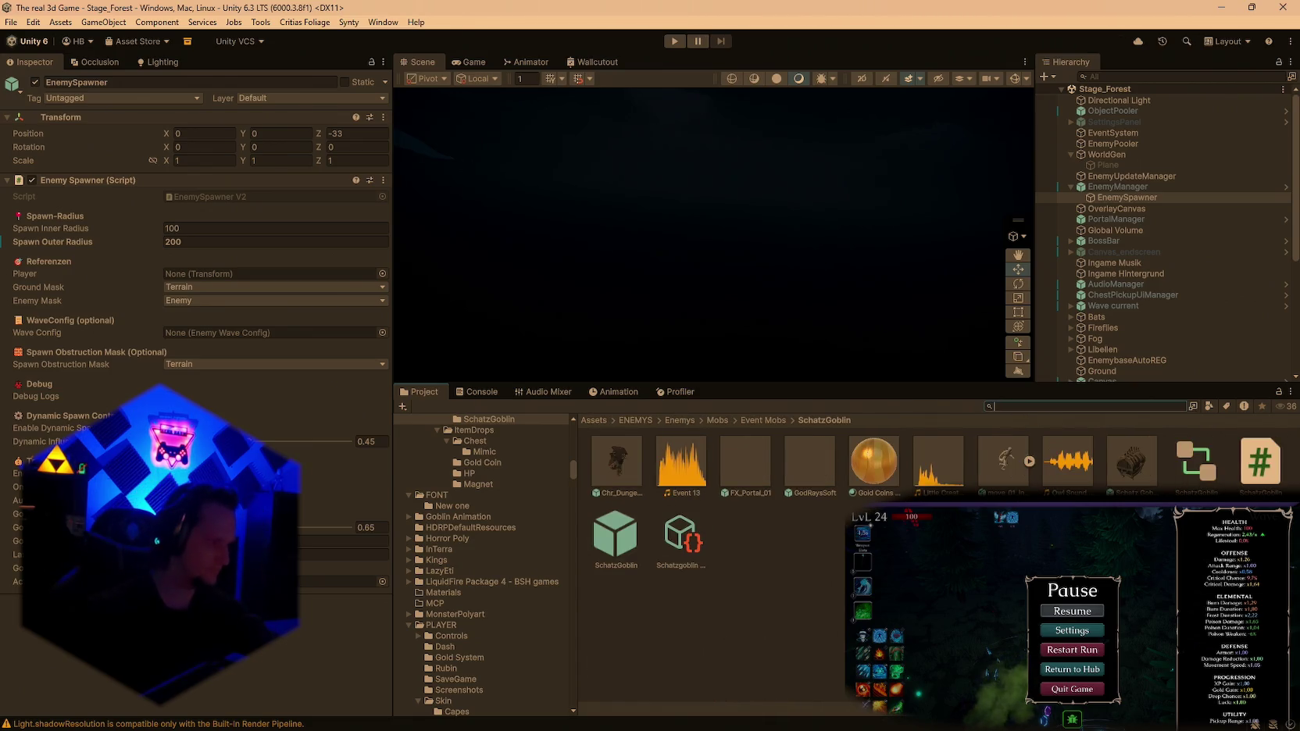
type("hedge")
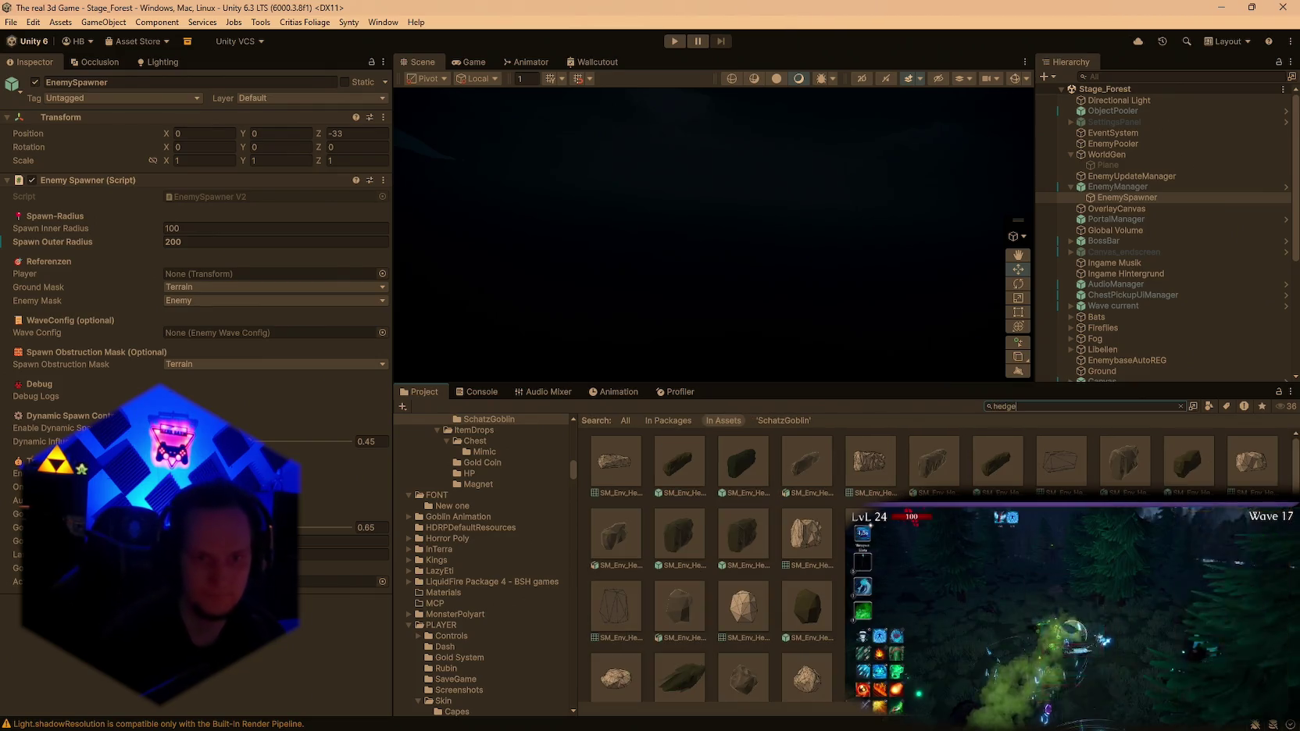
scroll(735, 563, "down", 1)
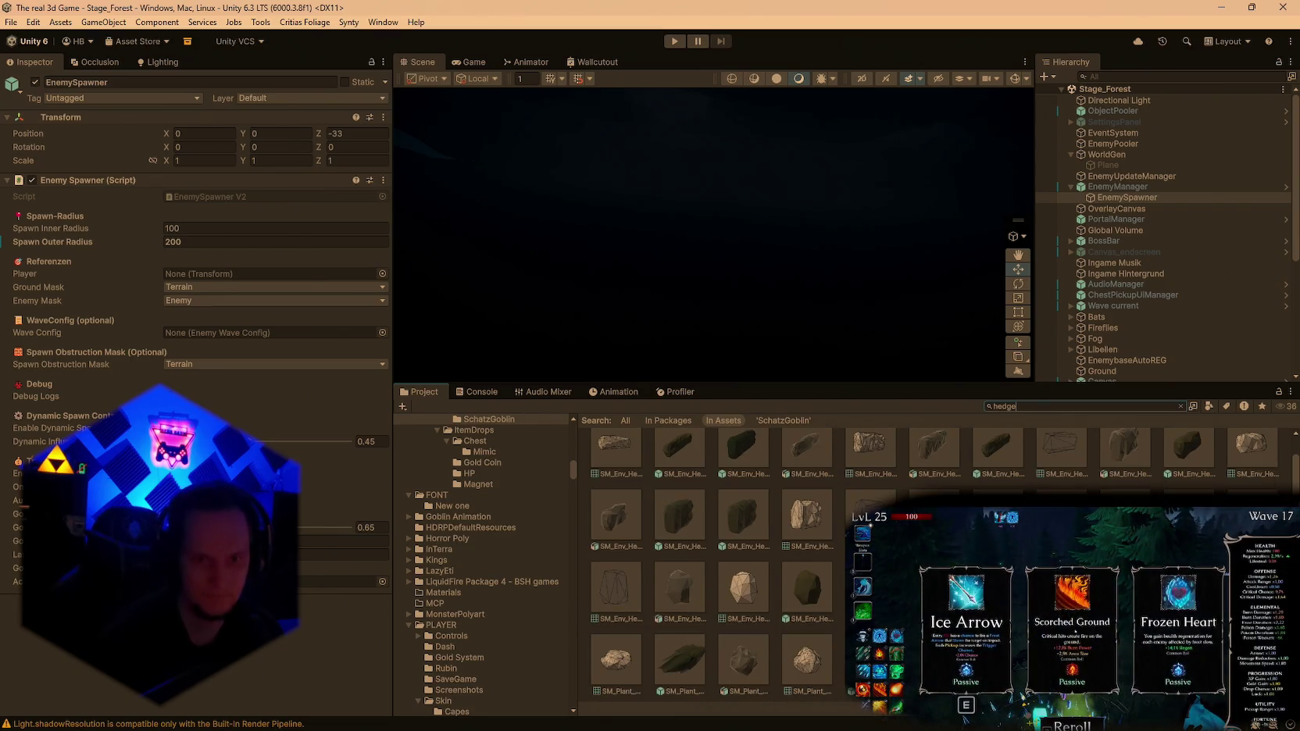
left_click(680, 660)
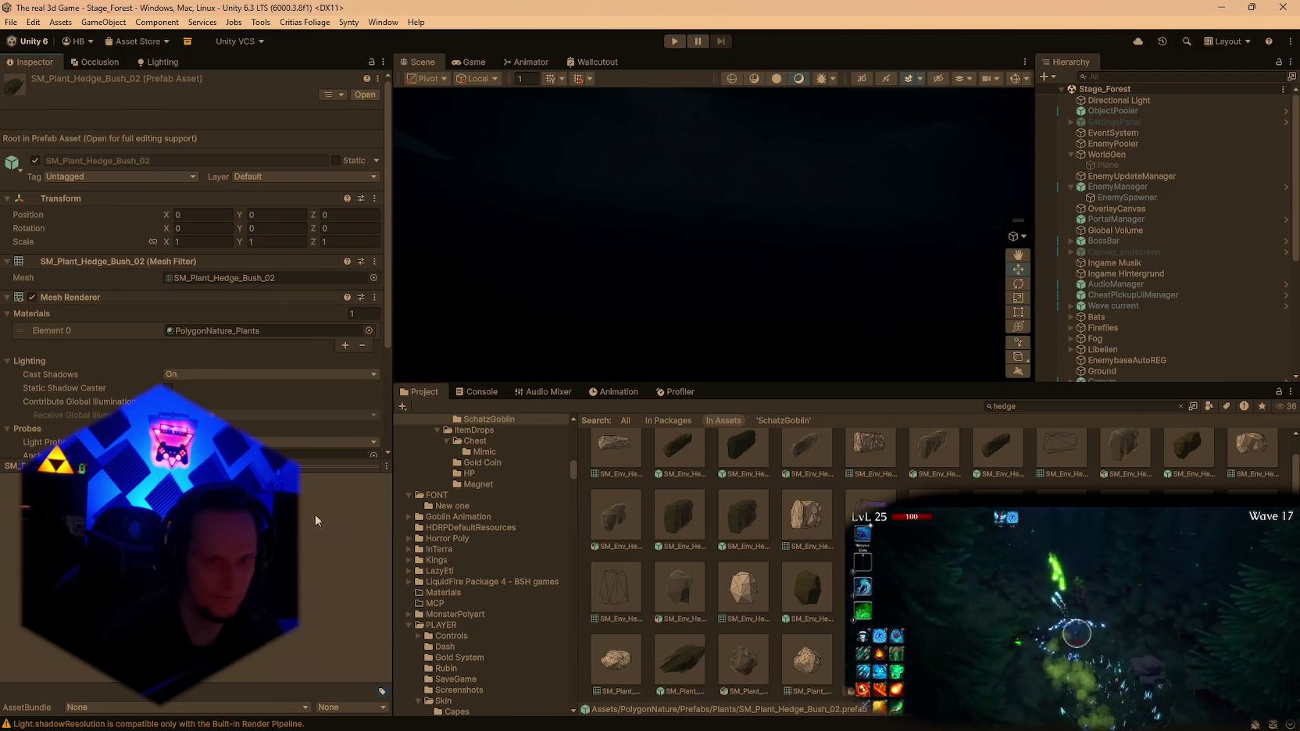
Step: Review EnemyWaveConfig's kill goals, elite, mini-boss, boss and Treasure Goblin settings in the Inspector
left_click(228, 330)
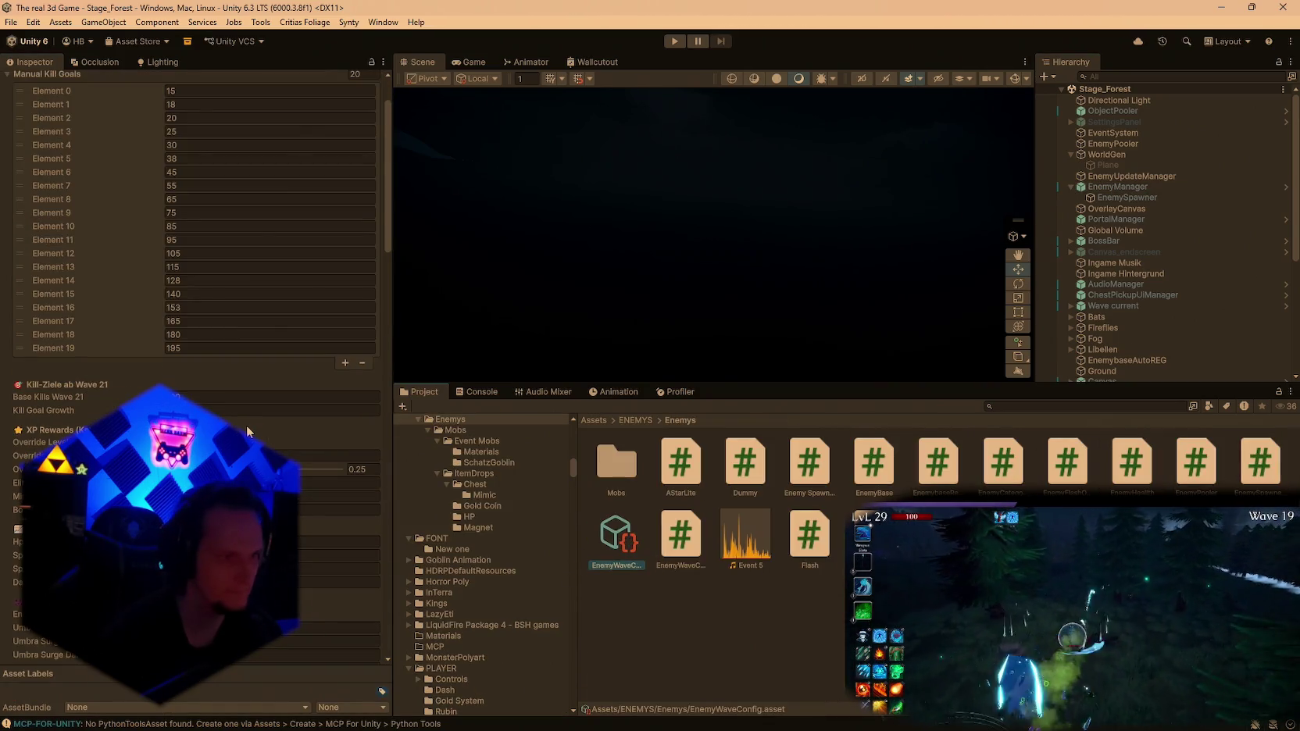
scroll(298, 448, "down", 15)
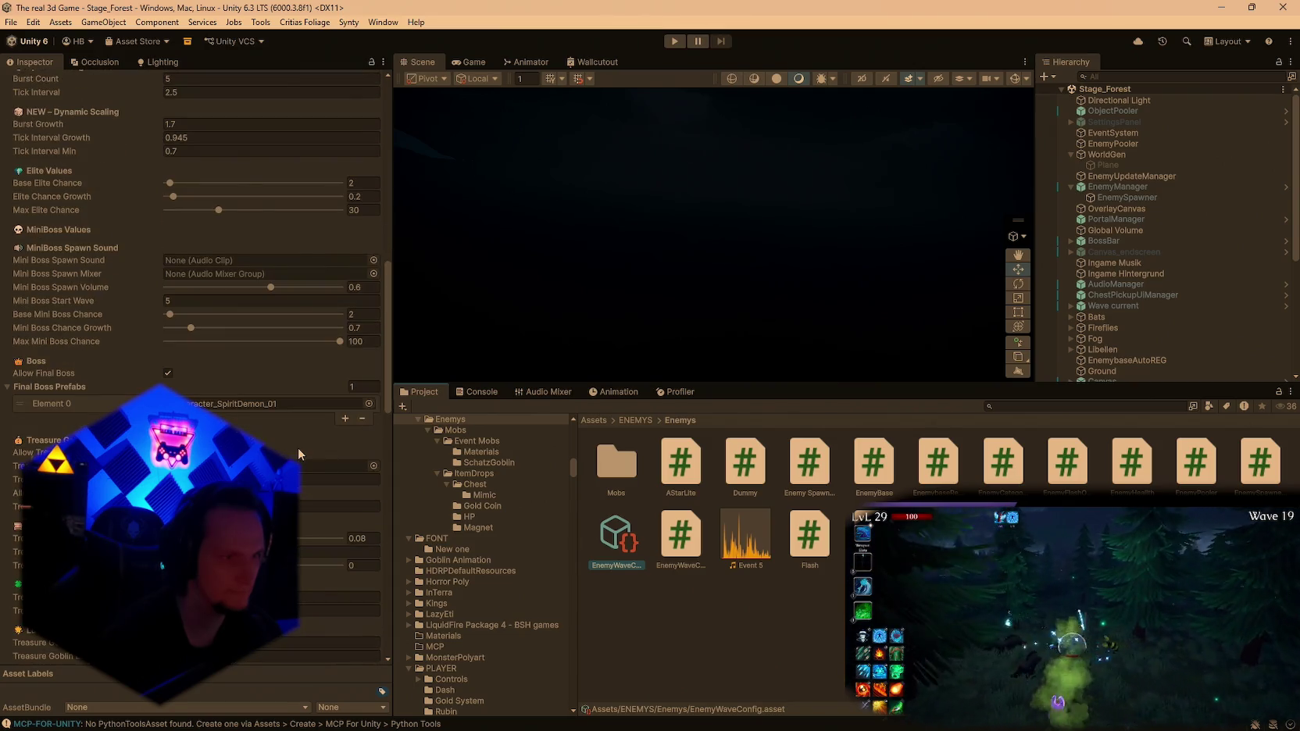
scroll(298, 448, "down", 3)
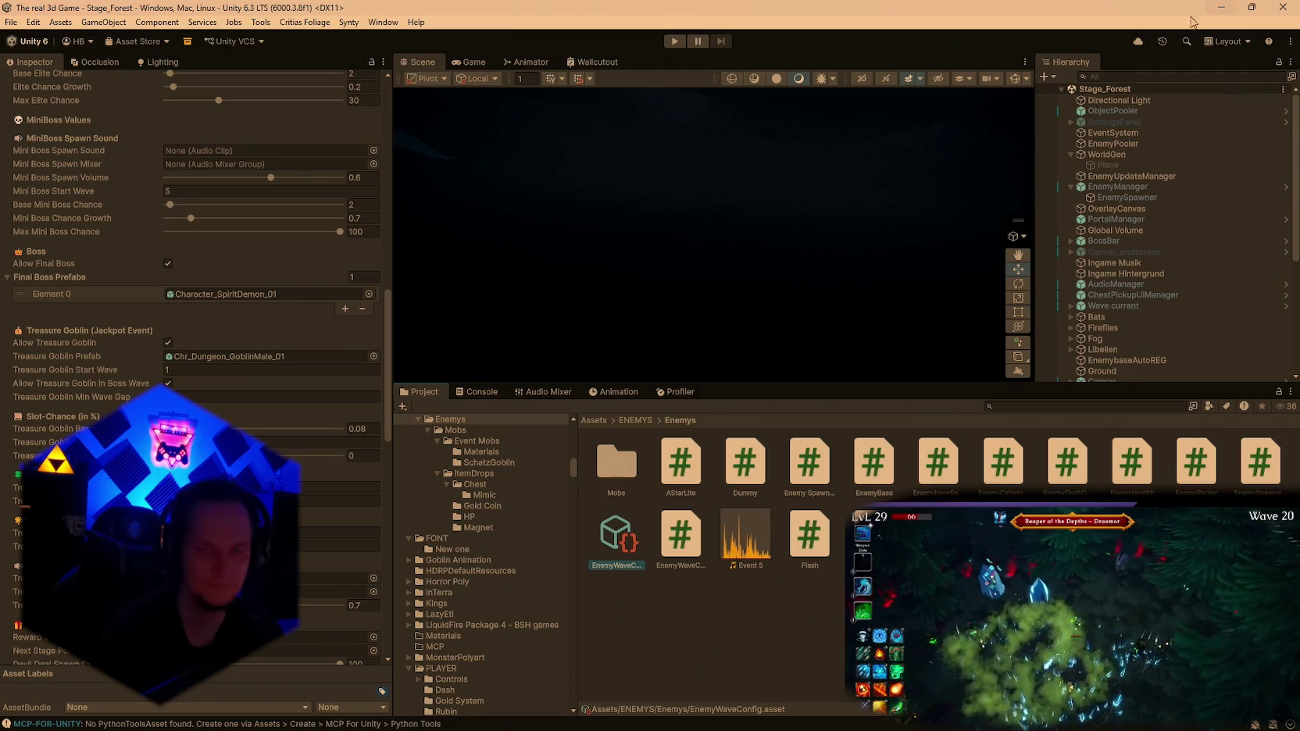
left_click(8, 23)
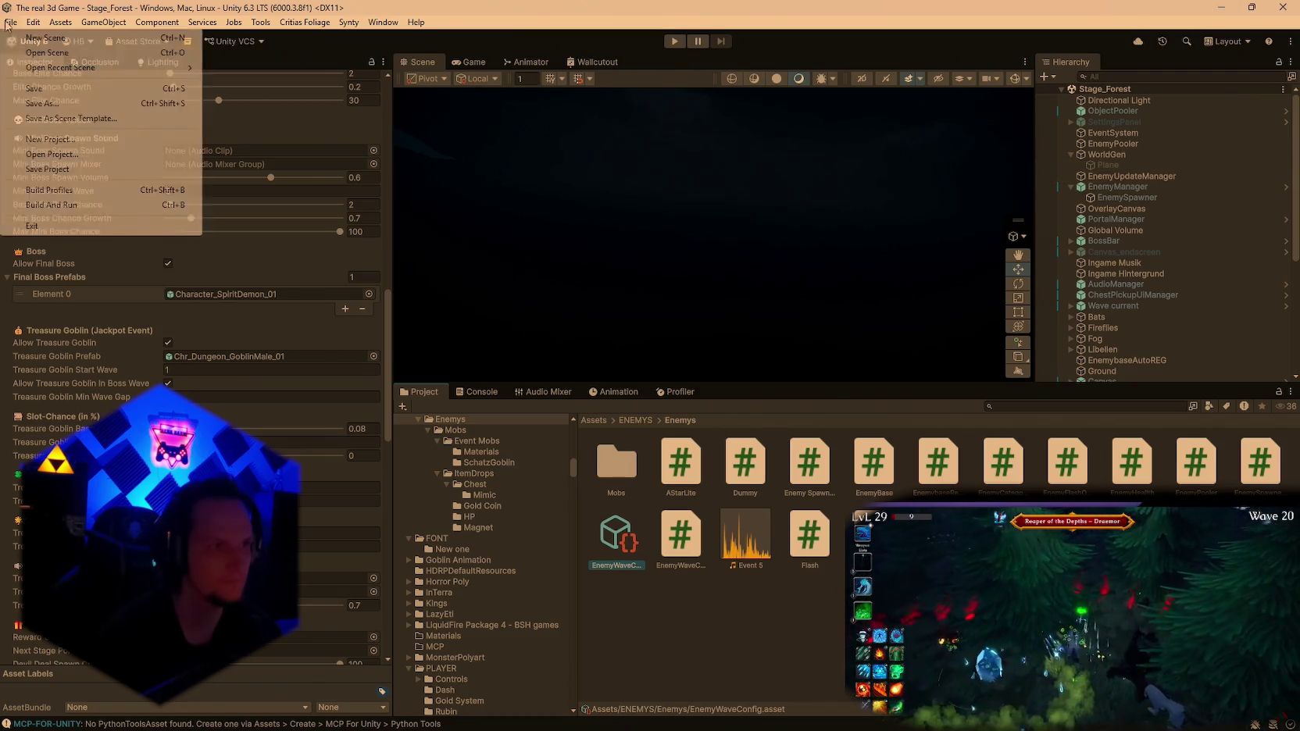
Step: Open the Stage_Hub scene from File > Open Recent Scene
mouse_move(43, 68)
left_click(283, 79)
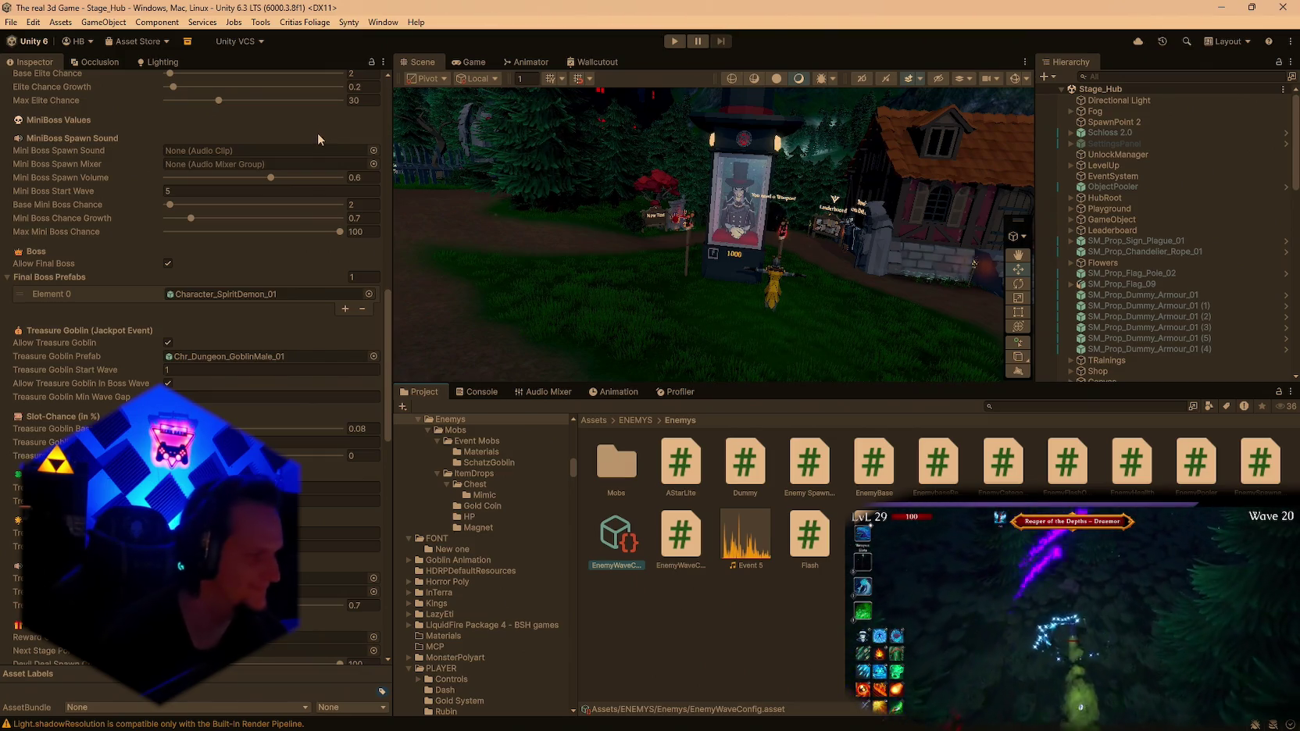
scroll(1148, 346, "down", 8)
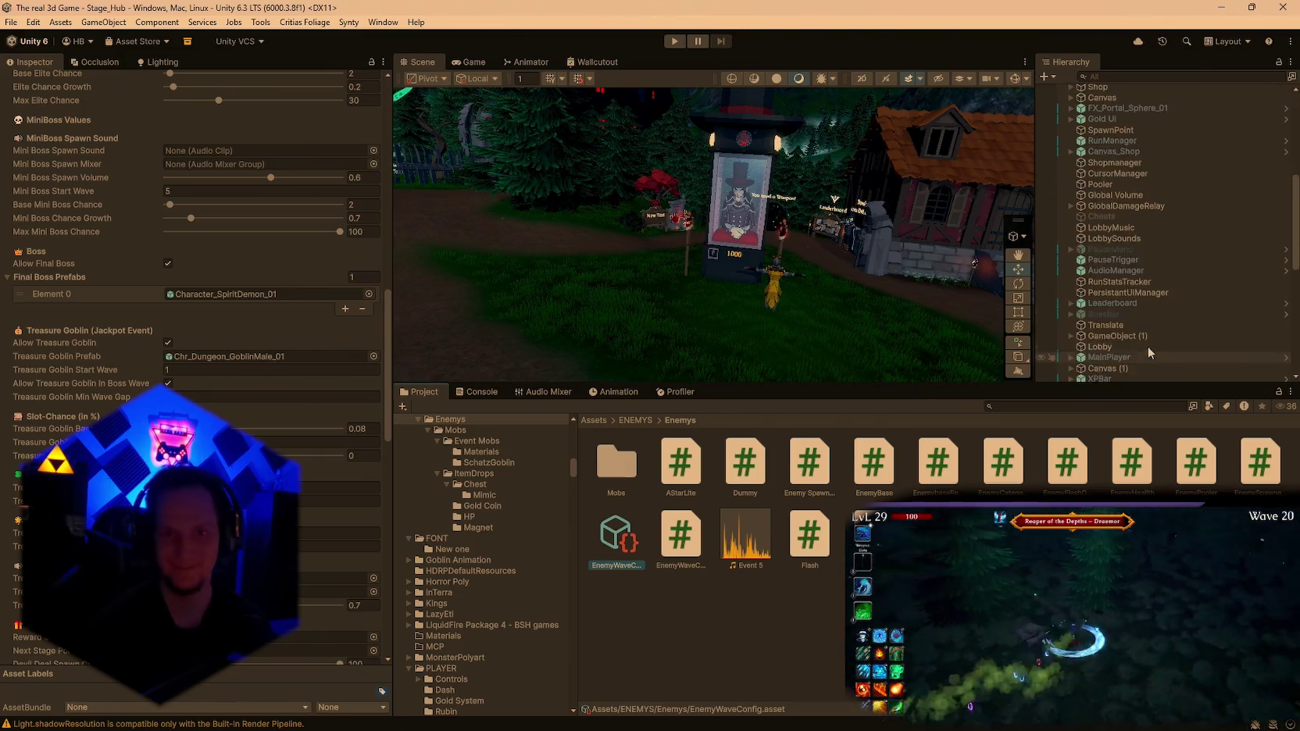
scroll(1168, 333, "down", 5)
Step: Apply all SM_Prop_FootStool_04 prefab overrides, delete the footstool, and enter Play mode
left_click(1118, 375)
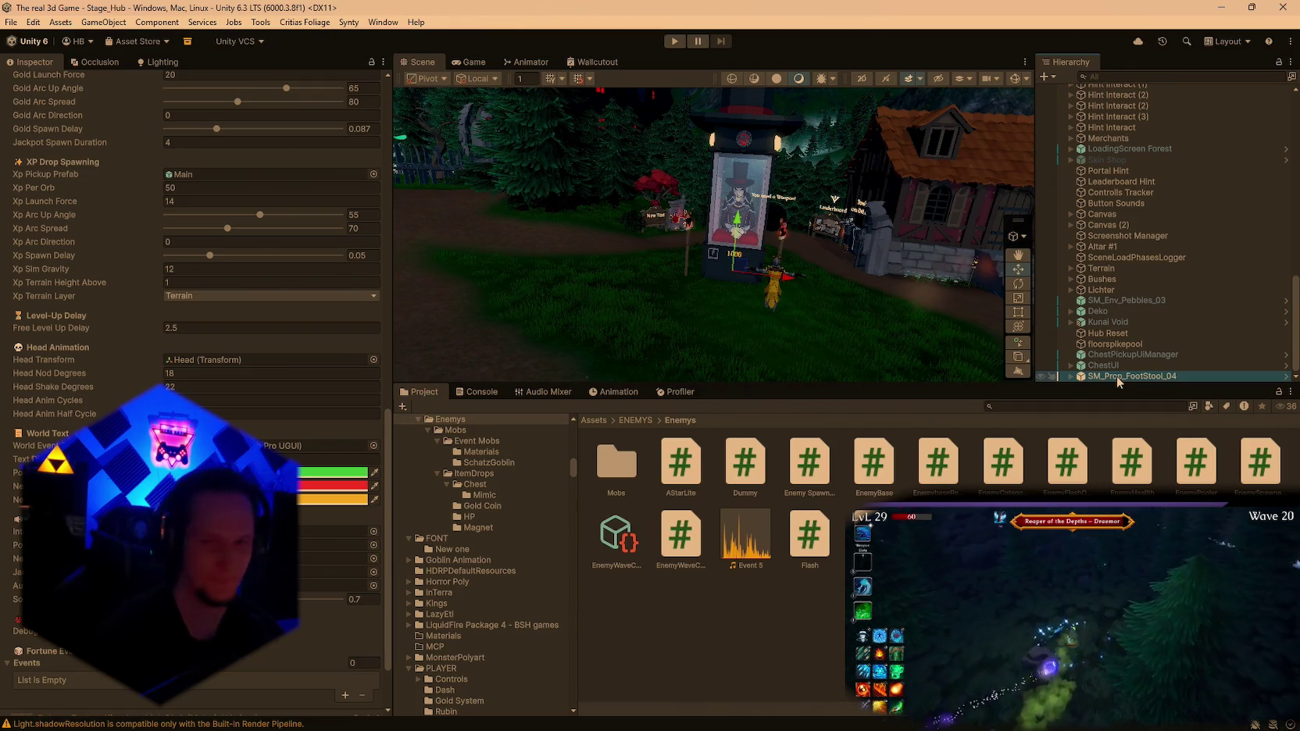
scroll(179, 274, "up", 10)
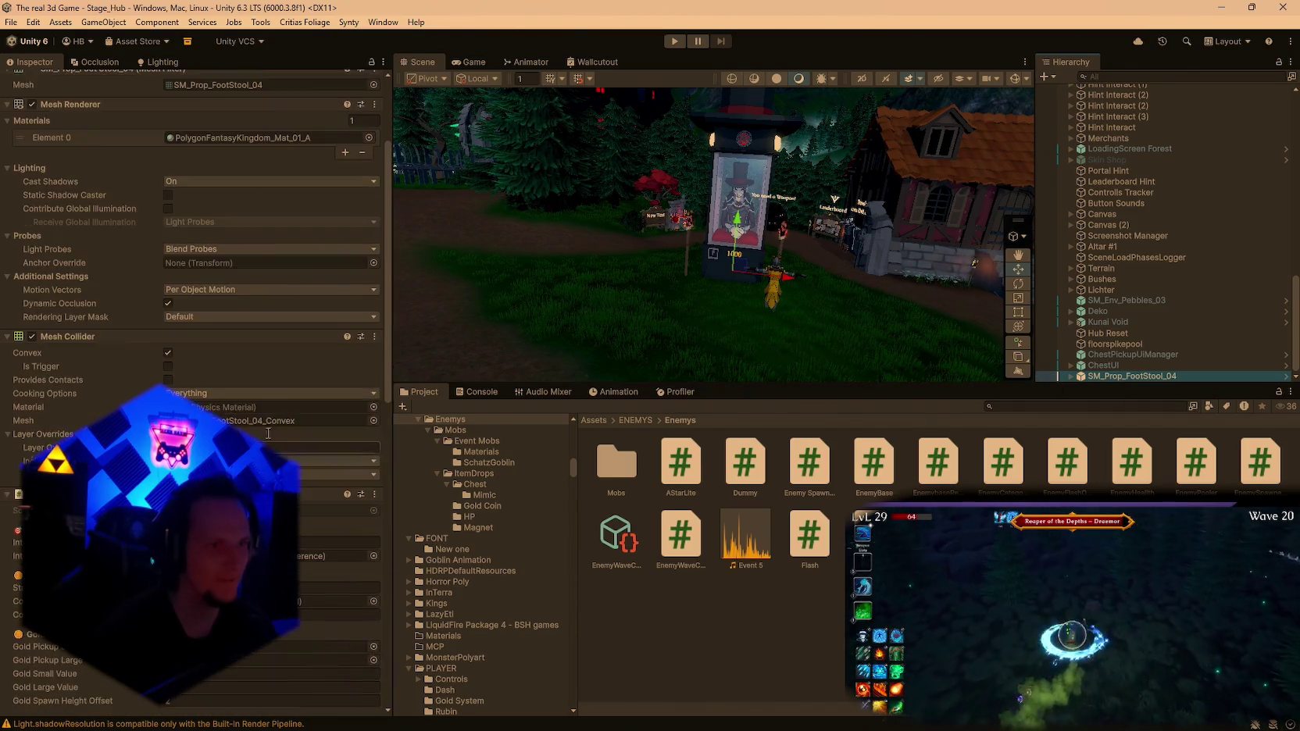
scroll(268, 433, "up", 4)
left_click(102, 134)
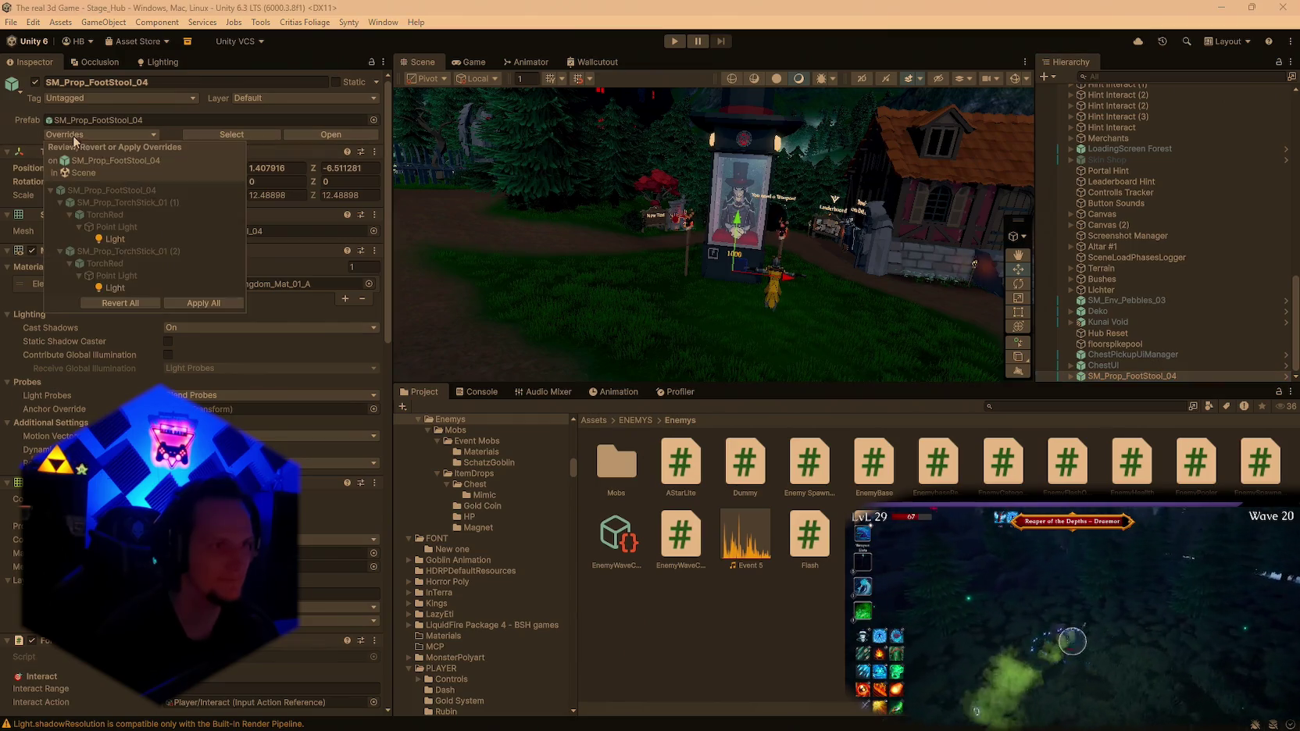
left_click(185, 303)
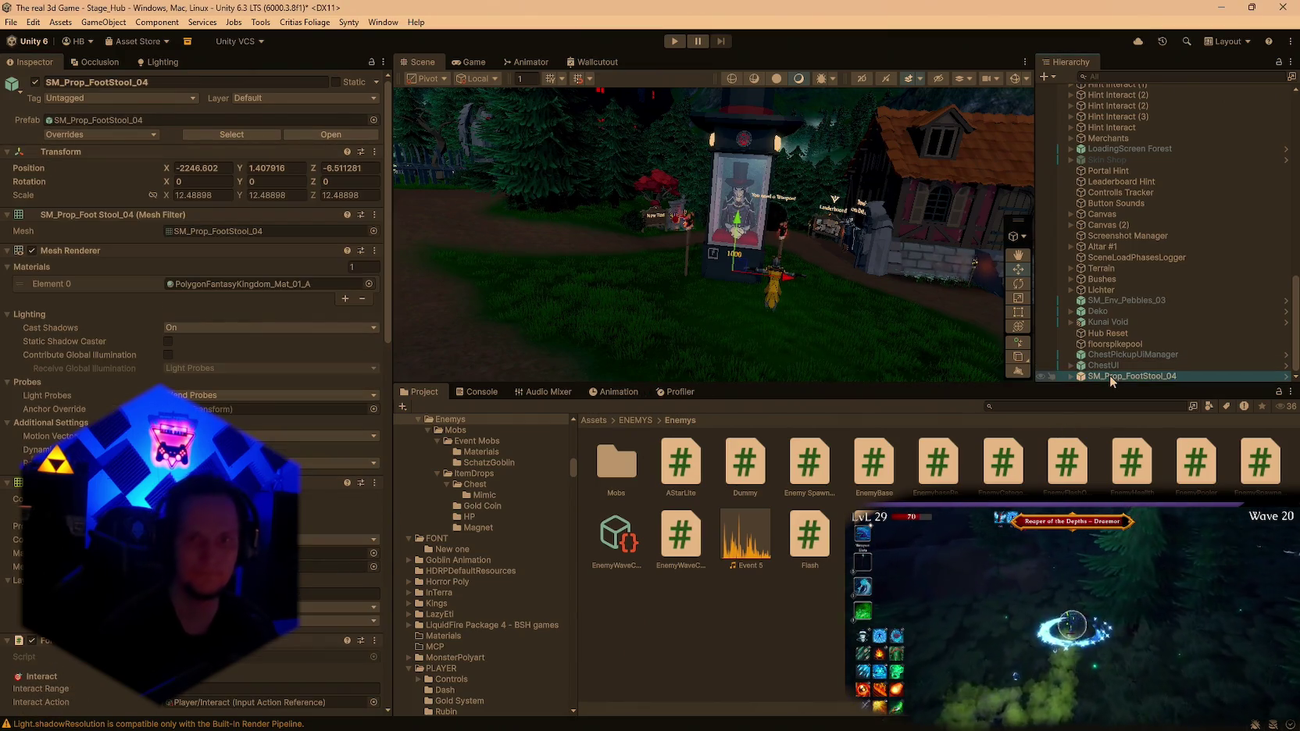
key("Delete")
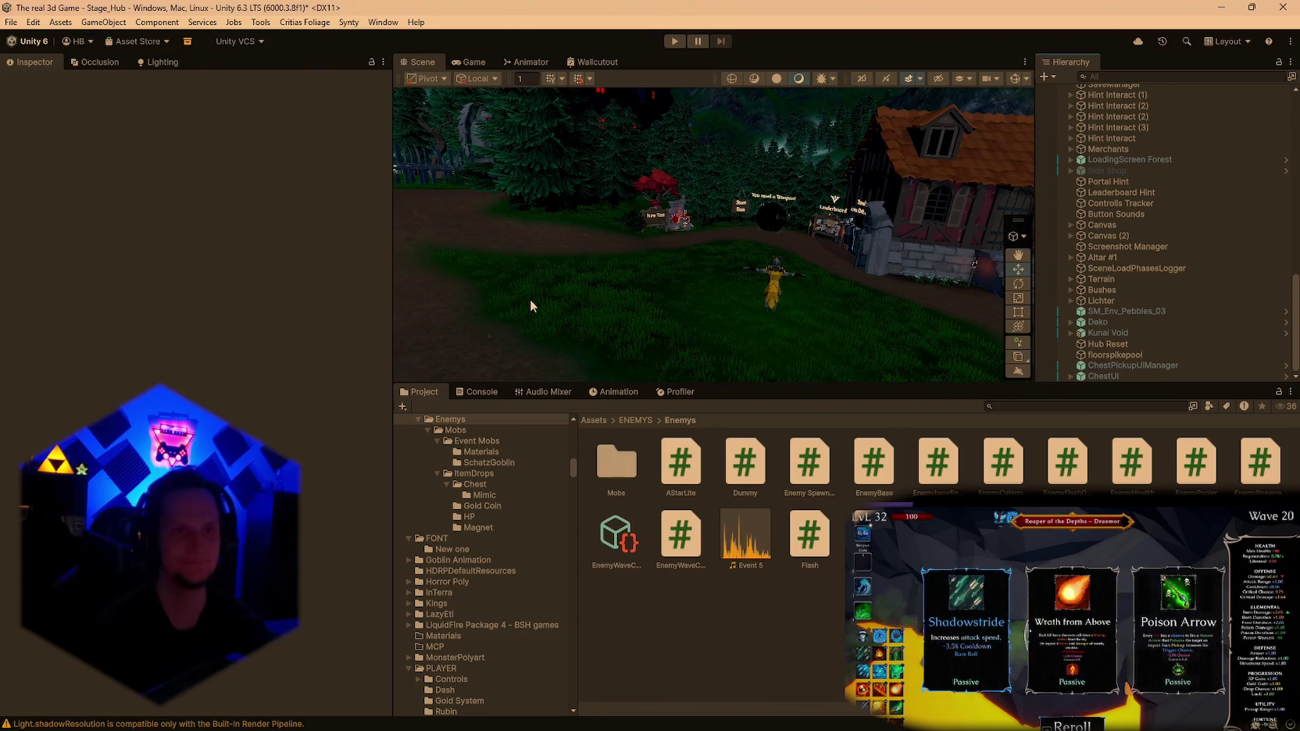
left_click(675, 44)
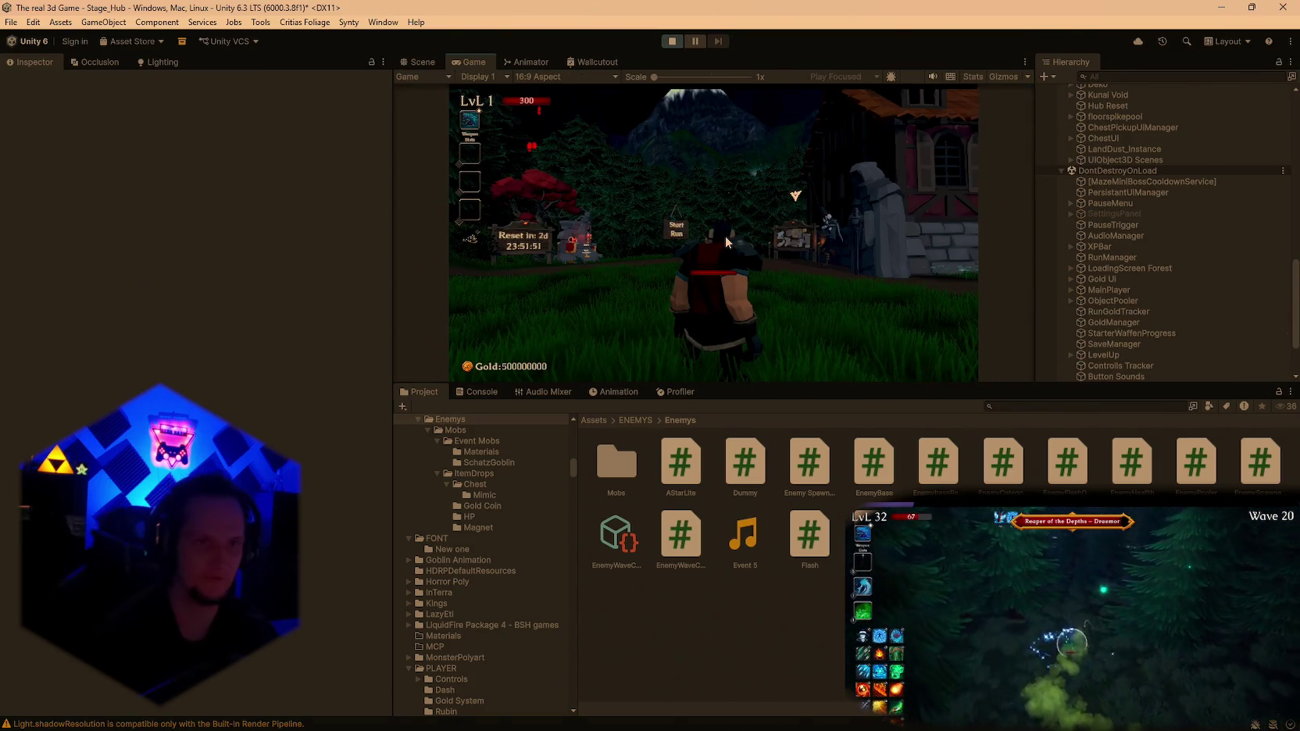
Step: Pause the running Stage_Hub game with Escape to show its Pause menu
key("Escape")
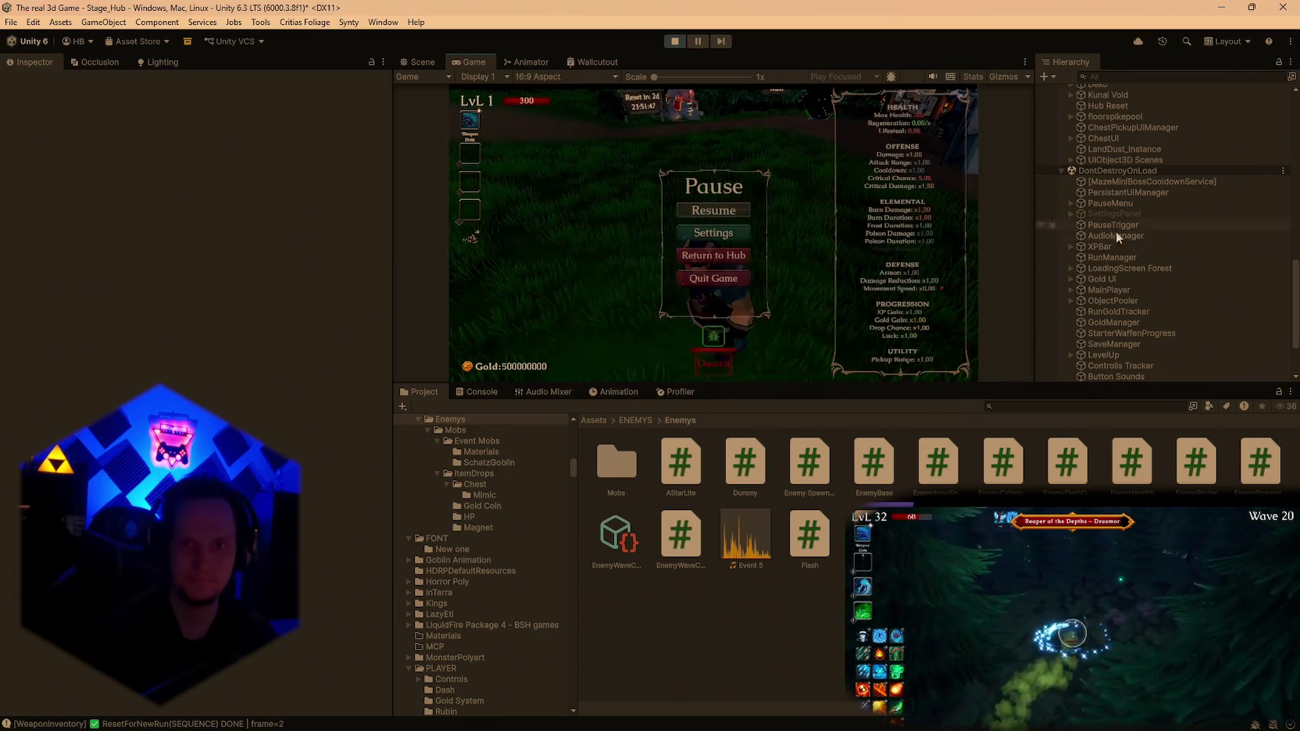
left_click(1119, 76)
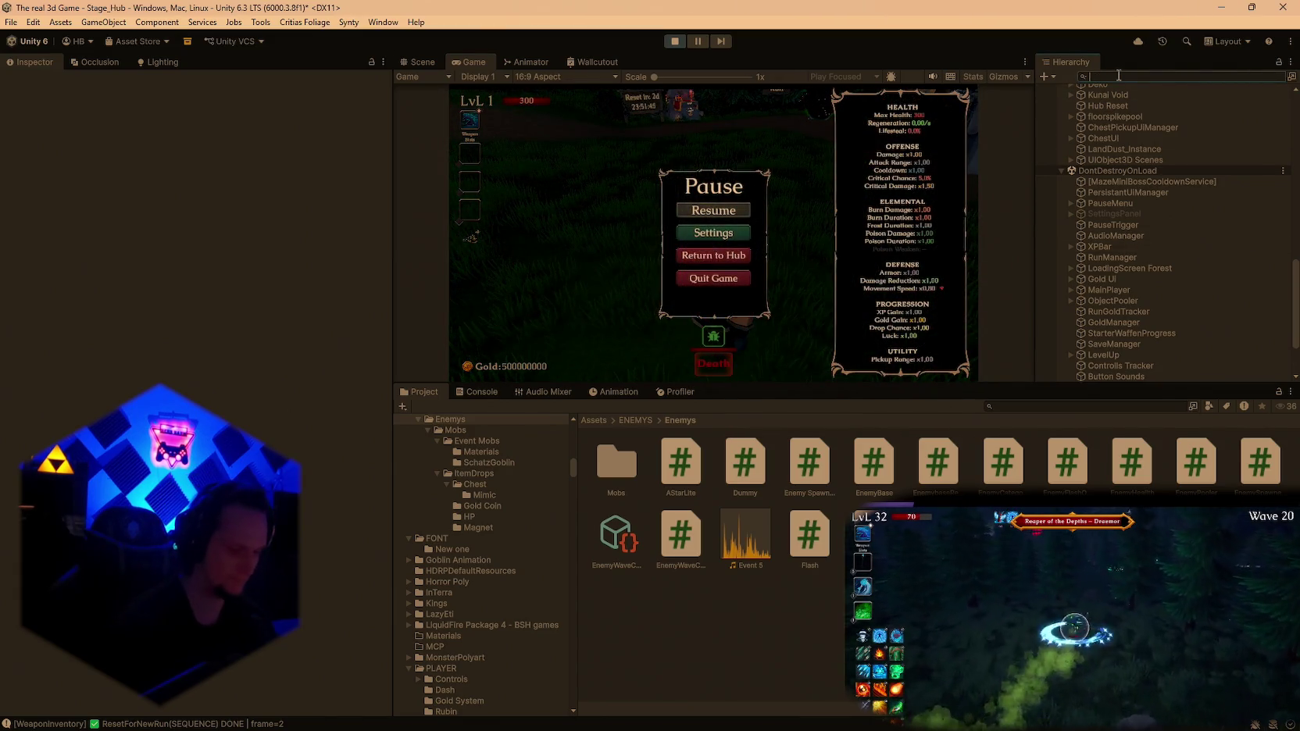
Step: Search the Hierarchy for XPBar and select its Debuff Buff child overlay
type("xp")
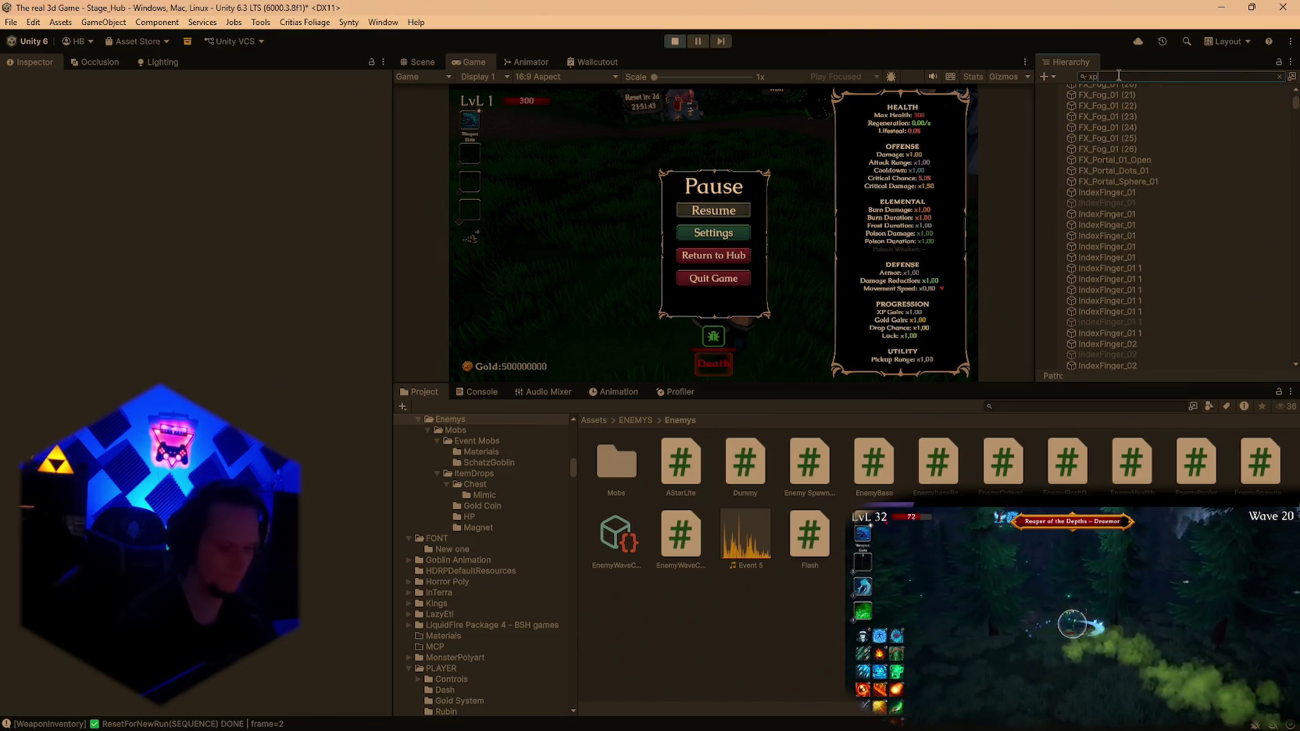
type("bar")
left_click(1110, 100)
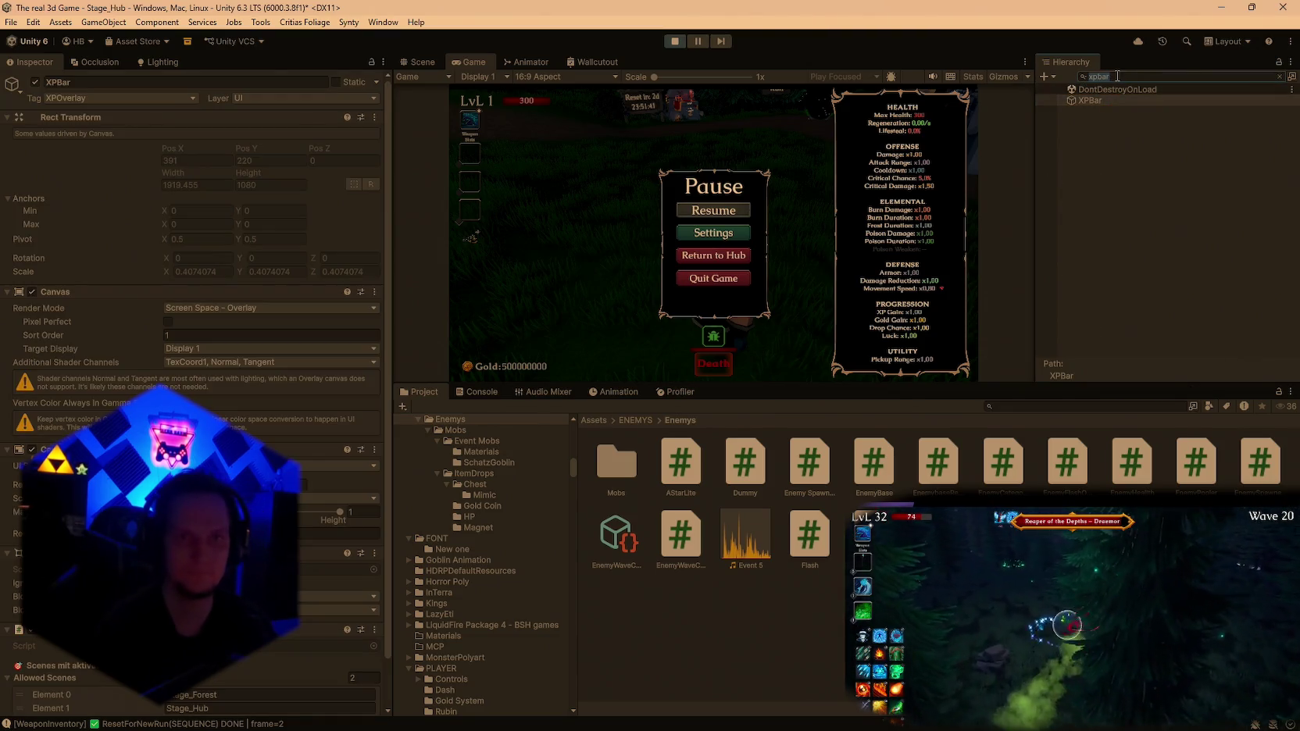
key("BackSpace")
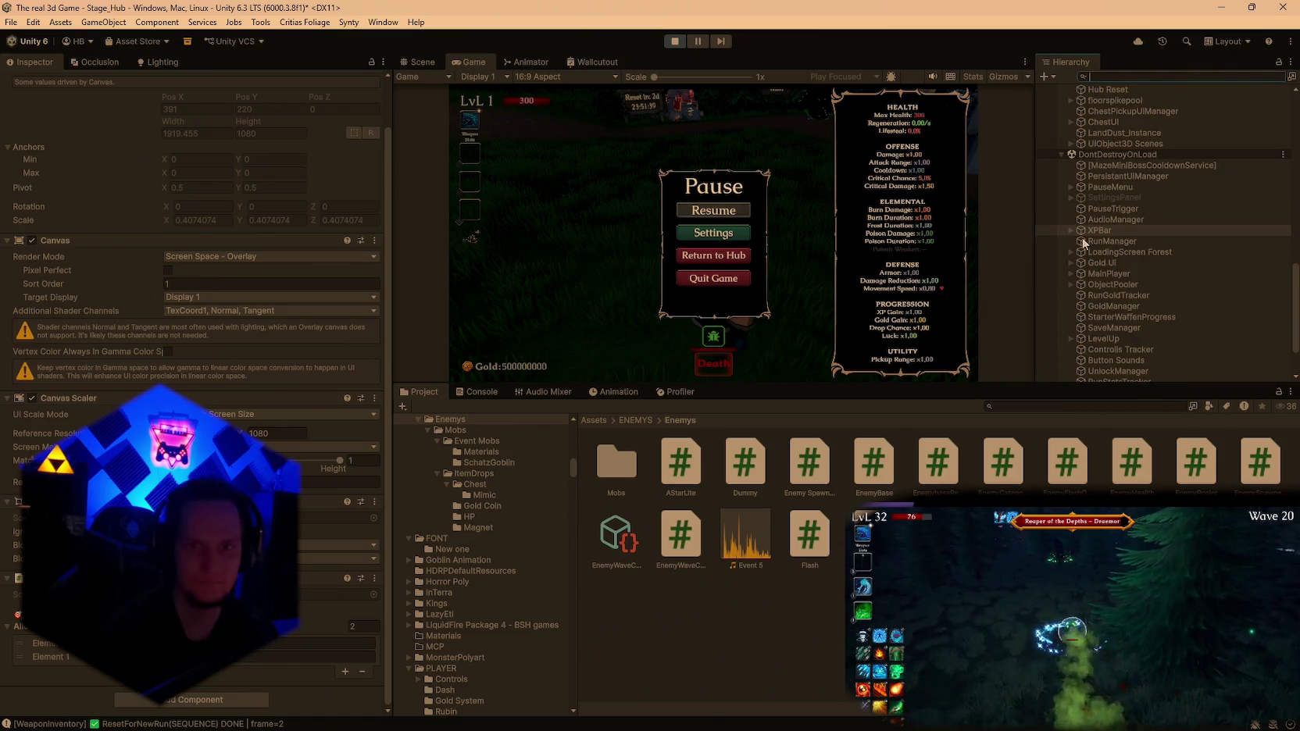
left_click(1072, 230)
left_click(1080, 317)
left_click(1113, 318)
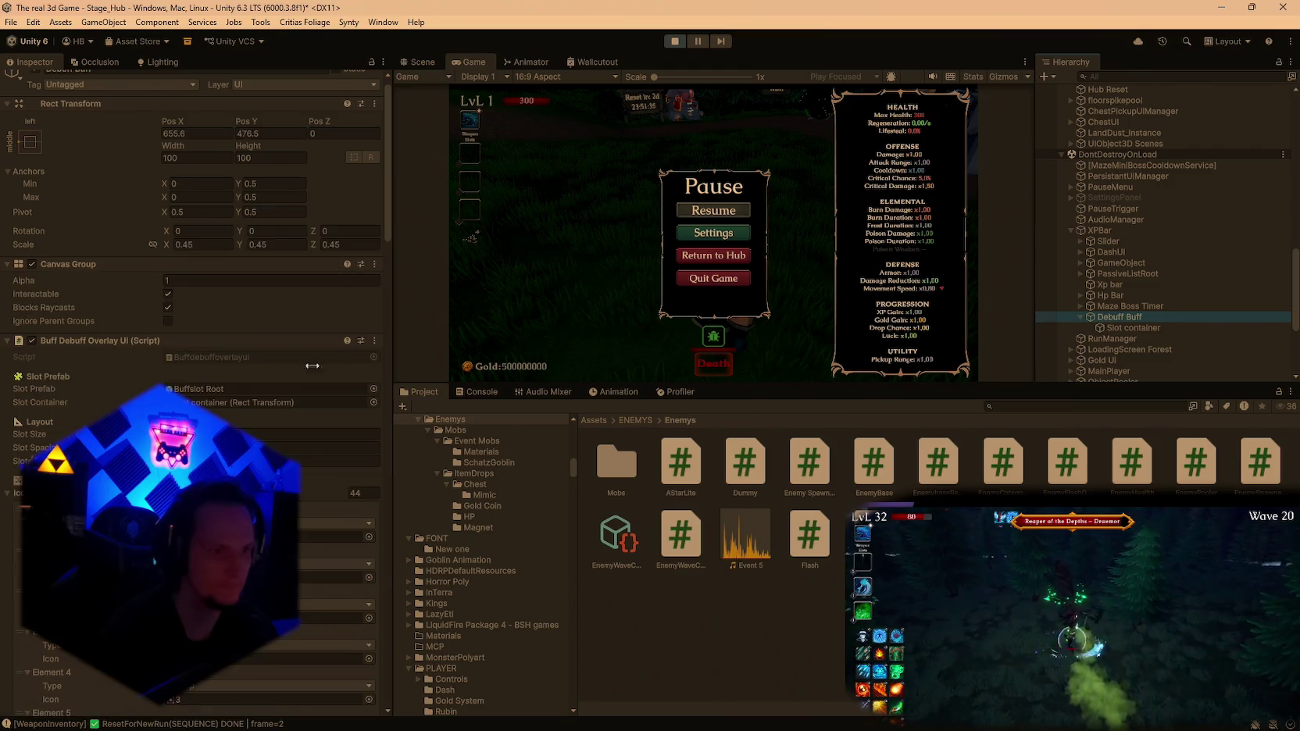
Step: Set the Debuff Buff overlay to 4 slots per row with slot spacing 50
scroll(267, 376, "down", 5)
scroll(269, 312, "up", 2)
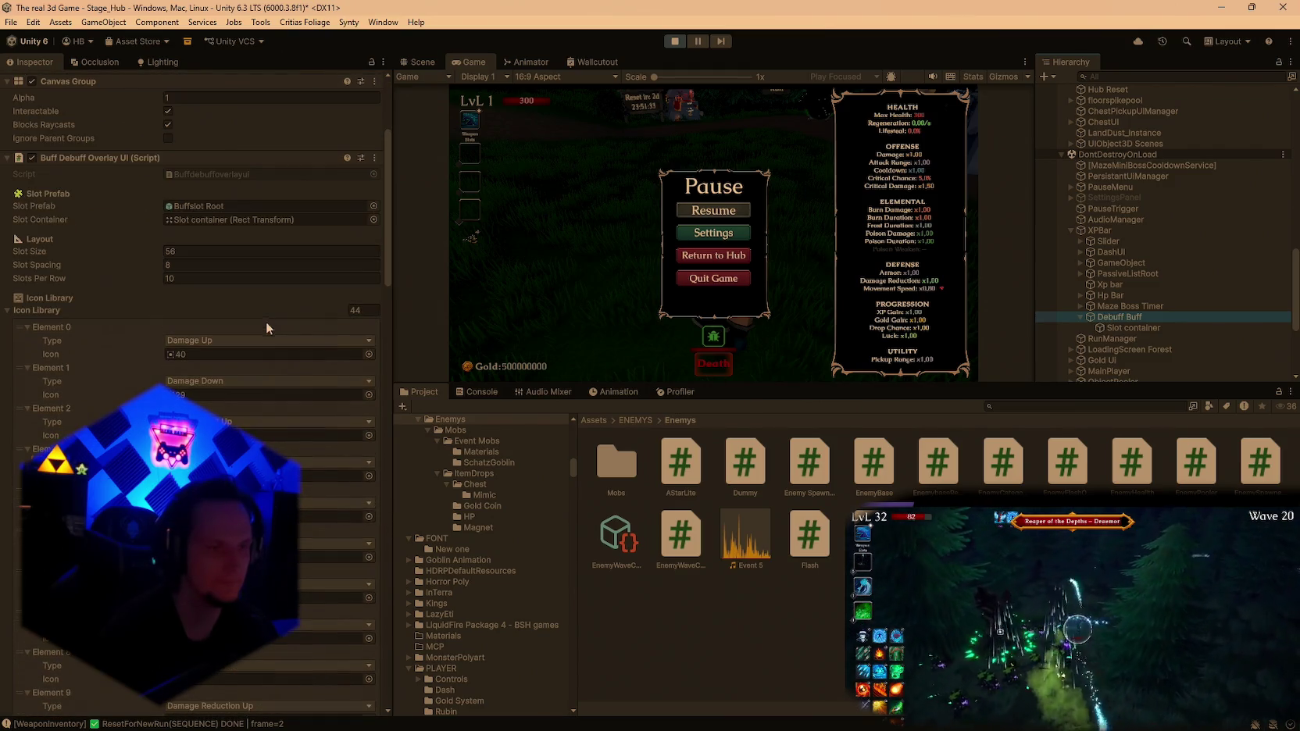
left_click(188, 279)
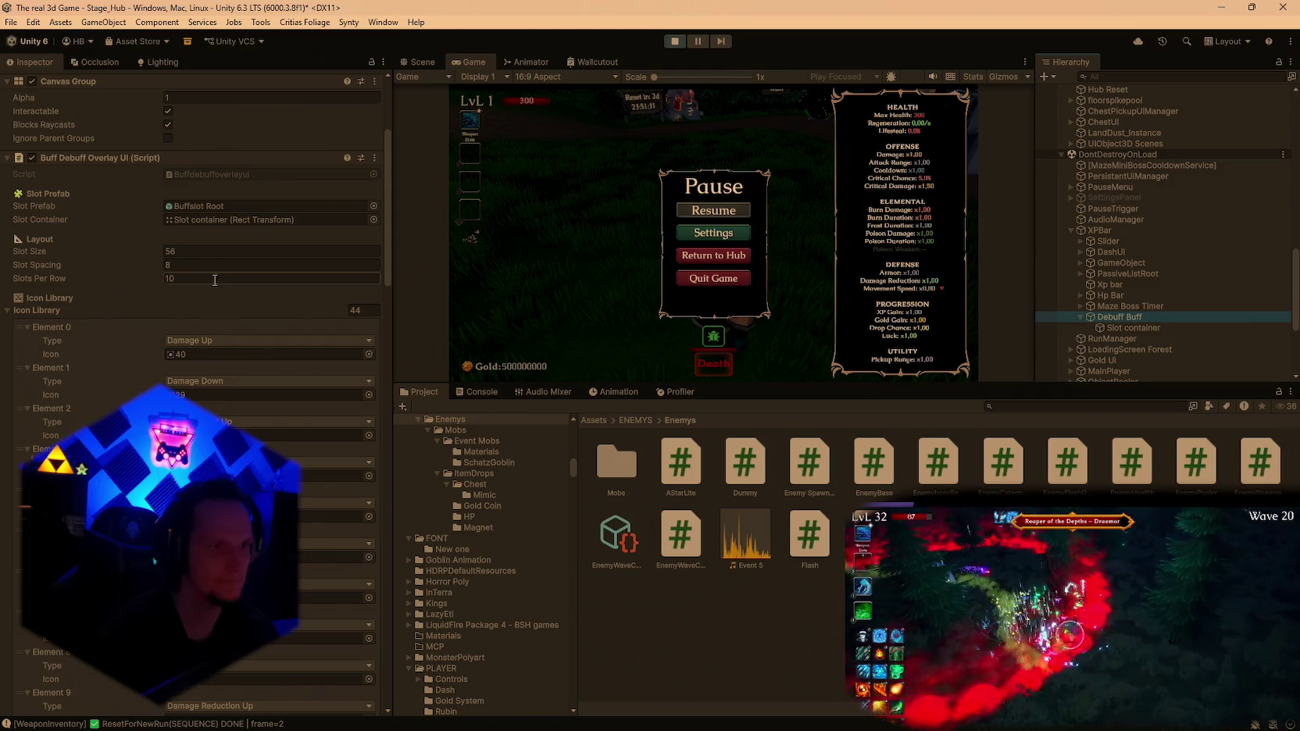
type("4")
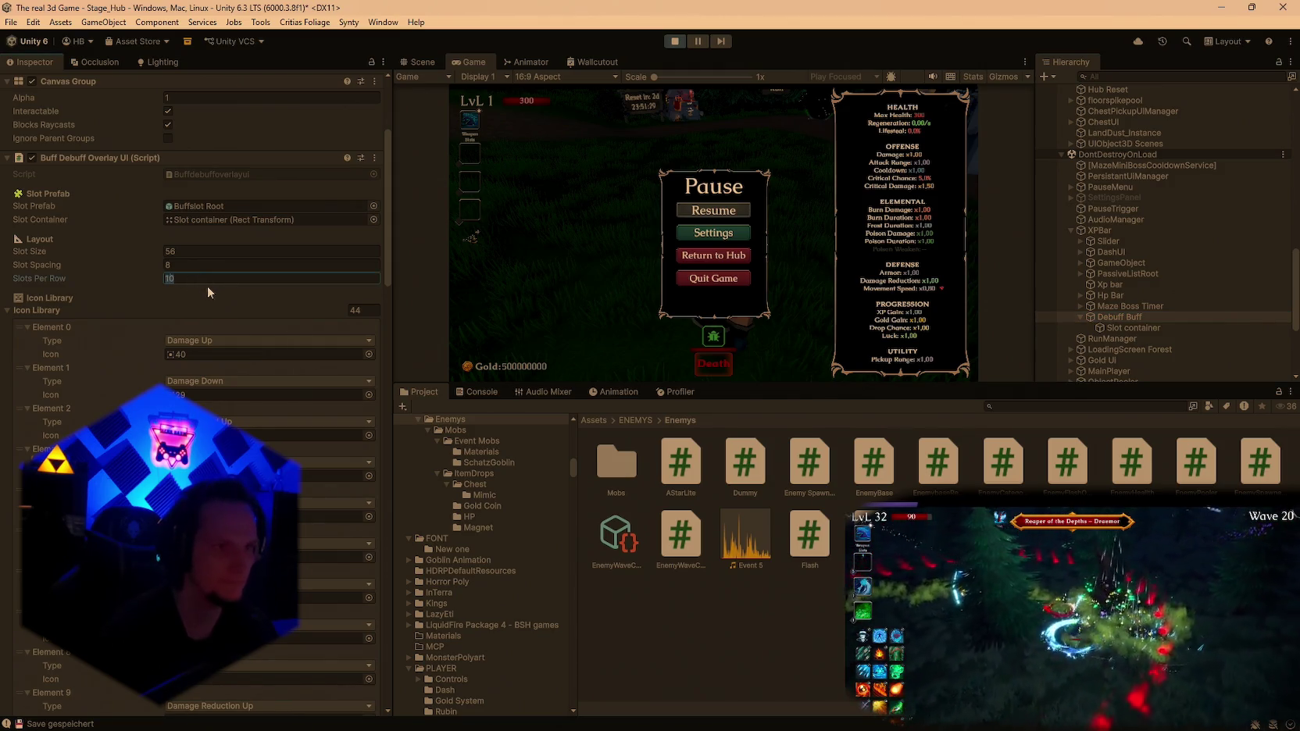
left_click(187, 264)
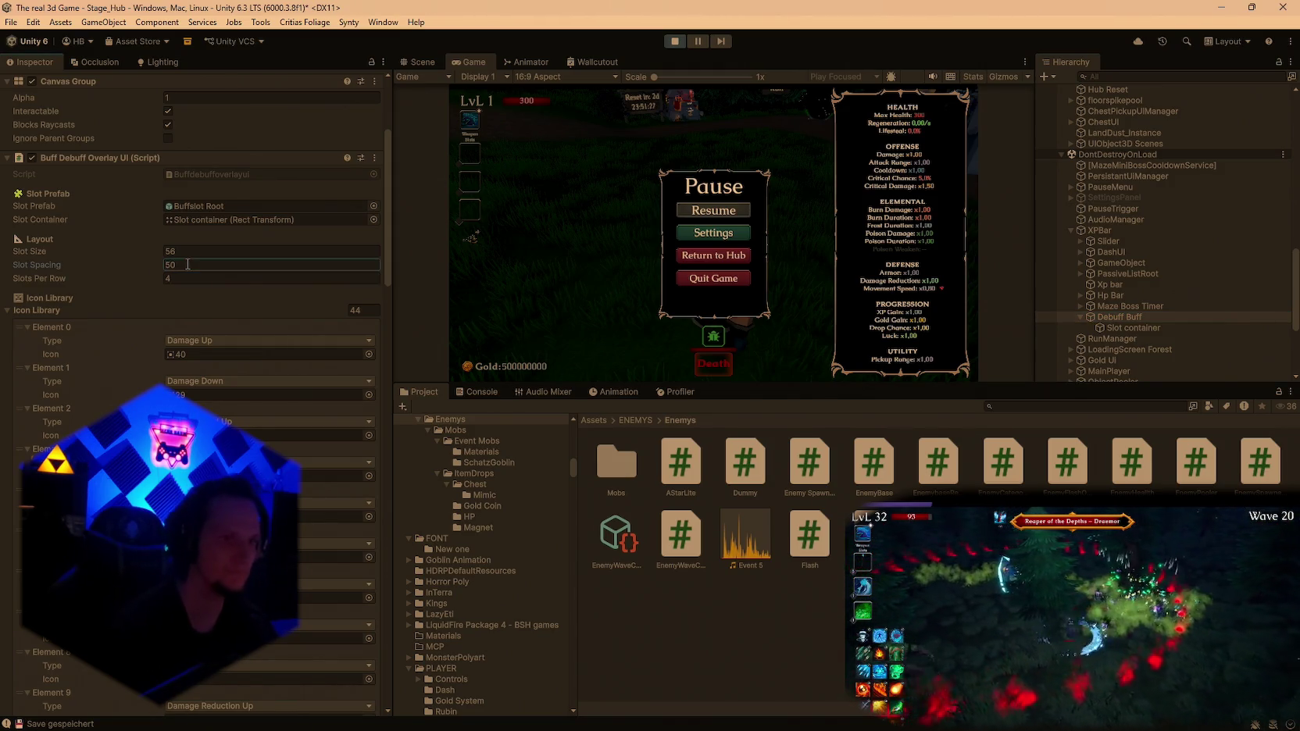
type("50")
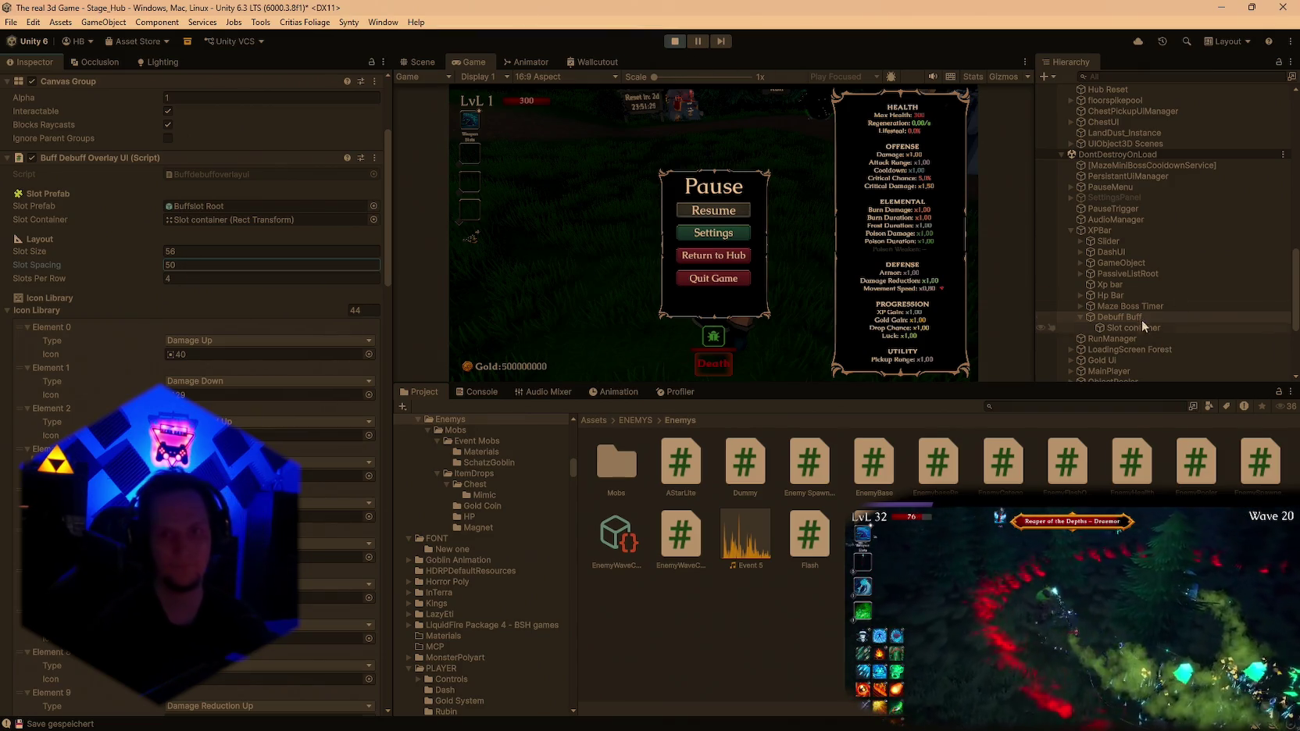
Step: Remove the Slot container's Horizontal Layout Group and return to the Debuff Buff settings
left_click(1118, 328)
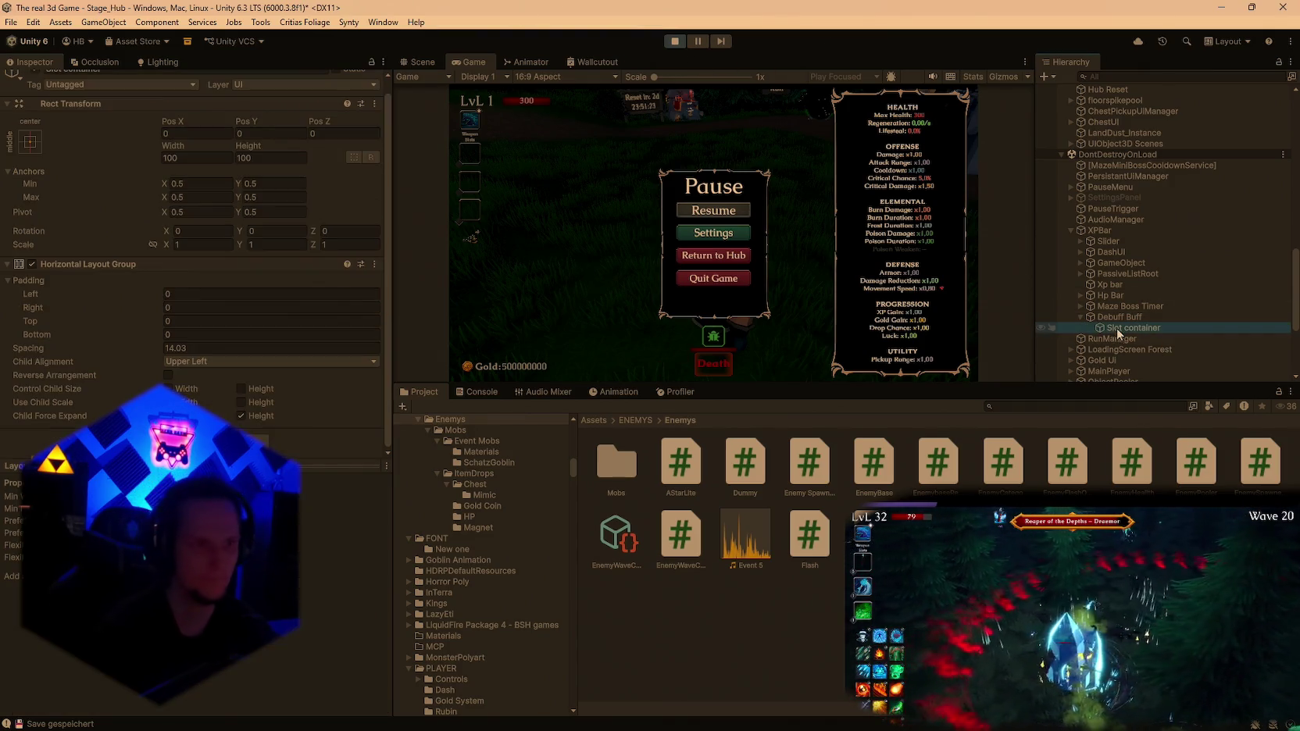
right_click(45, 267)
left_click(102, 296)
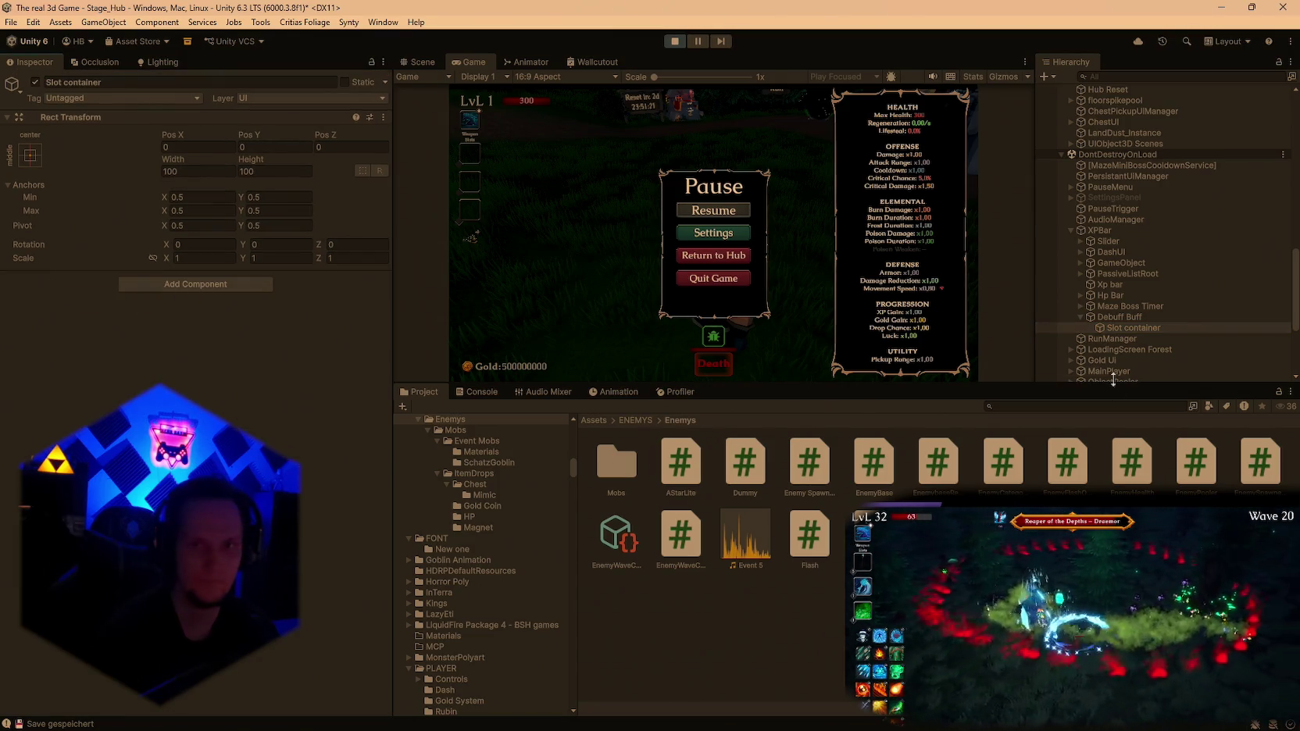
left_click(1123, 317)
left_click(703, 211)
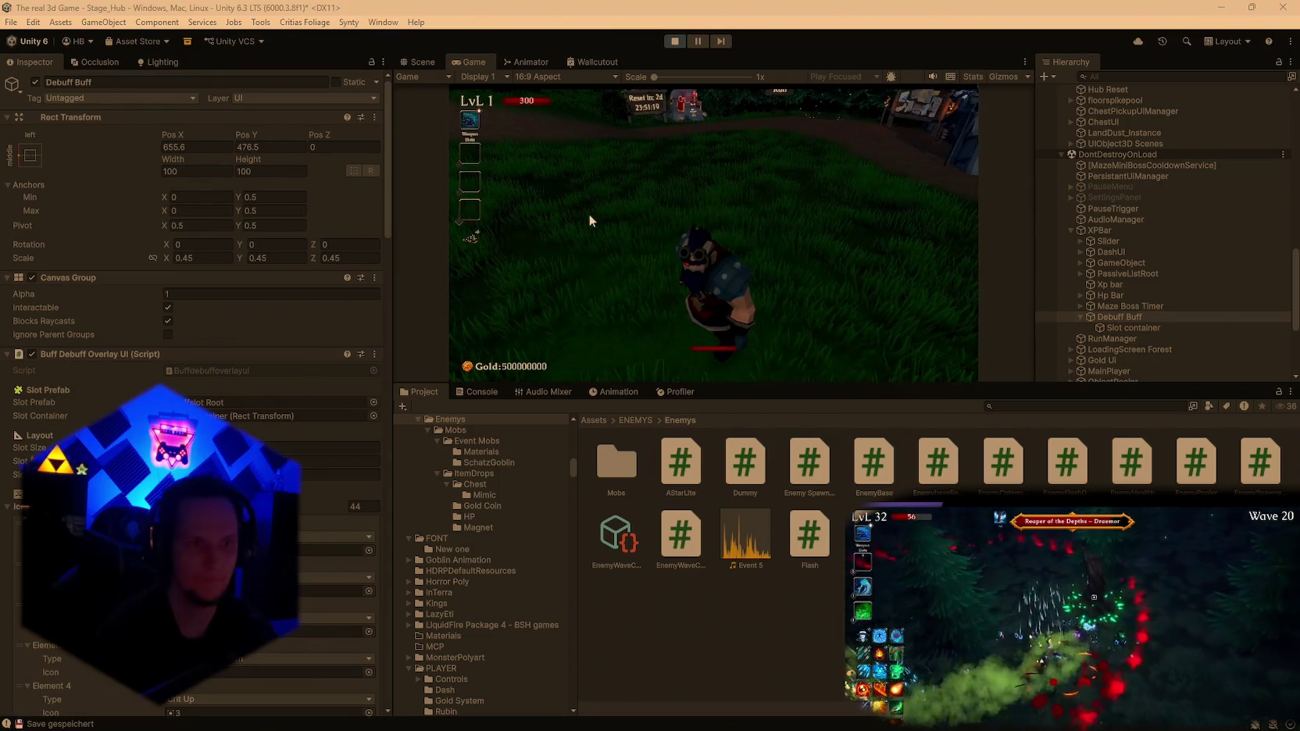
scroll(144, 392, "down", 1)
scroll(145, 392, "down", 1)
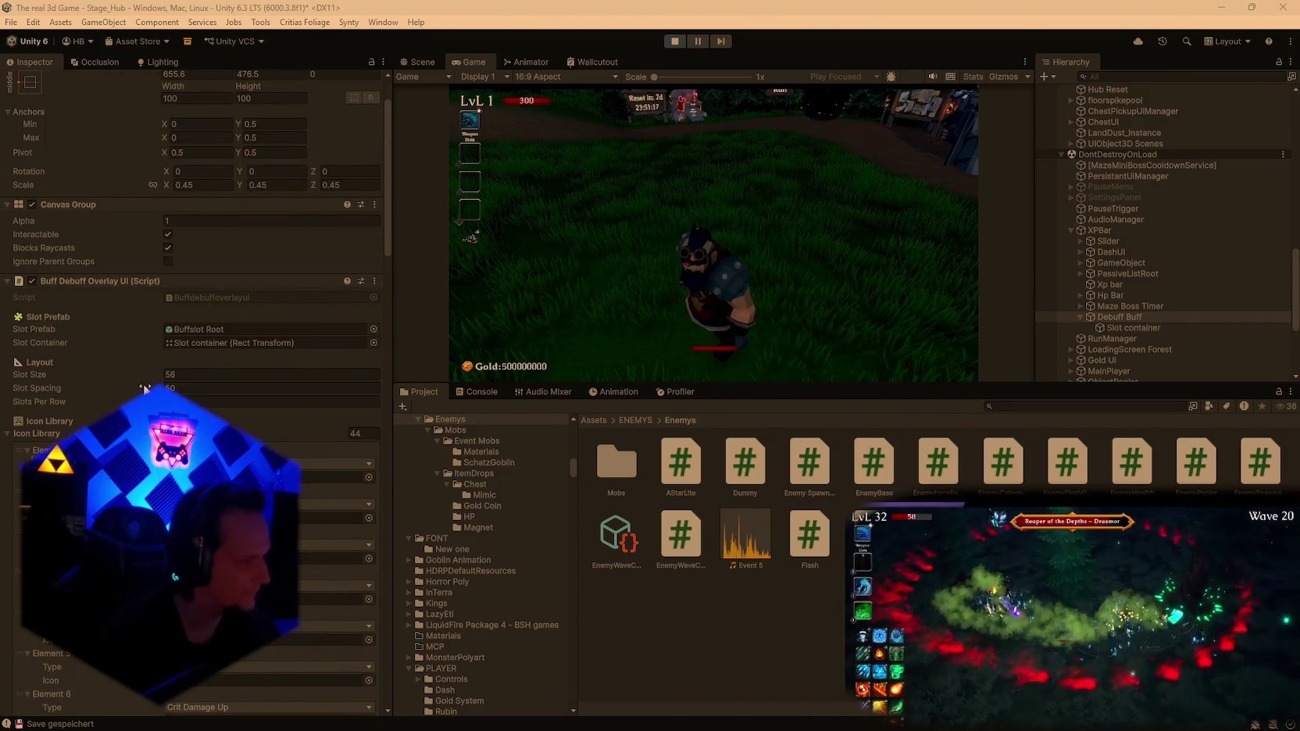